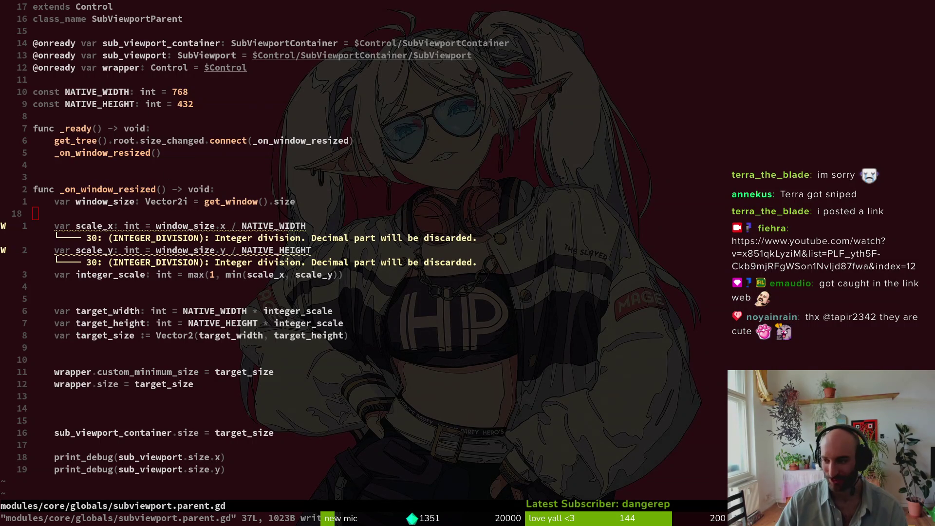
Back in Godot, inspect the Control and subviewportParent nodes in the Scene dock
key(alt+Tab)
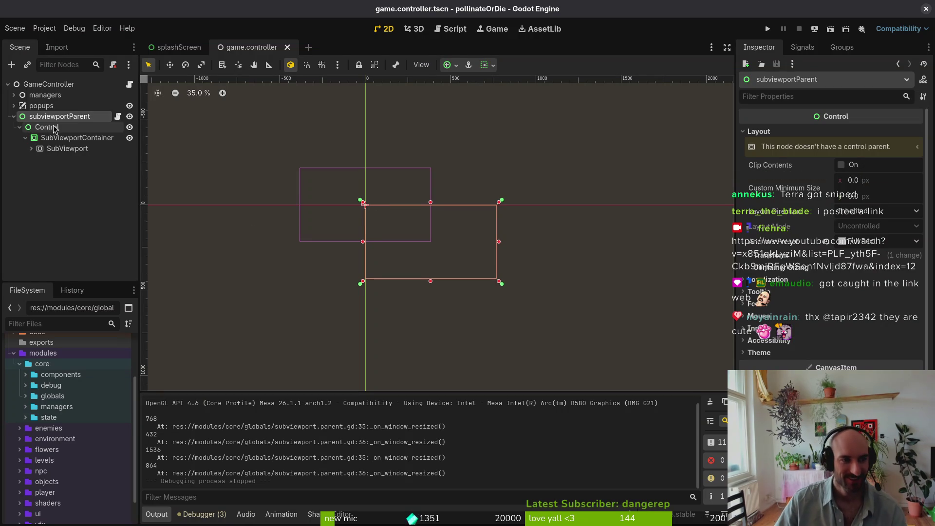
click(47, 127)
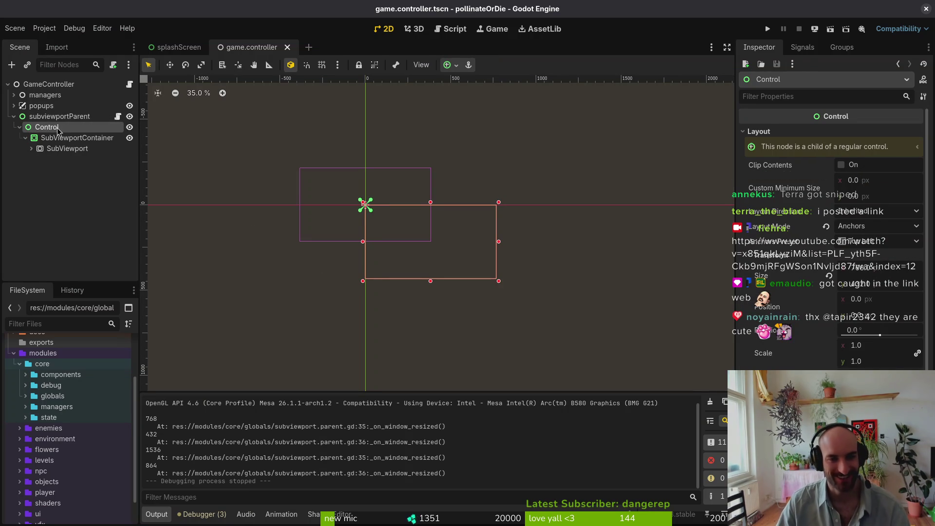
click(85, 118)
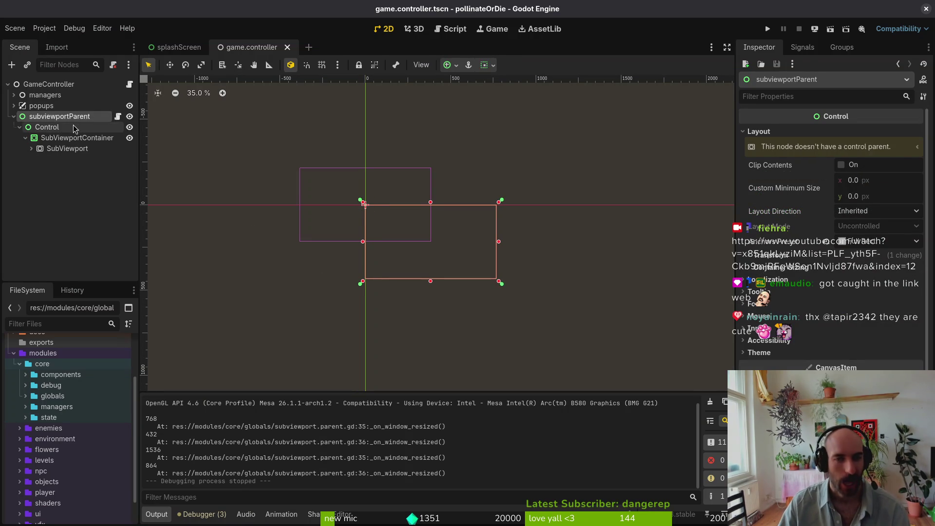
click(47, 127)
Run the game, enlarge its window twice to test scaling, close it, and relaunch
click(769, 28)
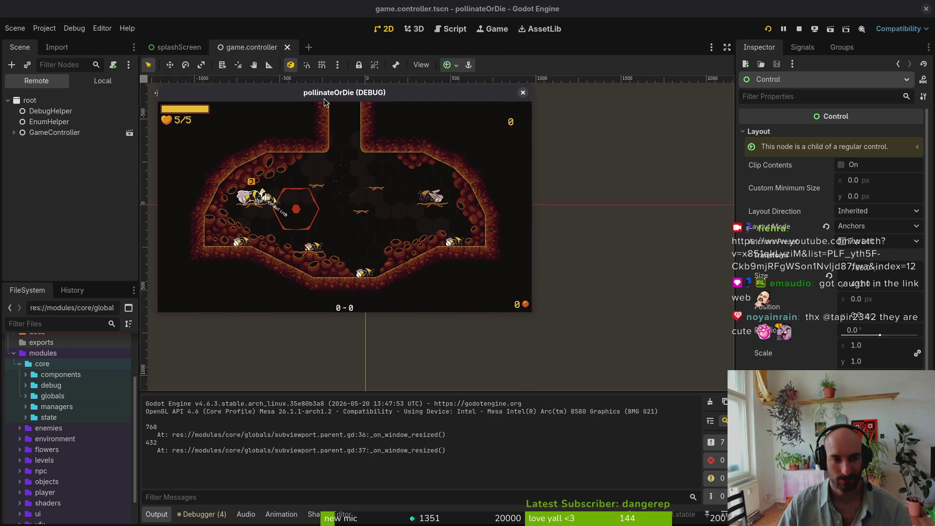
mouse_move(531, 312)
mouse_down()
mouse_move(648, 428)
mouse_move(778, 494)
mouse_move(622, 437)
mouse_move(847, 492)
mouse_move(787, 458)
mouse_up()
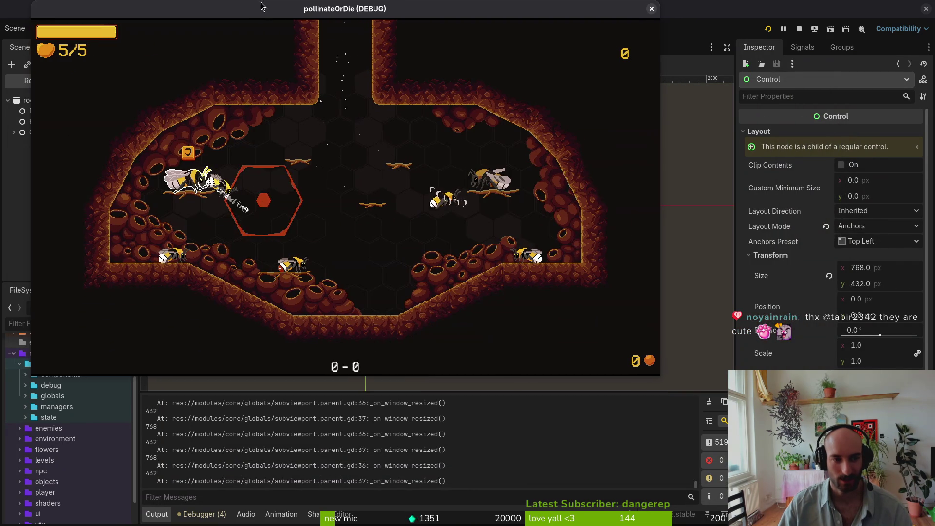
mouse_move(668, 378)
mouse_down()
mouse_move(905, 509)
mouse_move(859, 456)
mouse_move(844, 465)
mouse_up()
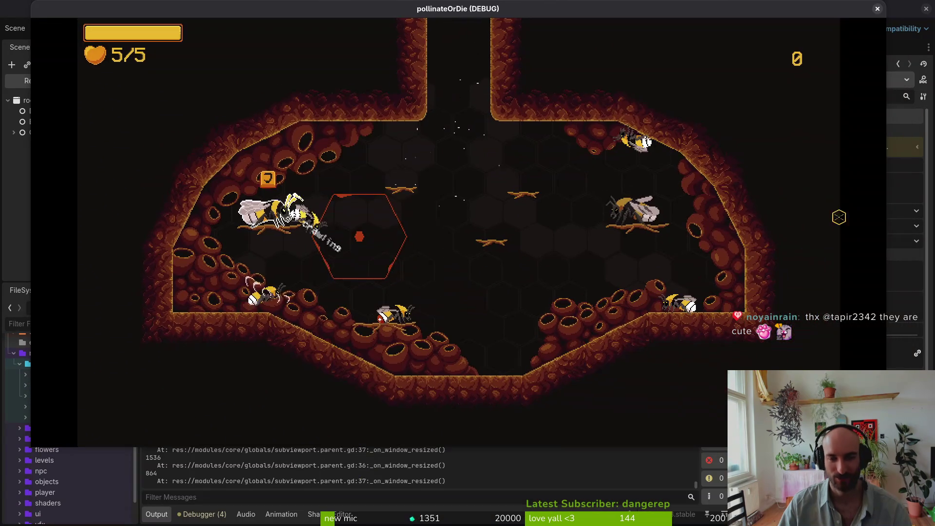
click(882, 16)
click(768, 29)
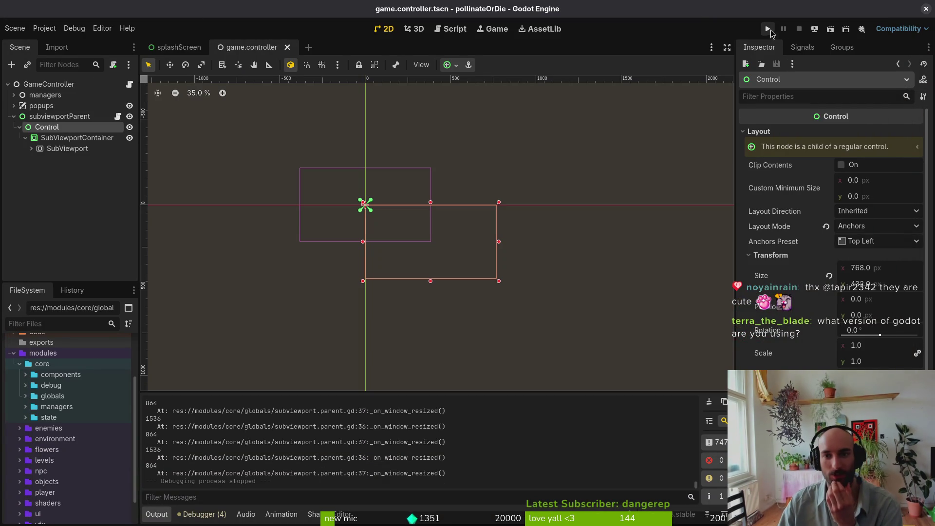
mouse_move(471, 229)
mouse_down()
mouse_move(726, 407)
mouse_move(626, 418)
mouse_move(810, 429)
mouse_move(752, 427)
mouse_up()
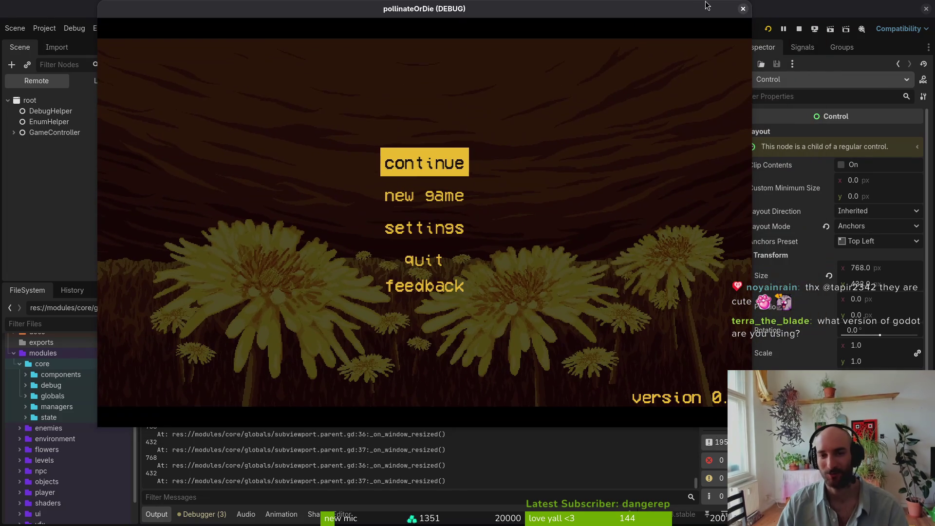
click(742, 8)
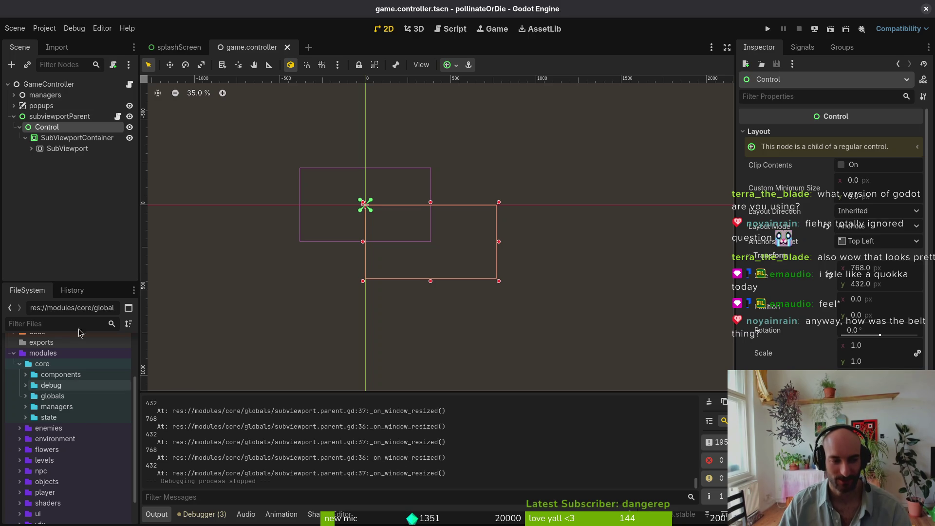
Collapse and re-expand the SubViewportContainer branch, then show its properties in the Inspector
click(25, 139)
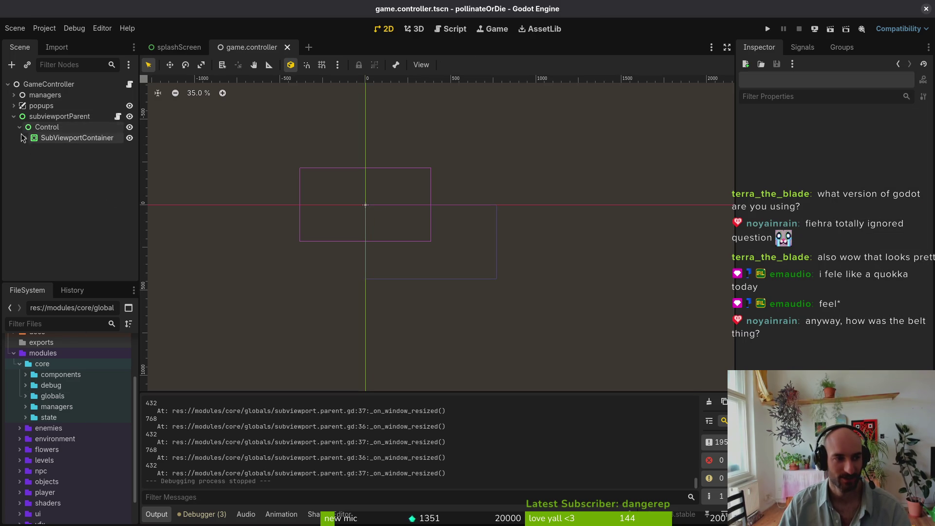
click(25, 138)
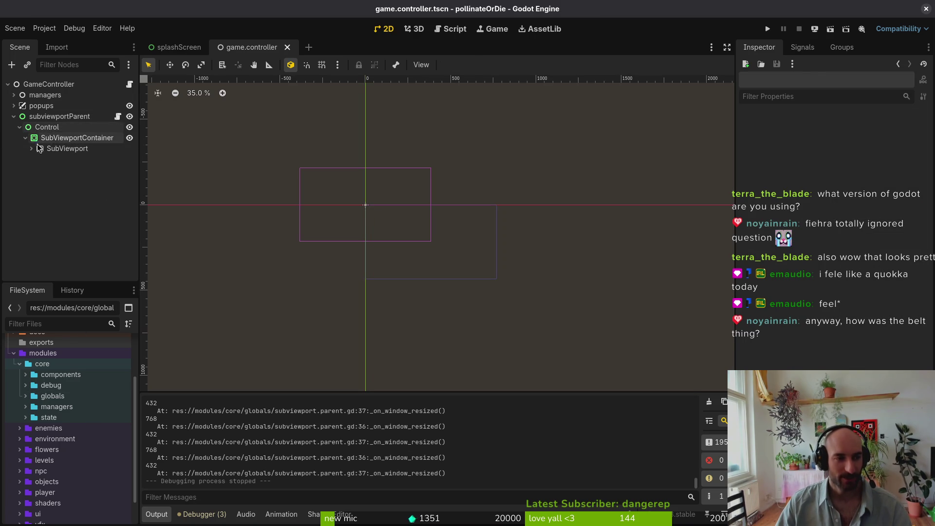
click(73, 137)
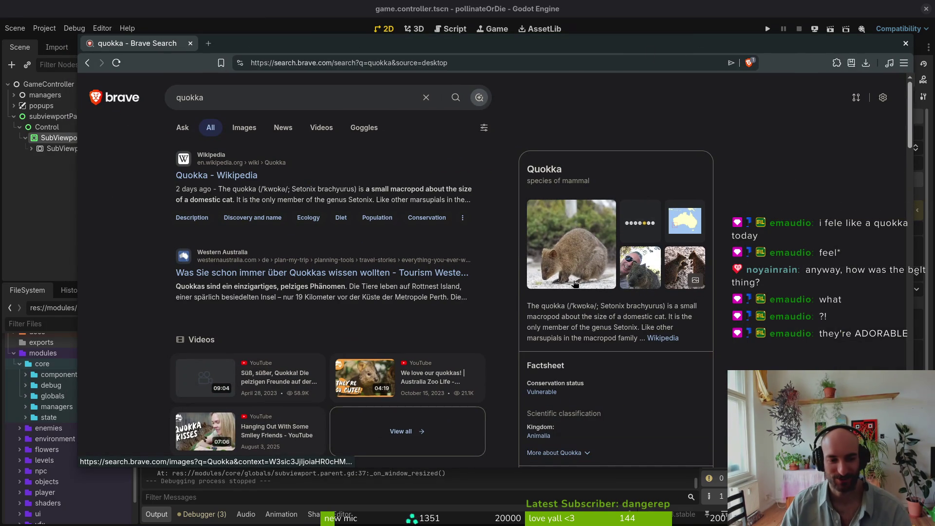
Open the Wikipedia quokka article, view its photo full size, then return to Godot
click(232, 181)
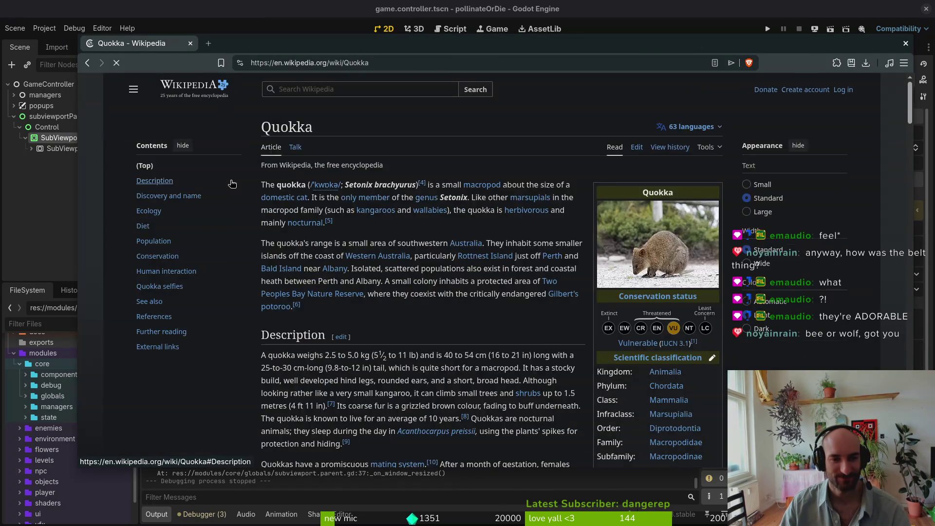
click(632, 298)
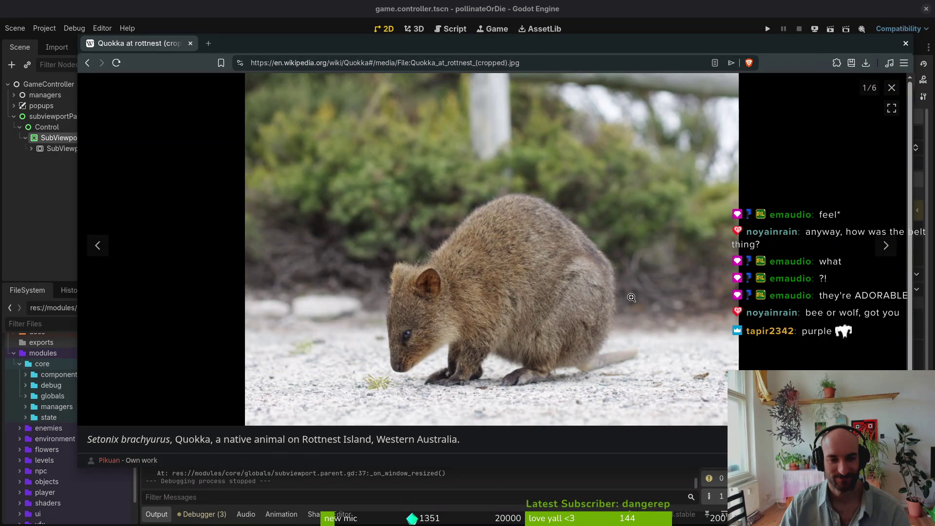
click(891, 87)
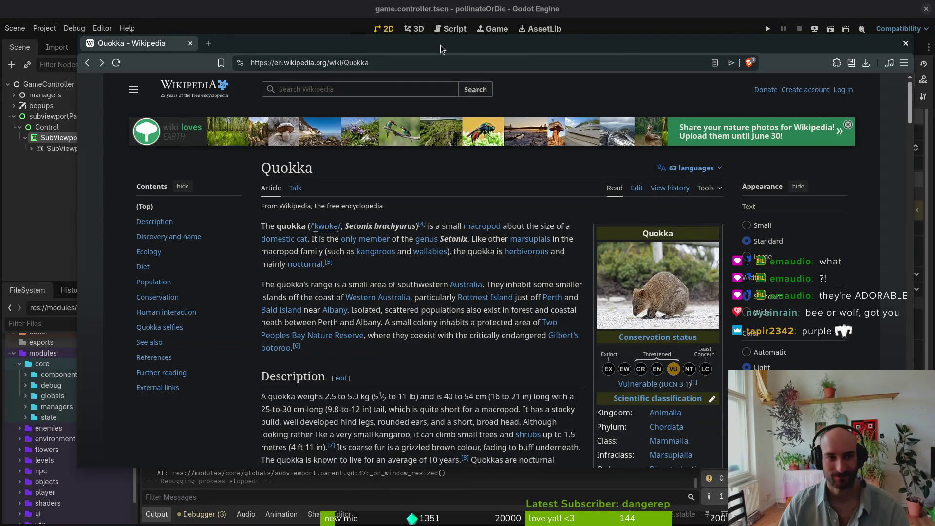
click(539, 5)
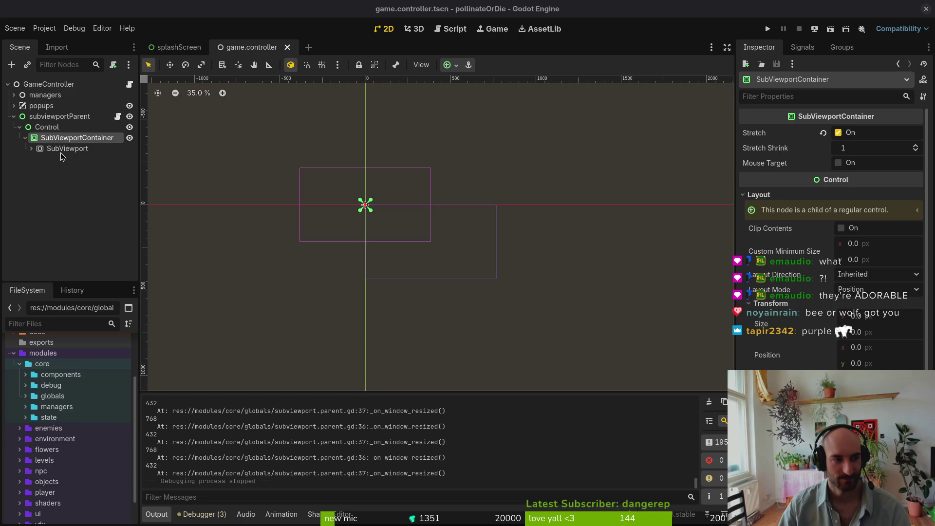
Turn off Stretch on the SubViewportContainer node
click(63, 150)
click(63, 141)
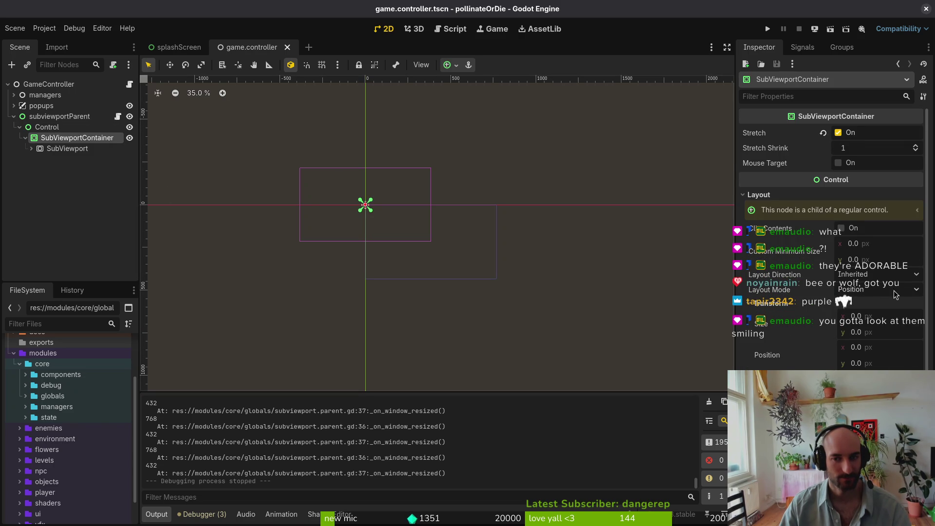
click(838, 133)
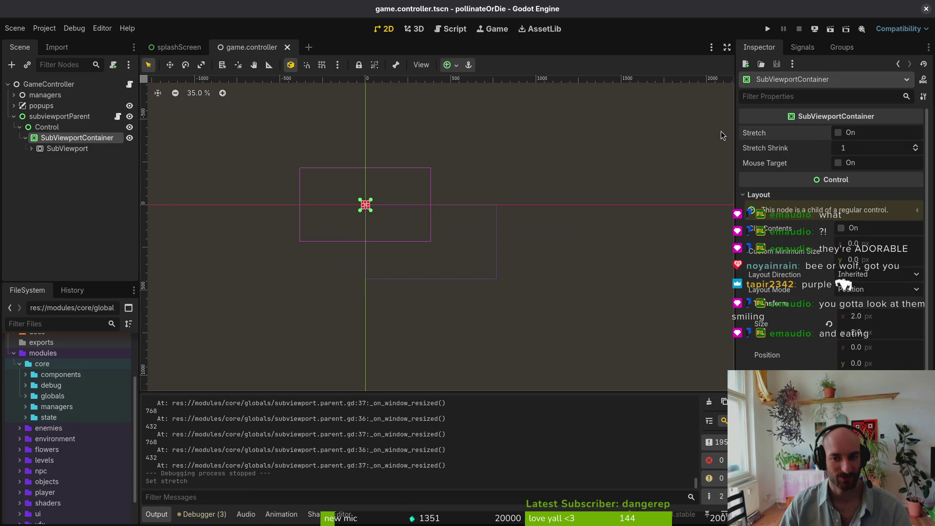
Test-run the game with Stretch off, maximize its window, then stop the run
click(768, 29)
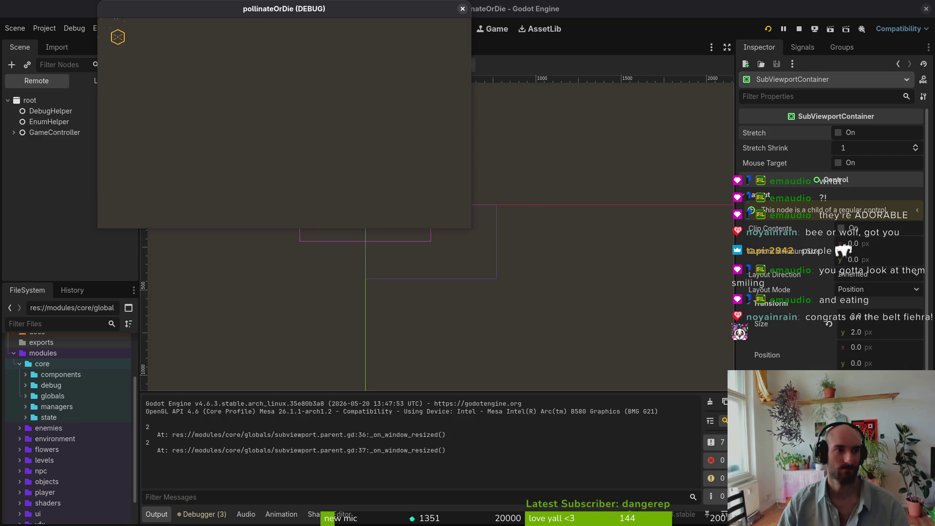
double_click(273, 19)
double_click(275, 19)
double_click(275, 20)
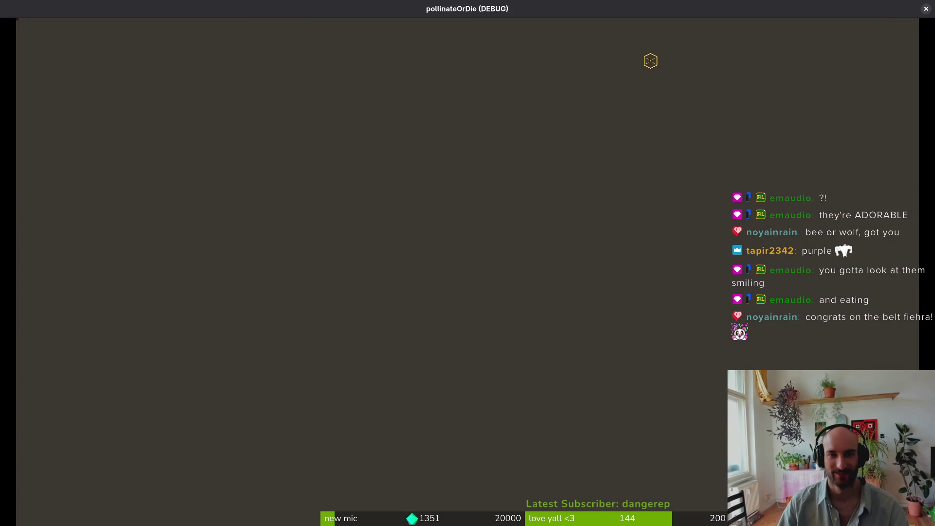
click(924, 8)
key(F5)
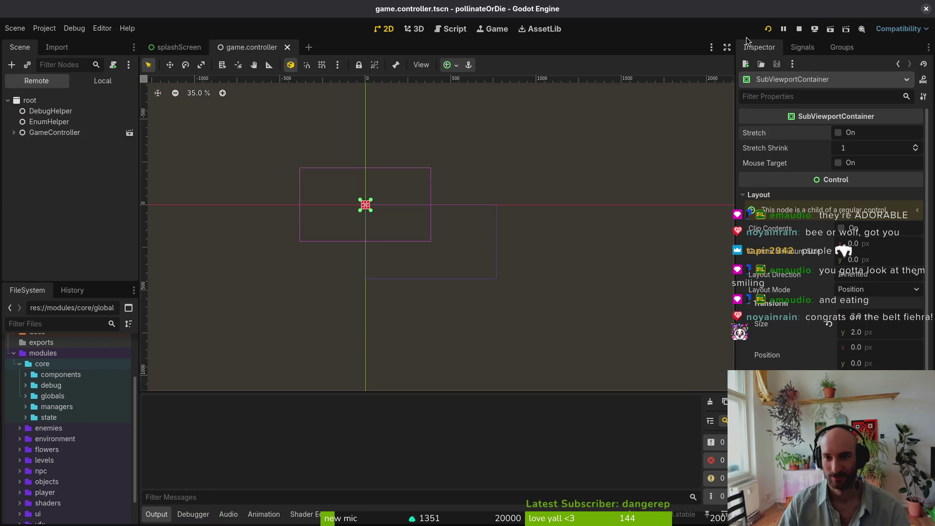
click(462, 8)
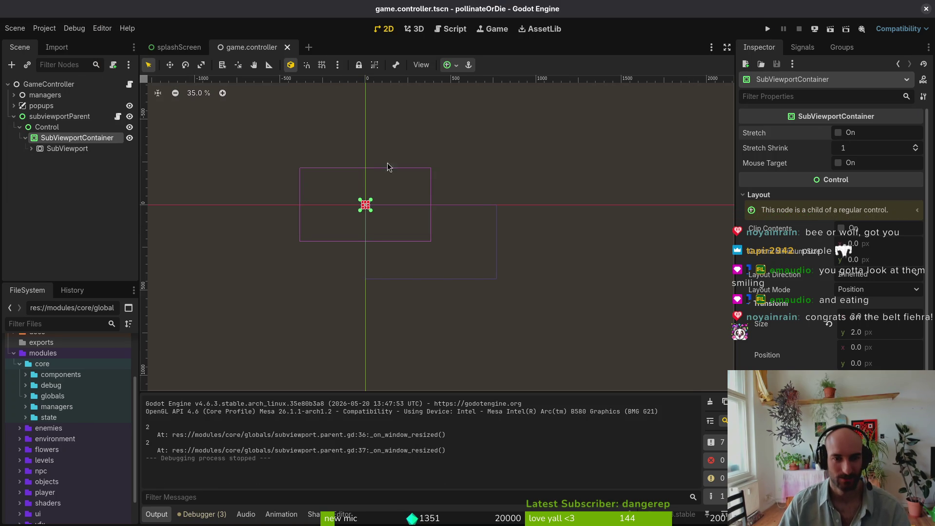
Inspect the Control node, then go to the subviewport.parent.gd script in the code editor
click(47, 127)
click(73, 137)
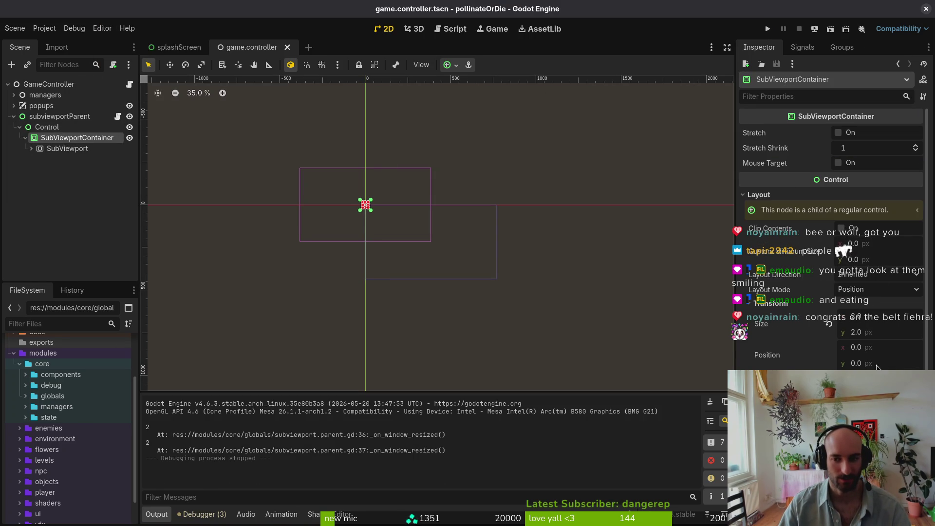
key(alt+Tab)
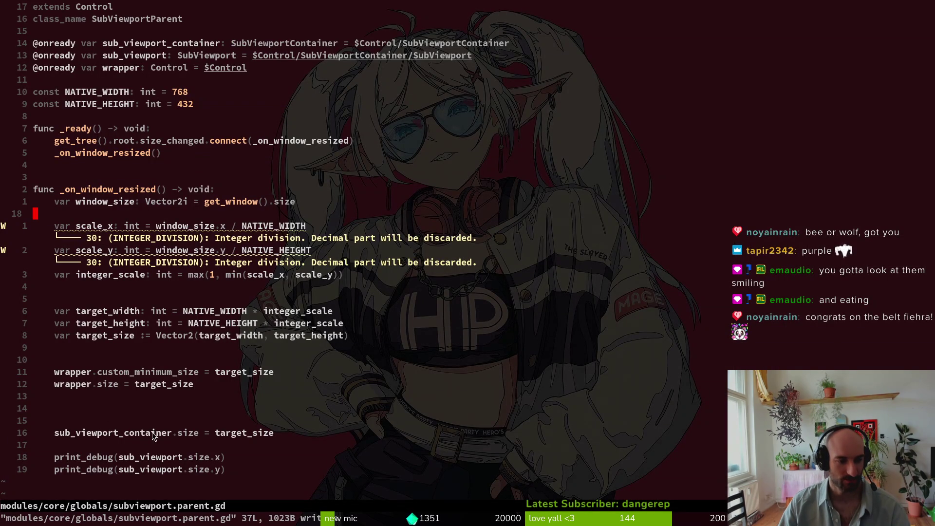
Navigate the script to the last print_debug line in the resize handler
click(96, 433)
key(z)
key(z)
scroll(132, 404, down, 1)
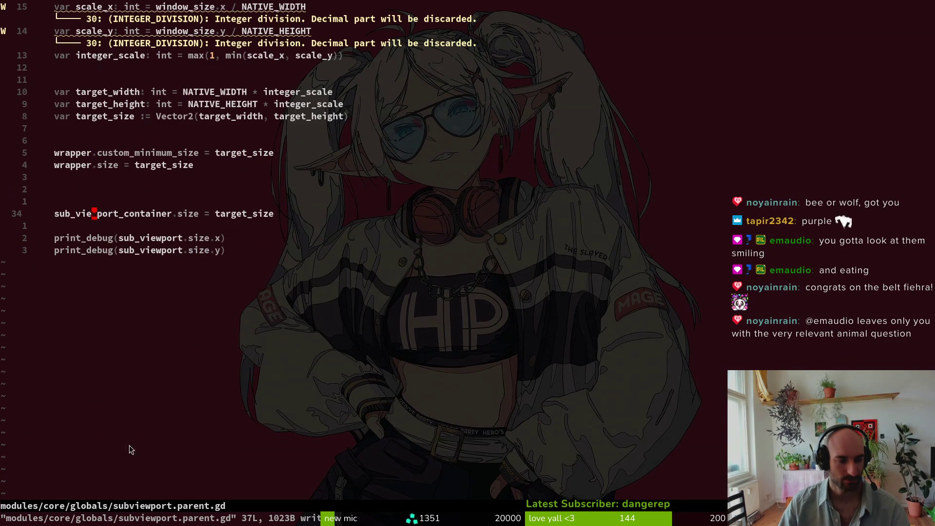
scroll(137, 224, up, 4)
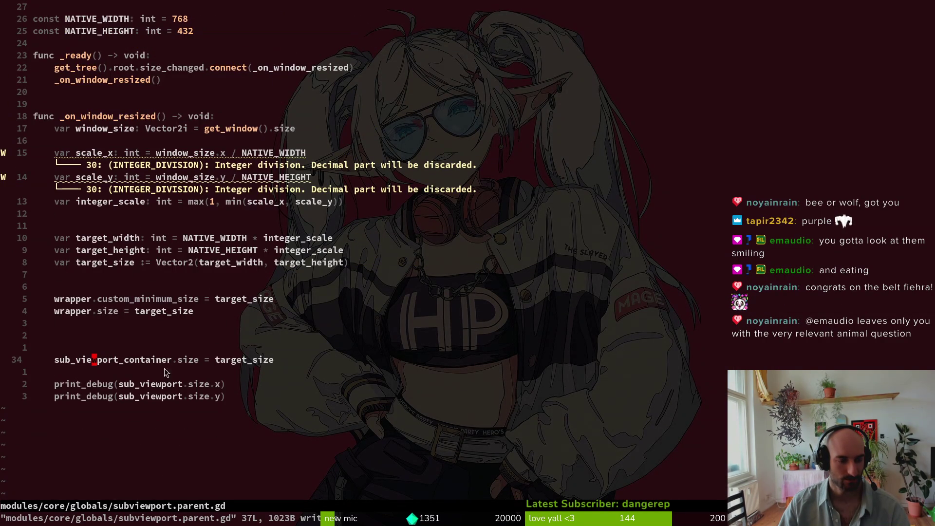
click(170, 360)
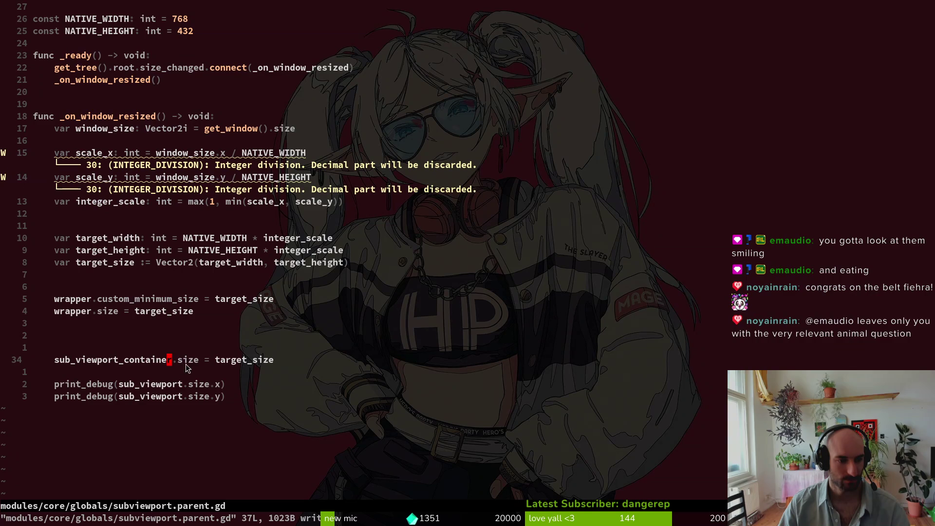
click(162, 398)
Add resized.emit() after the print_debug lines, save with :w, and rerun the game
text(oresi)
key(Tab)
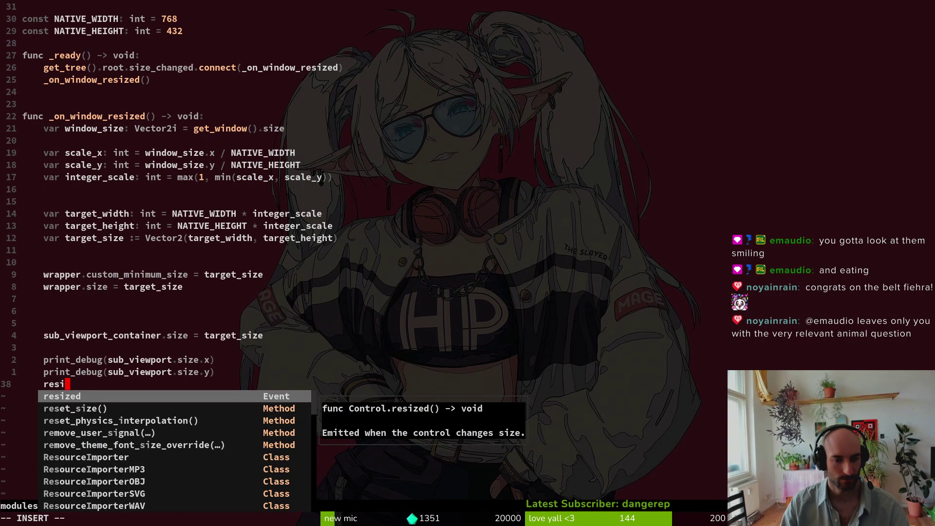
key(Return)
key(Escape)
text(a.emit)
key(Return)
key(Escape)
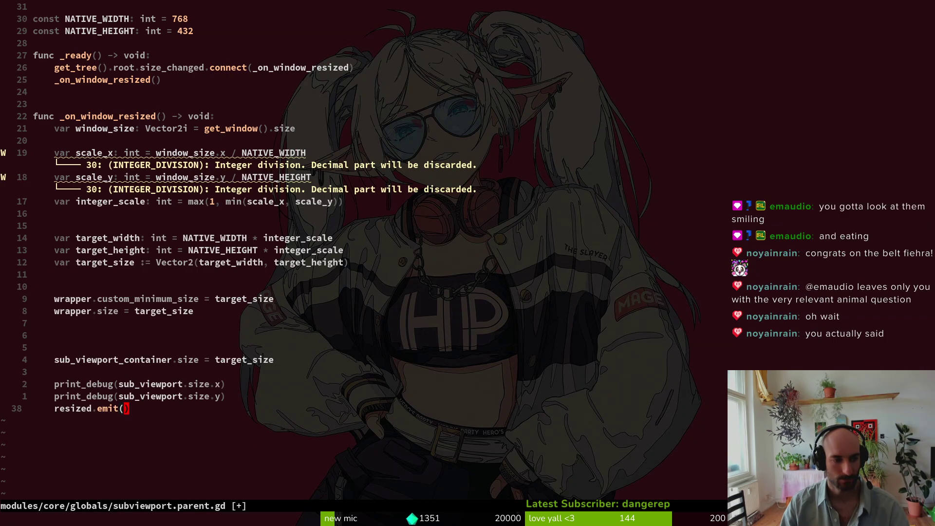
text(:w)
key(Return)
key(alt+Tab)
key(F5)
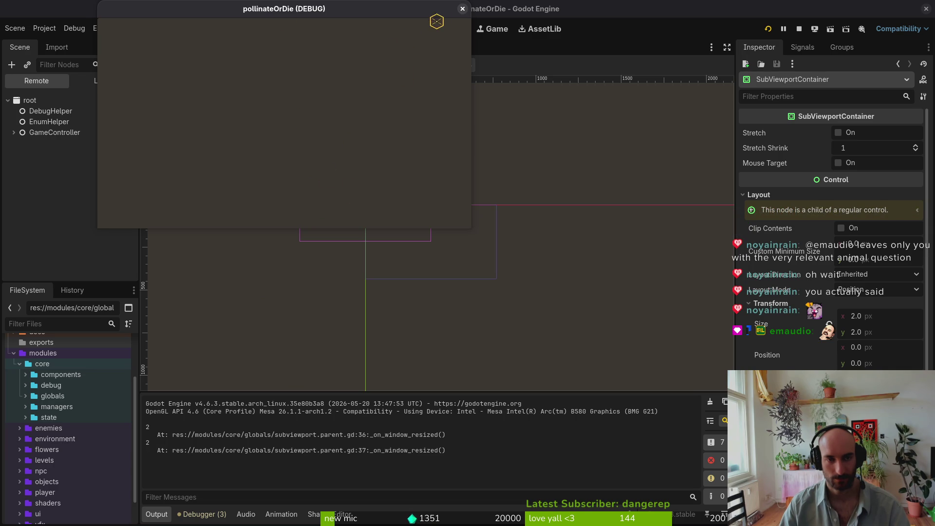
Stop the game, check the Control and subviewportParent sizes, then return to the script
click(462, 9)
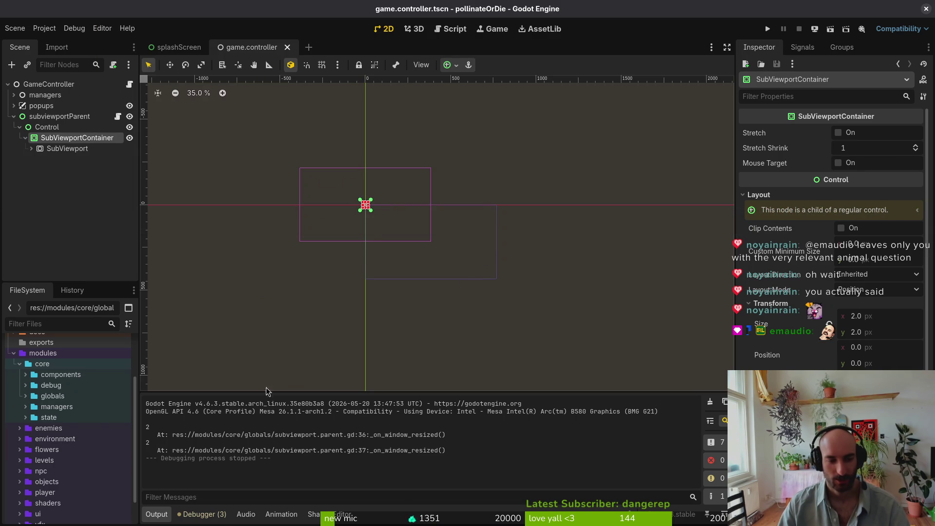
click(43, 128)
click(56, 138)
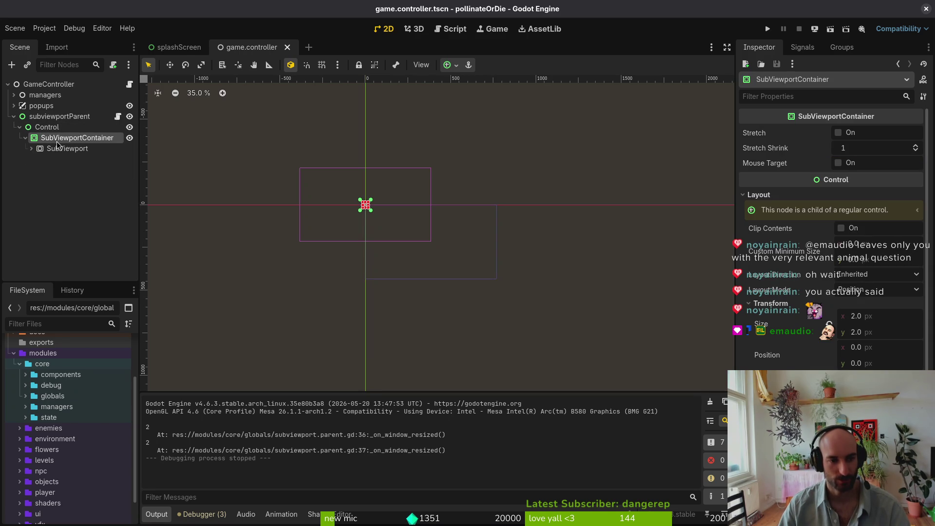
click(57, 127)
click(70, 117)
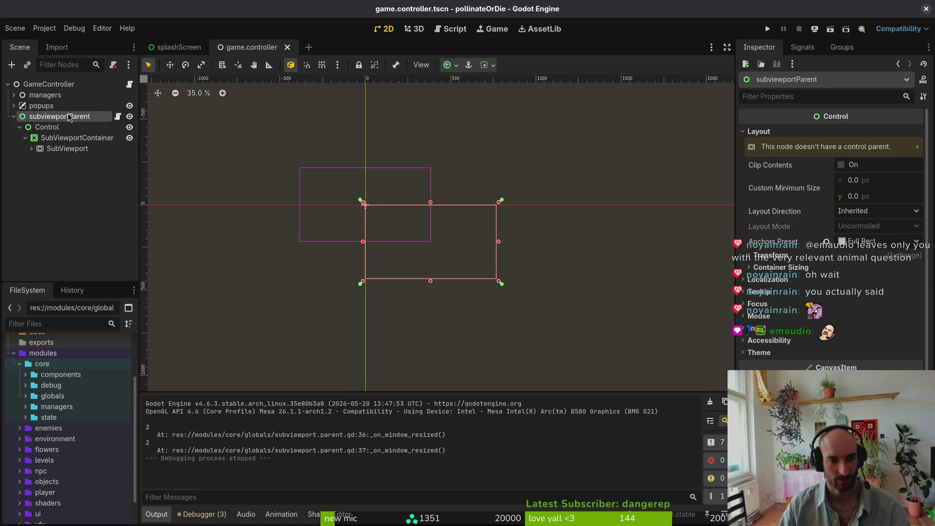
click(60, 127)
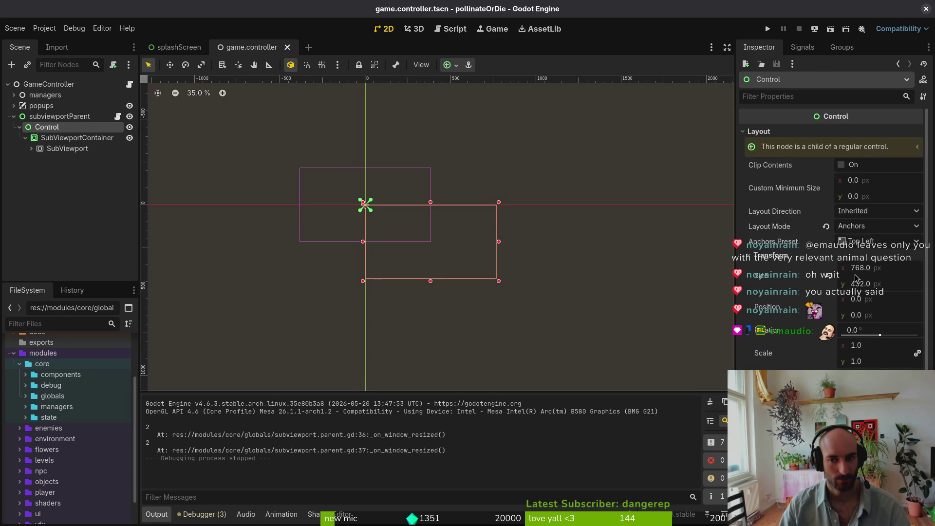
key(alt+Tab)
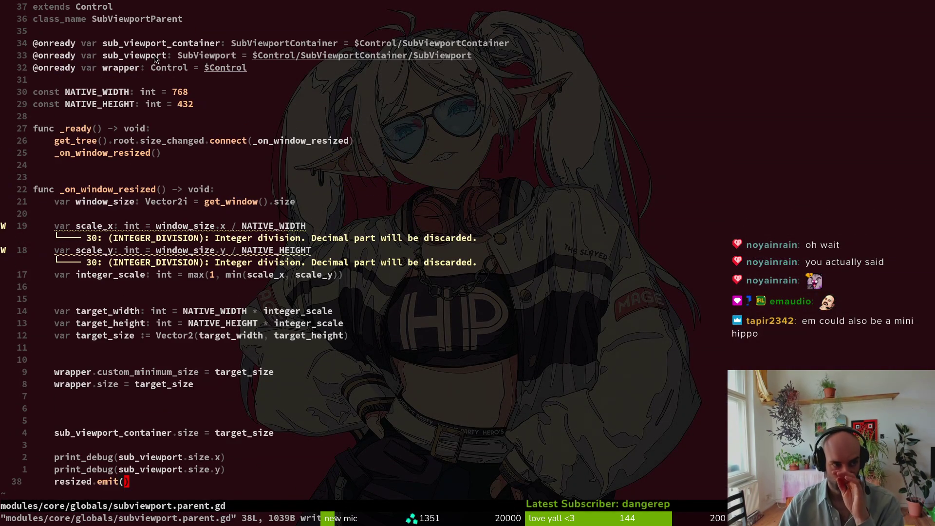
Compare the subviewportParent and Control node layouts against the scaling script
scroll(159, 59, up, 2)
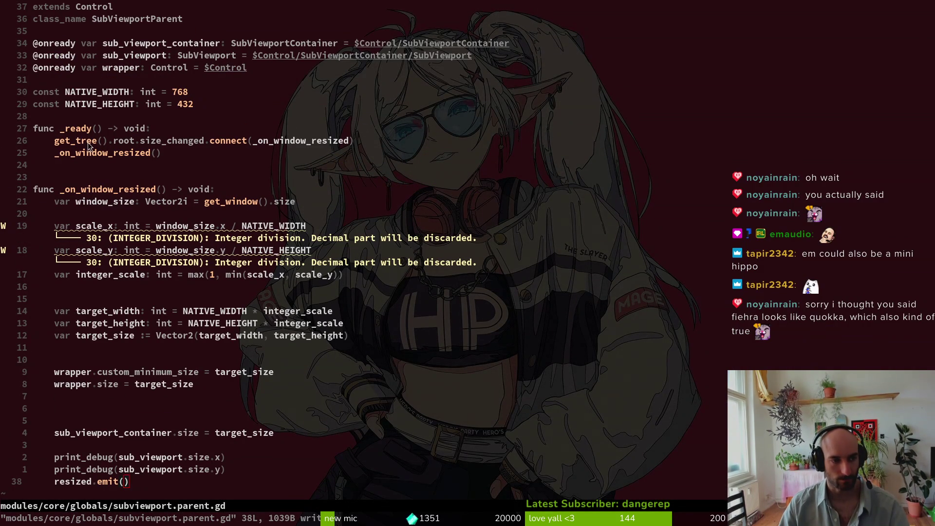
key(alt+Tab)
click(49, 118)
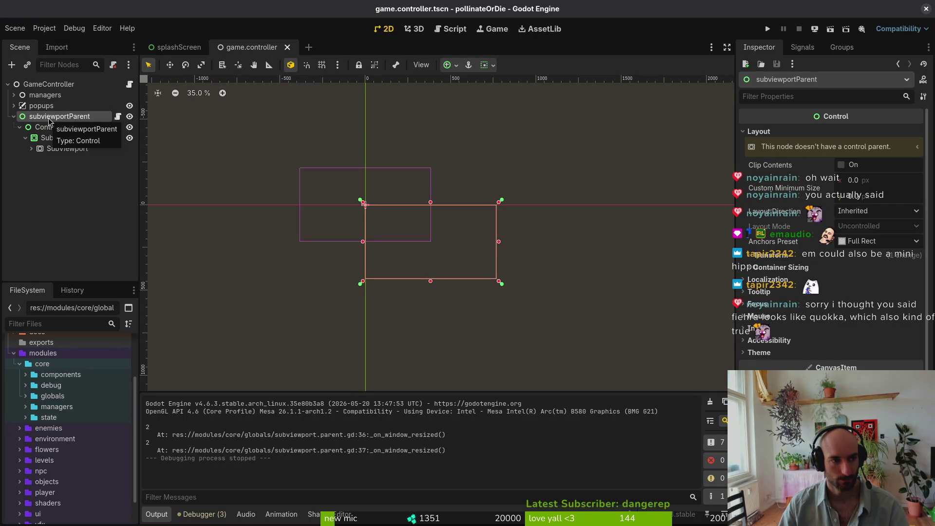
click(50, 129)
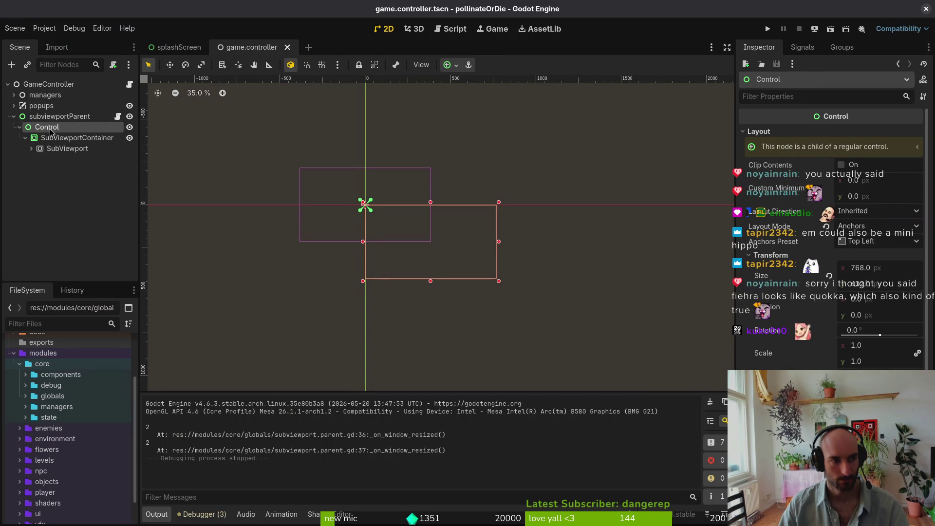
click(50, 117)
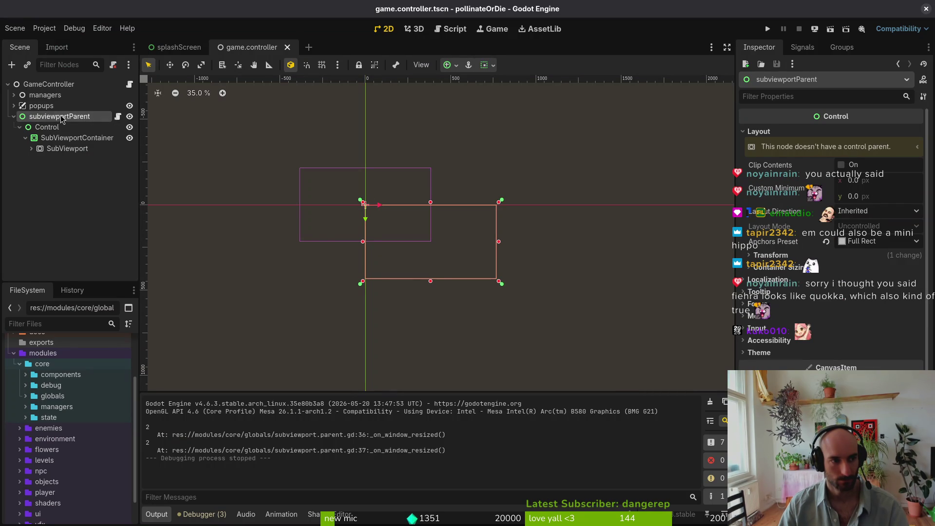
key(alt+Tab)
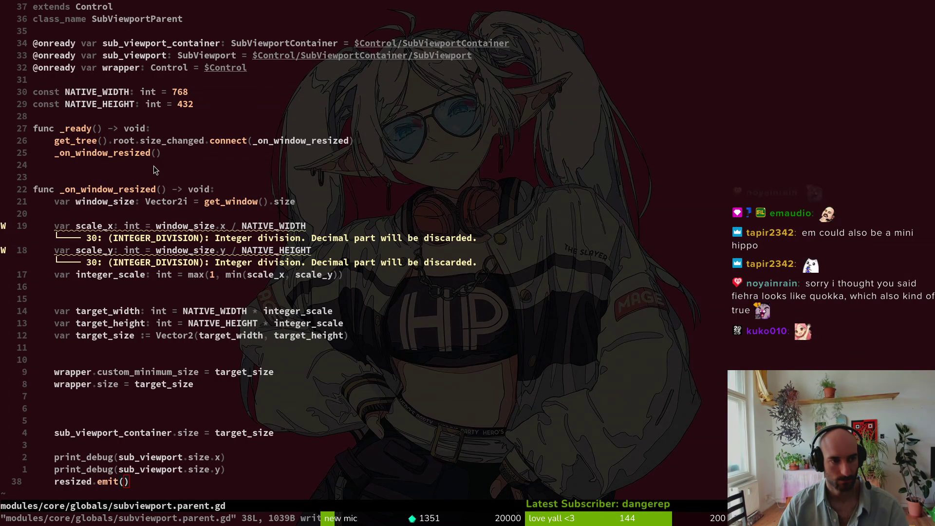
key(alt+Tab)
click(62, 128)
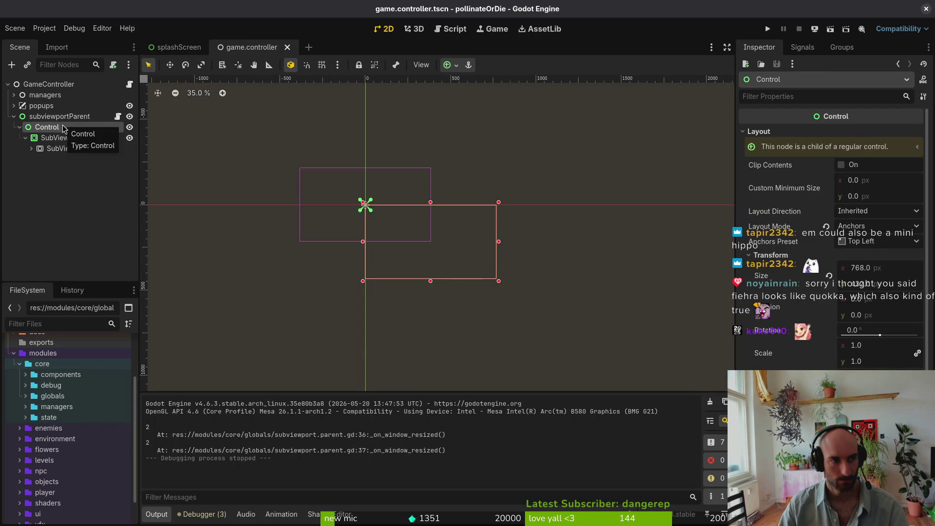
key(alt+Tab)
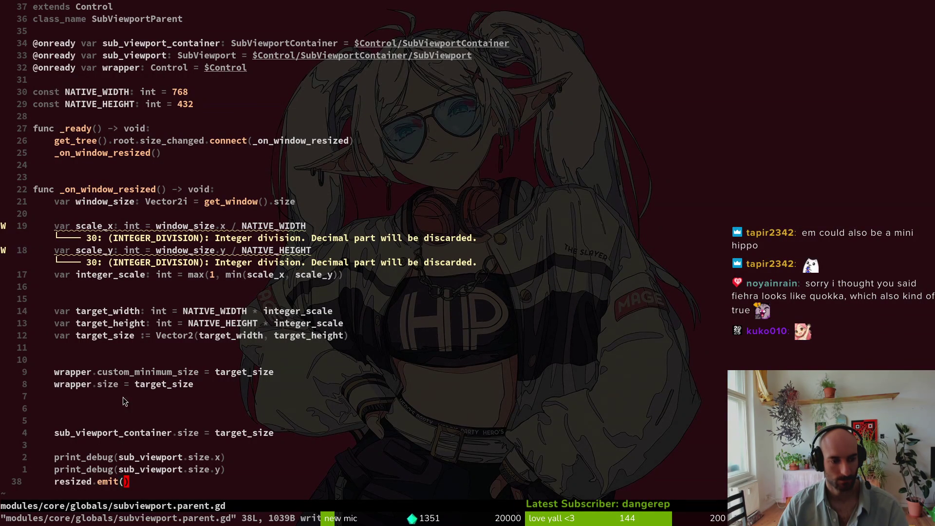
Review the sub_viewport_container size line, then set the SubViewportContainer width to 768
click(136, 433)
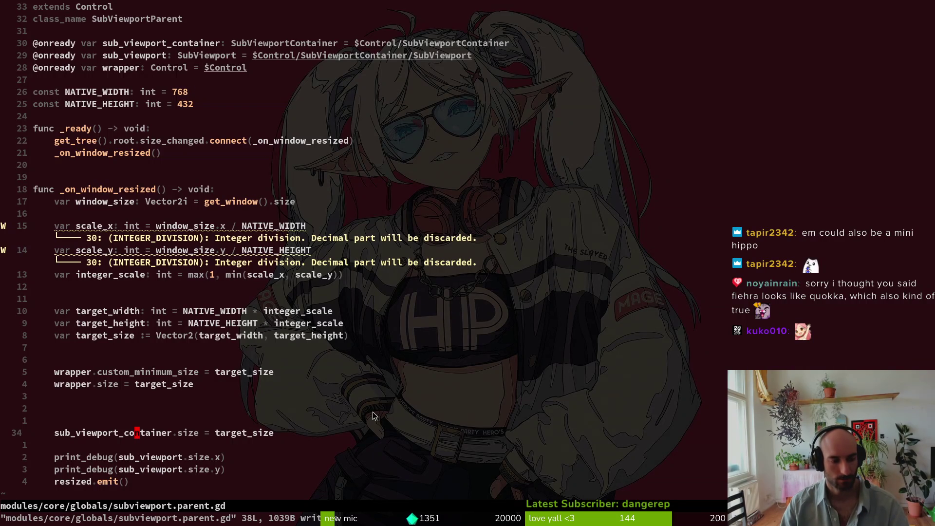
key(j)
key(j)
key(k)
key(k)
key(alt+Tab)
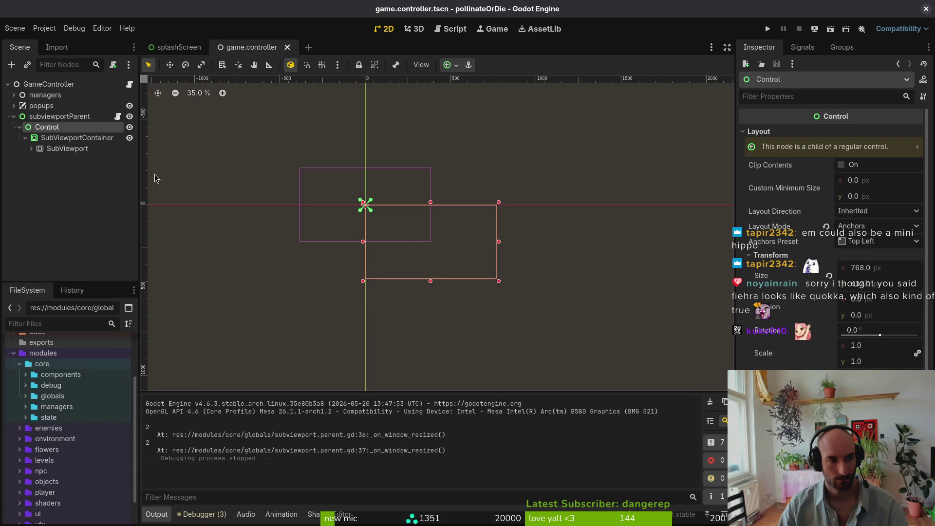
click(71, 138)
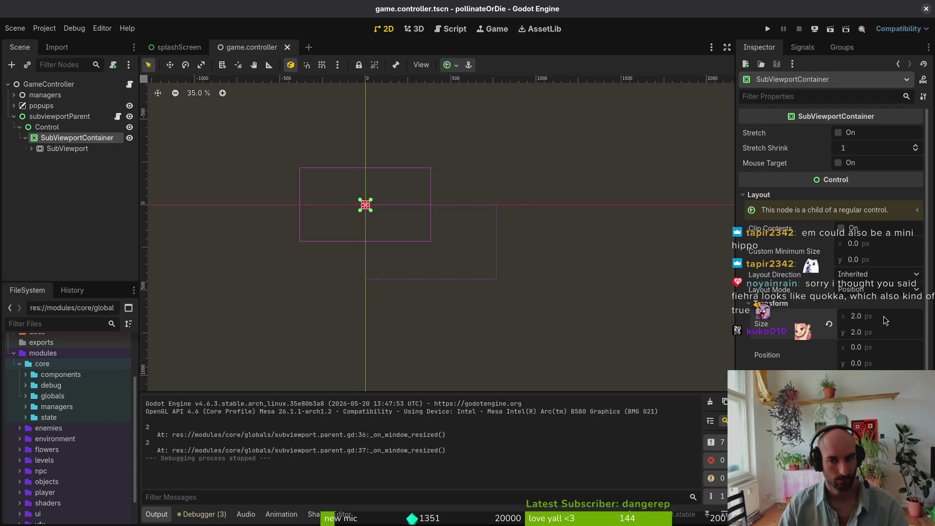
text(768)
key(Tab)
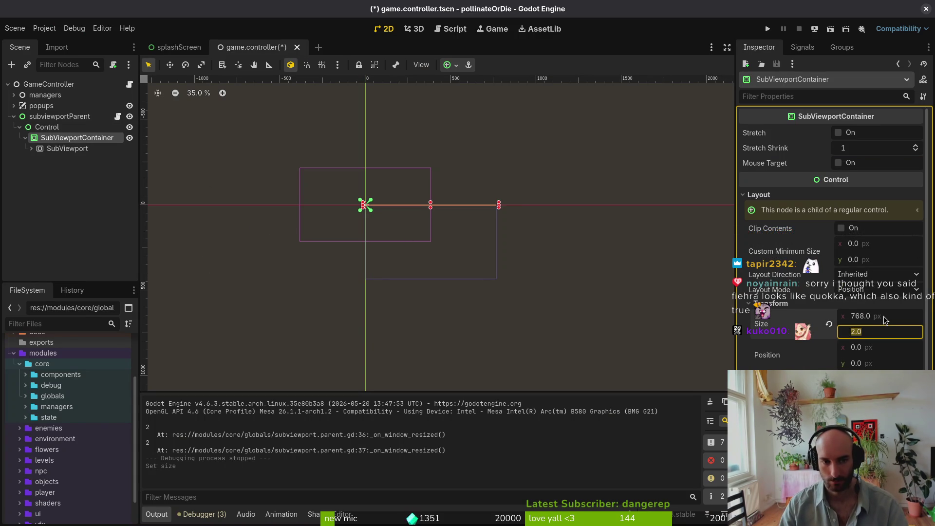
Set the SubViewportContainer height to 432, save game.controller, and run the game
key(Return)
click(893, 330)
text(43)
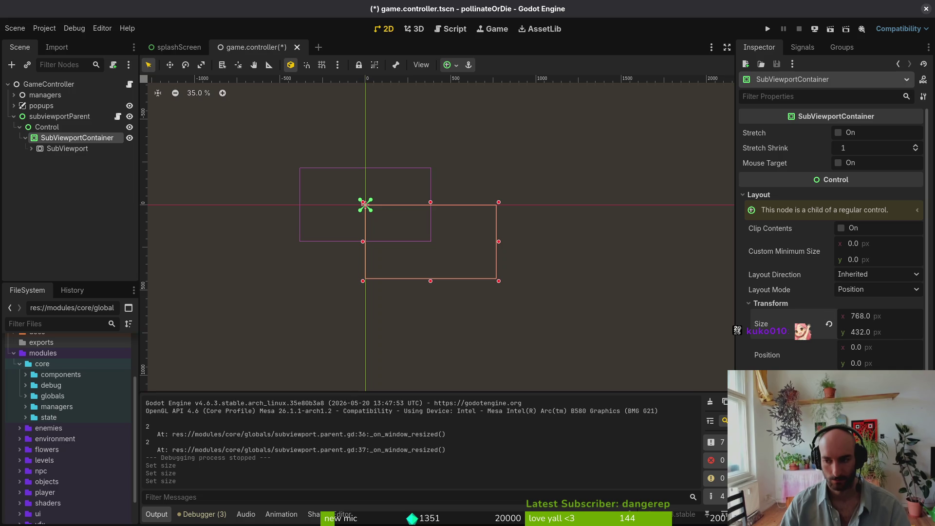
key(ctrl+s)
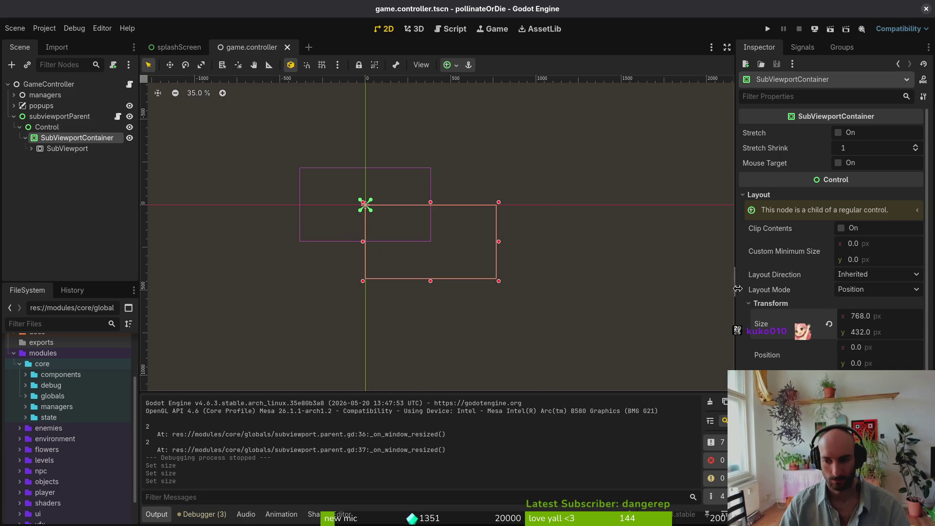
click(767, 29)
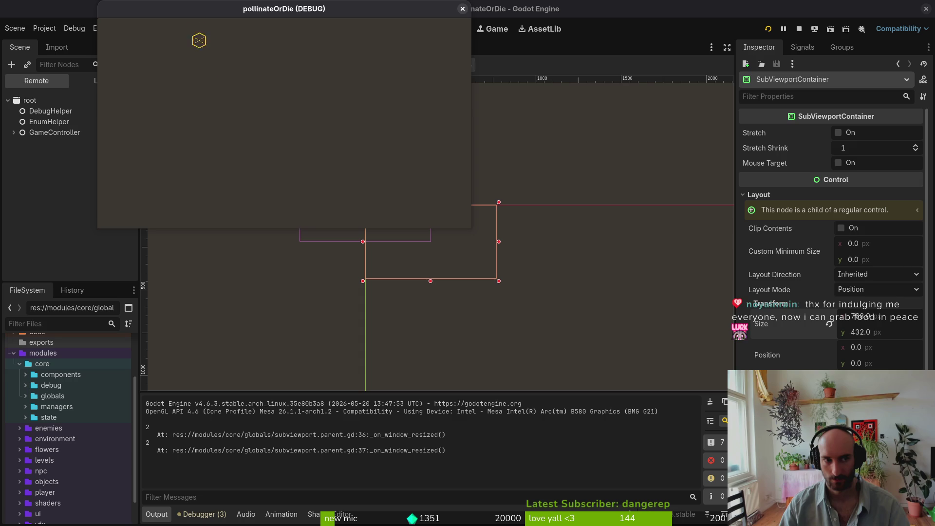
Open the in-editor game view and enable picking 2D nodes in the running game
click(503, 31)
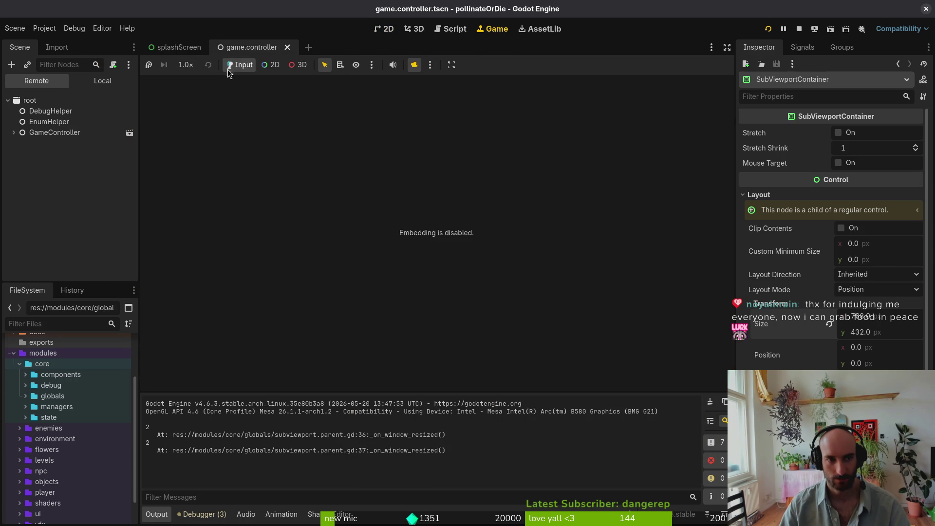
click(271, 64)
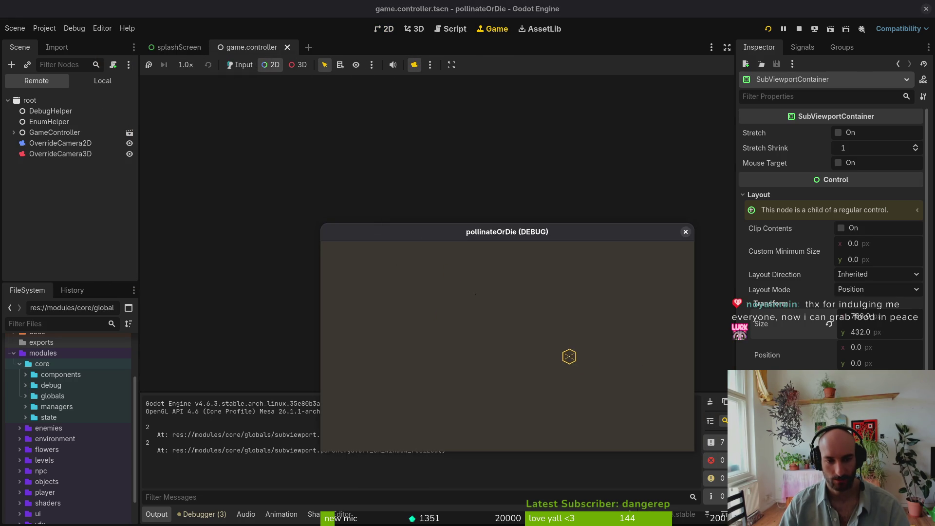
click(476, 326)
drag(421, 233, 394, 154)
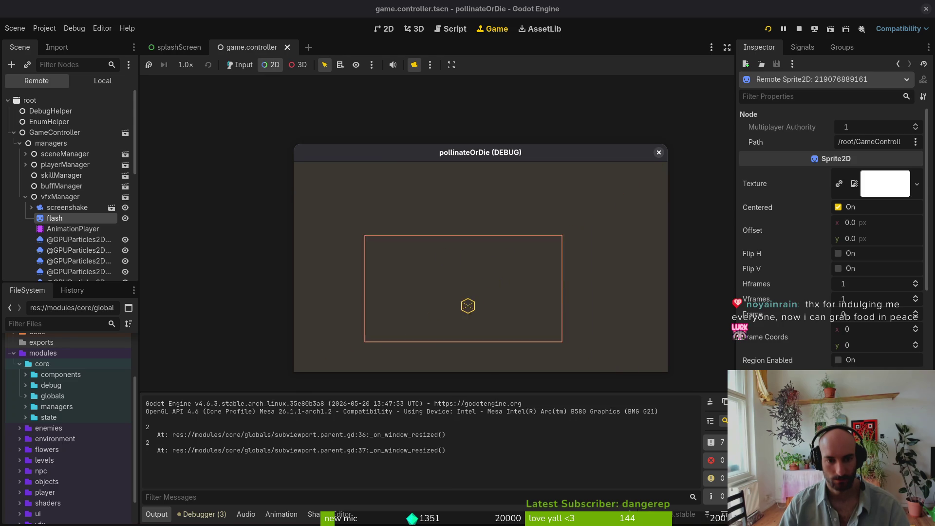
scroll(52, 218, down, 3)
scroll(52, 217, down, 5)
scroll(56, 219, up, 4)
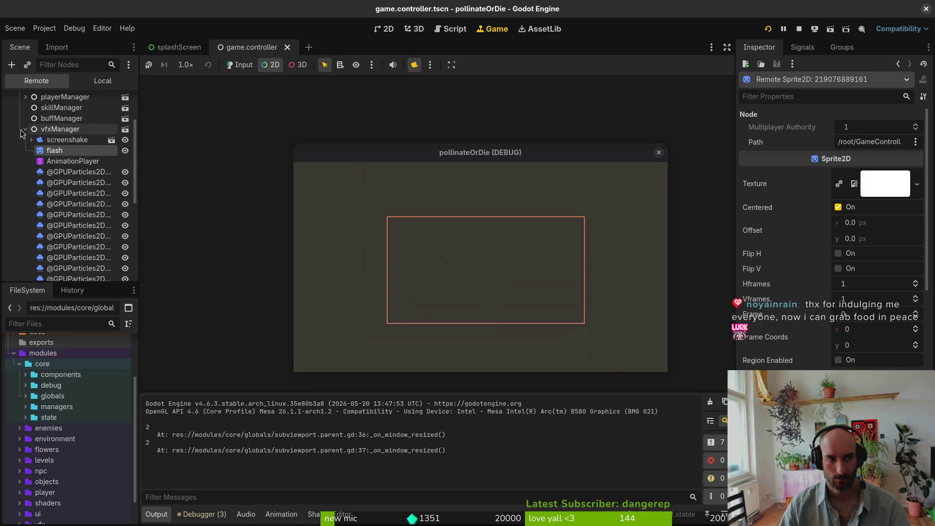
Collapse vfxManager and managers, then expand the remote tree down to SubViewport's gui node
click(22, 130)
scroll(30, 241, up, 3)
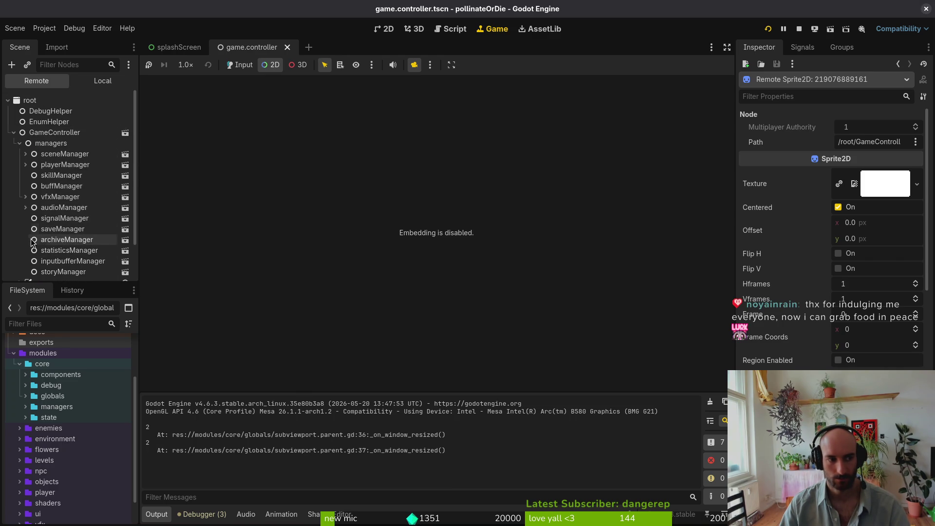
click(20, 143)
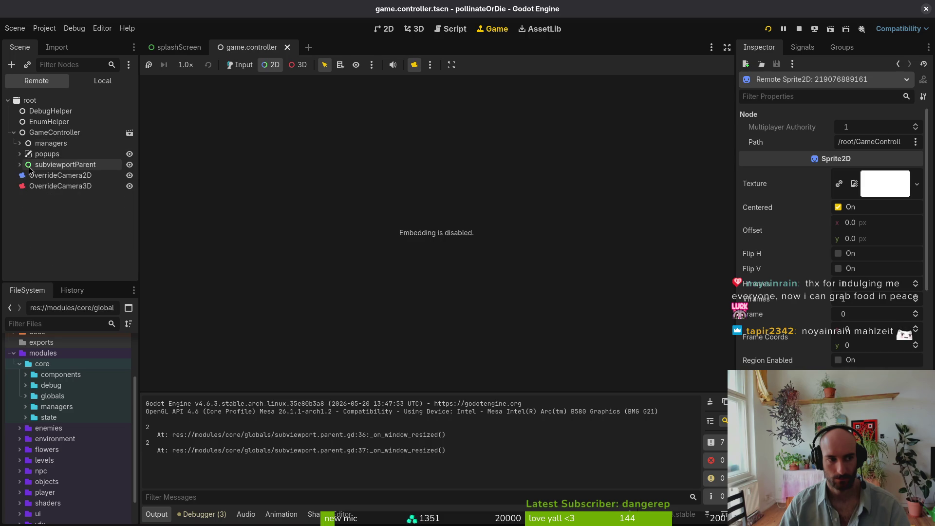
click(19, 164)
click(26, 175)
click(32, 185)
click(37, 196)
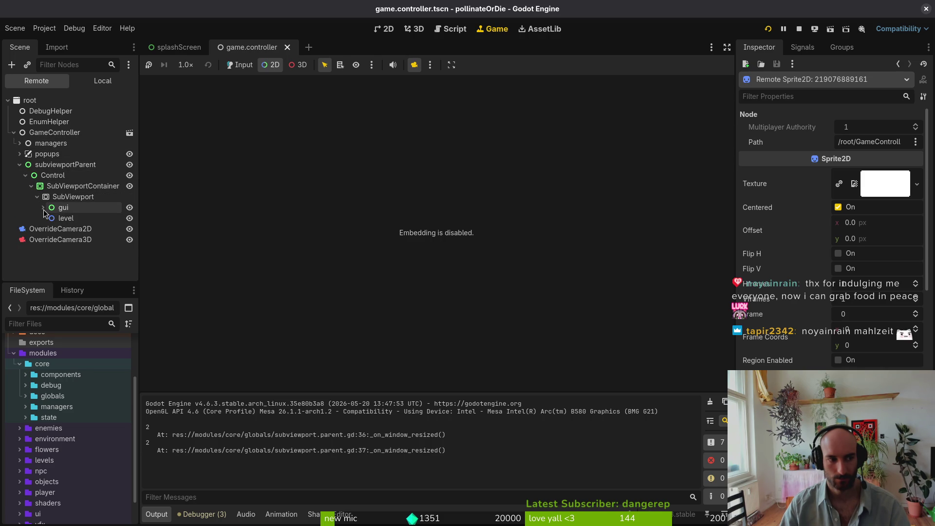
click(43, 208)
Inspect the running home, Control, SubViewportContainer, SubViewport and gui nodes
click(64, 219)
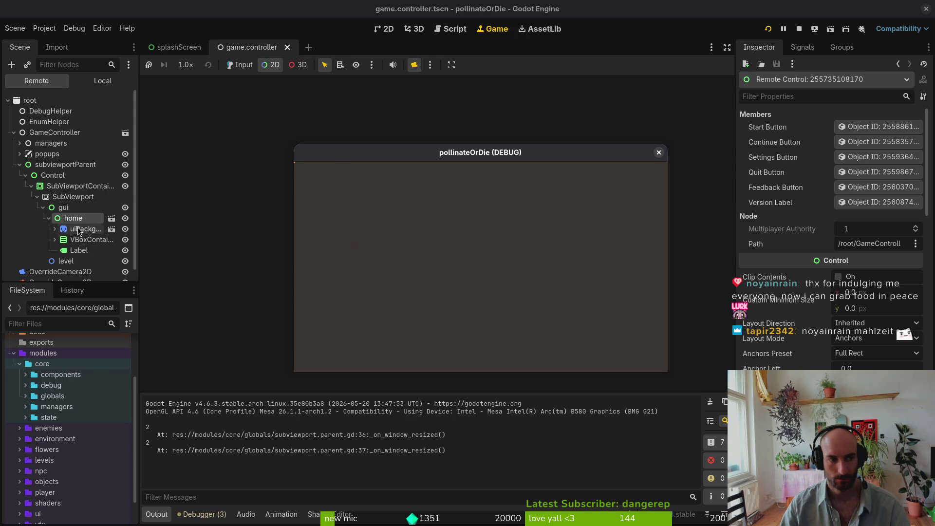
click(63, 207)
click(66, 170)
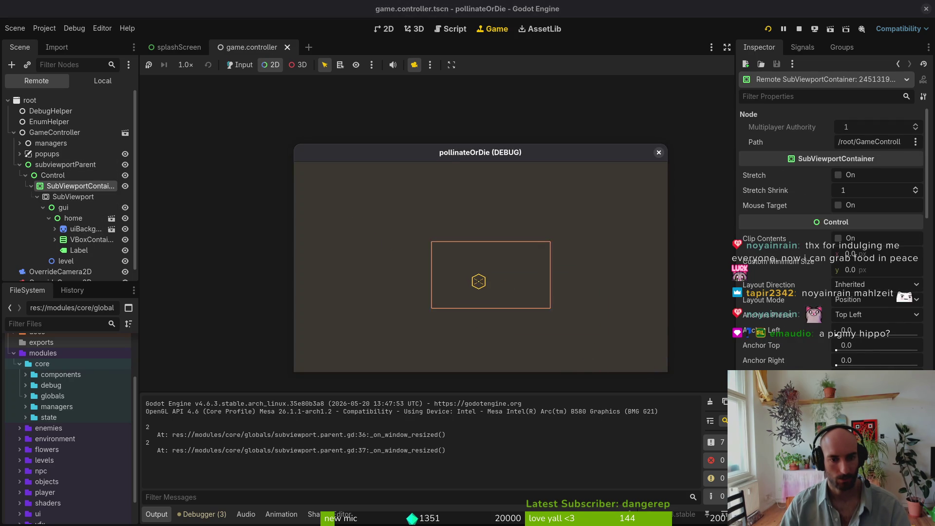
click(65, 201)
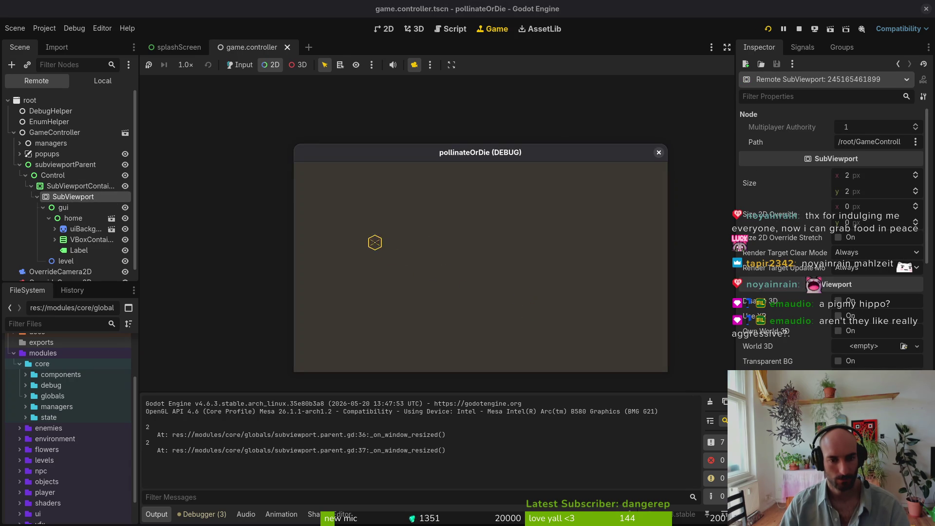
click(73, 189)
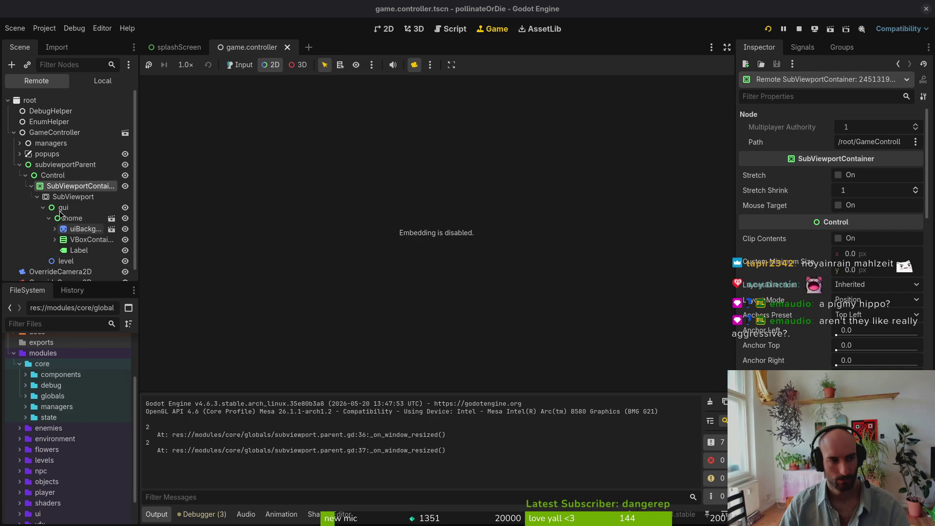
click(73, 197)
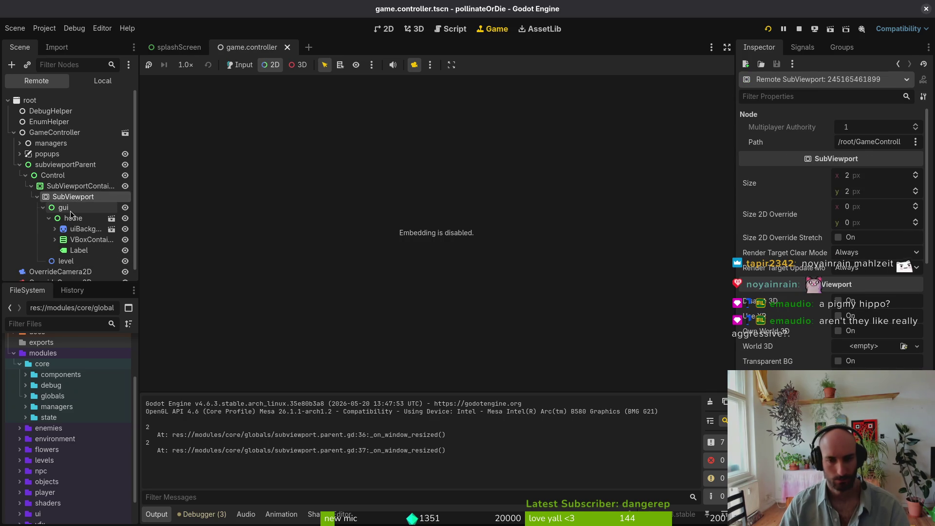
click(70, 209)
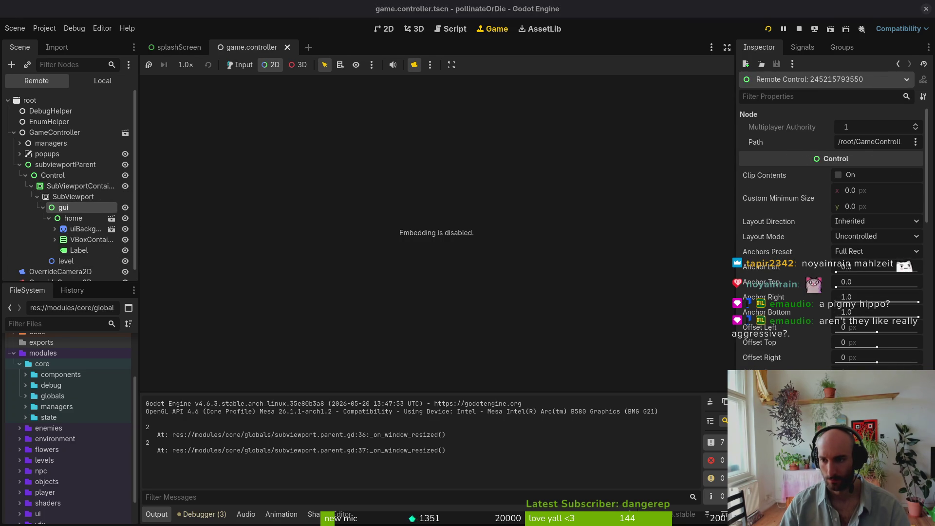
click(73, 197)
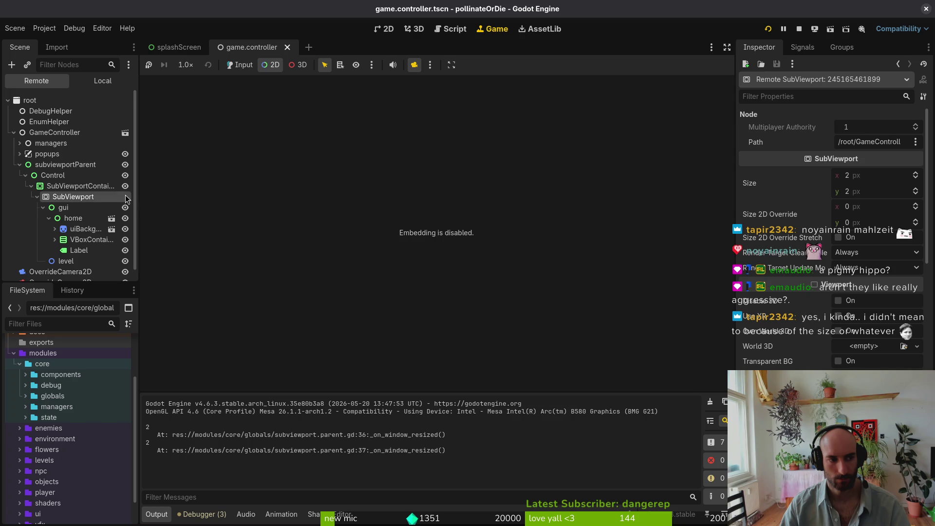
Set the running SubViewport's size to 768 × 432 px
click(891, 175)
text(768)
key(Tab)
text(432)
key(Return)
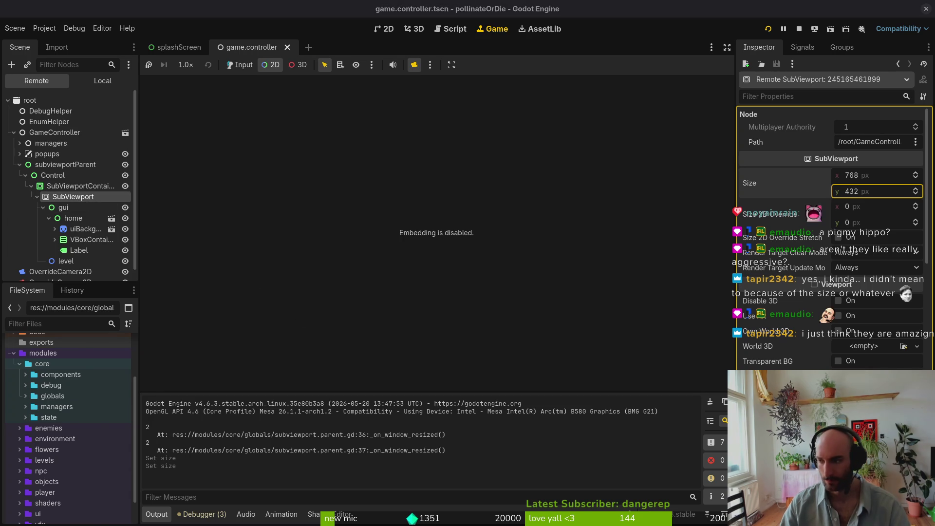
key(alt+Tab)
Step back through the script's undo history, then redo to the newest version
key(u)
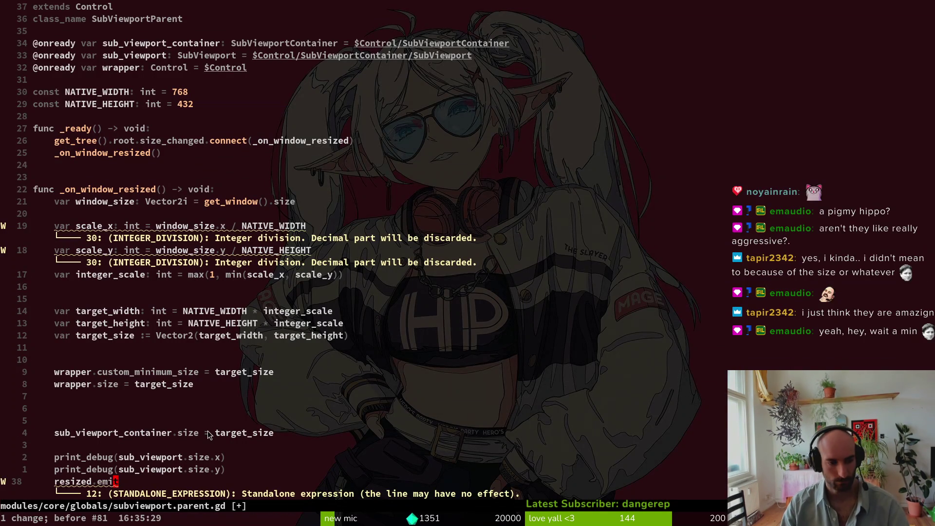
key(u)
key(u)
key(u)
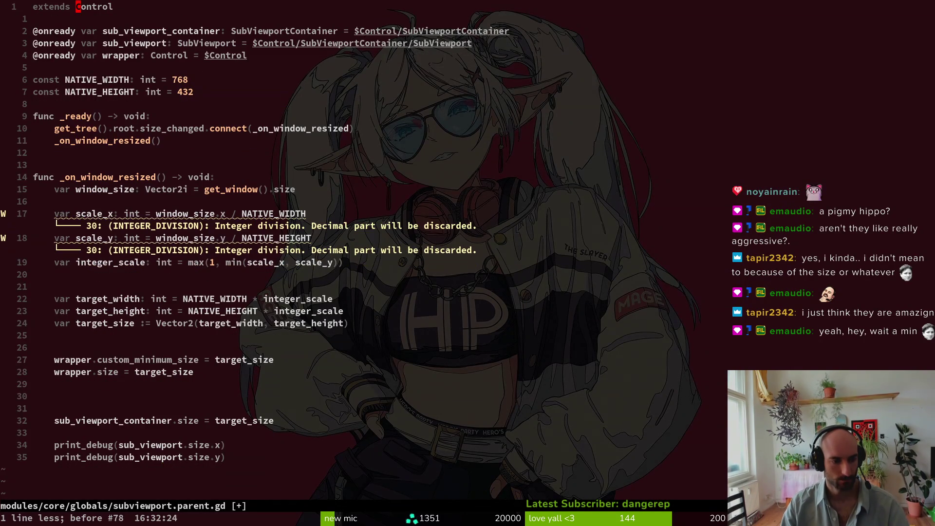
key(u)
key(u)
key(ctrl+r)
key(ctrl+r)
key(ctrl+r)
Duplicate the size line as sub_viewport.size = target_size, save, and rerun the game
key(j)
key(y)
key(y)
text(pcwsu)
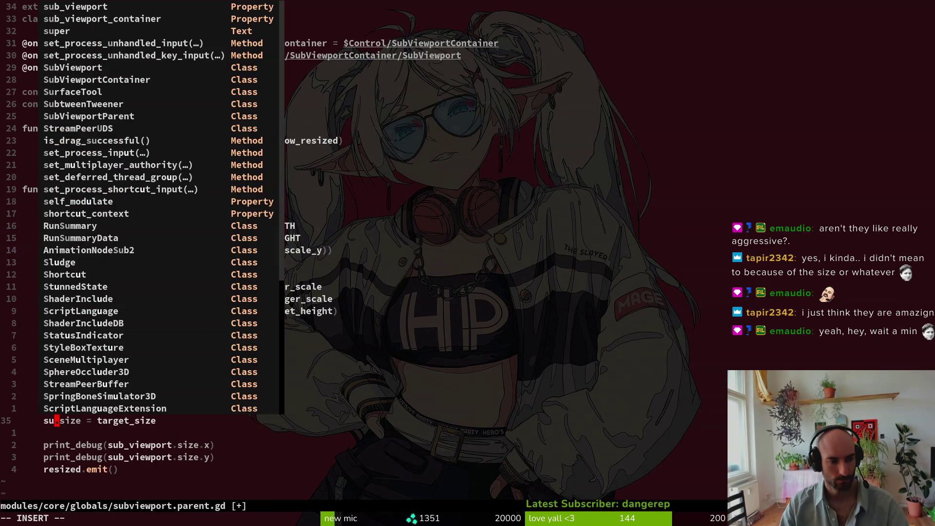
text(b_viewport)
key(Escape)
text(:w)
key(Return)
key(alt+Tab)
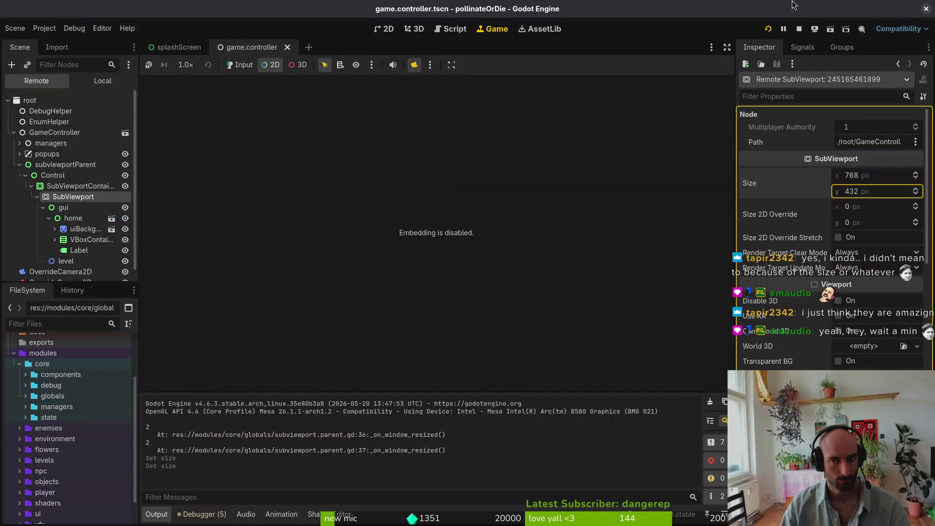
click(767, 28)
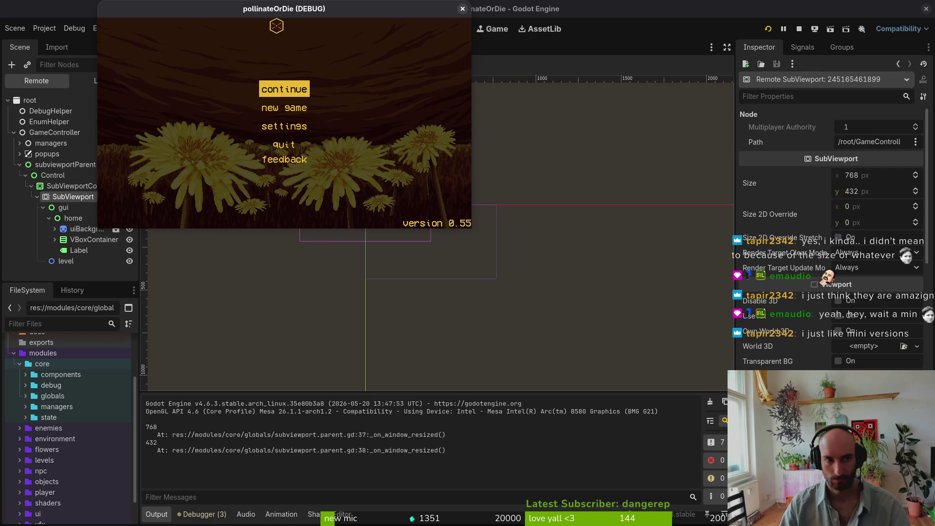
Move and enlarge the running game window until the SubViewport logs 1536 × 864 px
drag(277, 15, 359, 83)
mouse_move(556, 295)
mouse_down()
mouse_move(695, 357)
mouse_move(720, 437)
mouse_move(718, 407)
mouse_move(628, 419)
mouse_move(726, 428)
mouse_move(545, 367)
mouse_move(742, 418)
mouse_move(776, 468)
mouse_move(925, 499)
mouse_up()
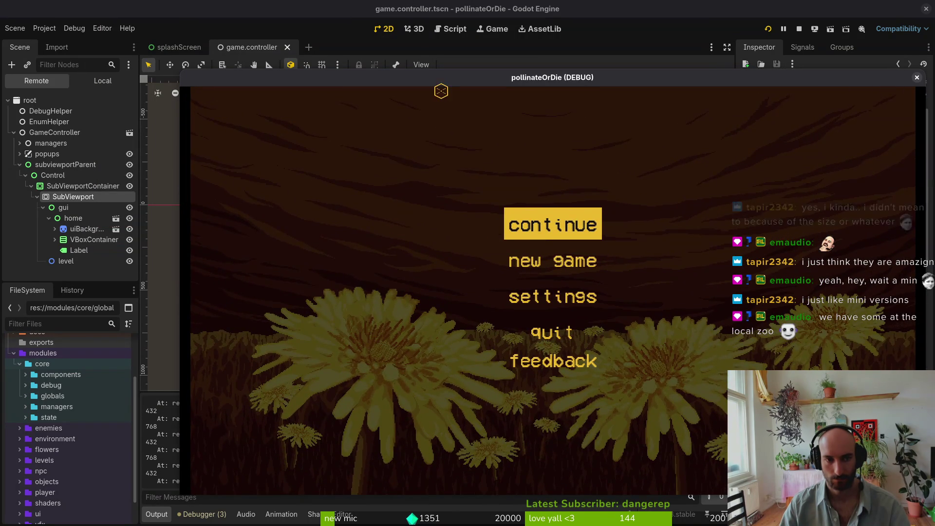
drag(435, 78, 378, 20)
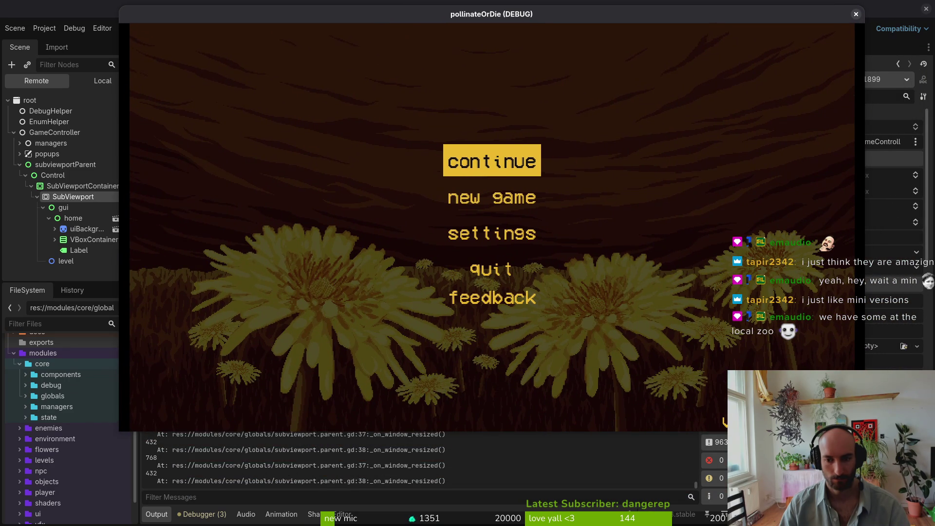
click(491, 269)
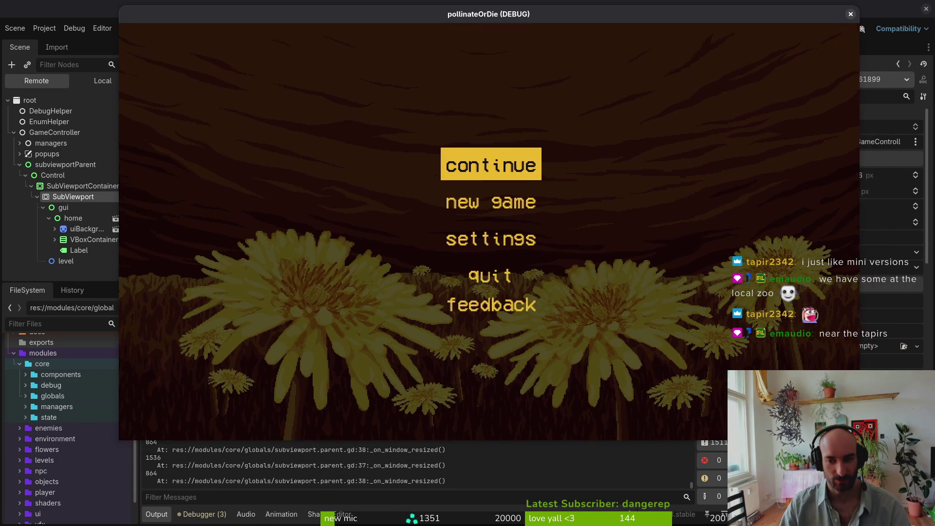
mouse_move(821, 413)
mouse_down()
mouse_move(870, 511)
mouse_move(726, 352)
mouse_move(880, 460)
mouse_up()
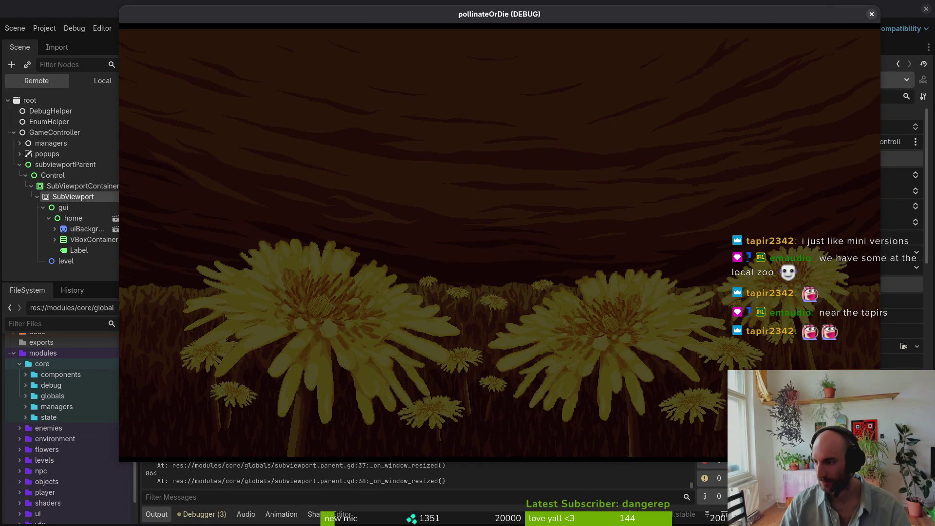
click(882, 462)
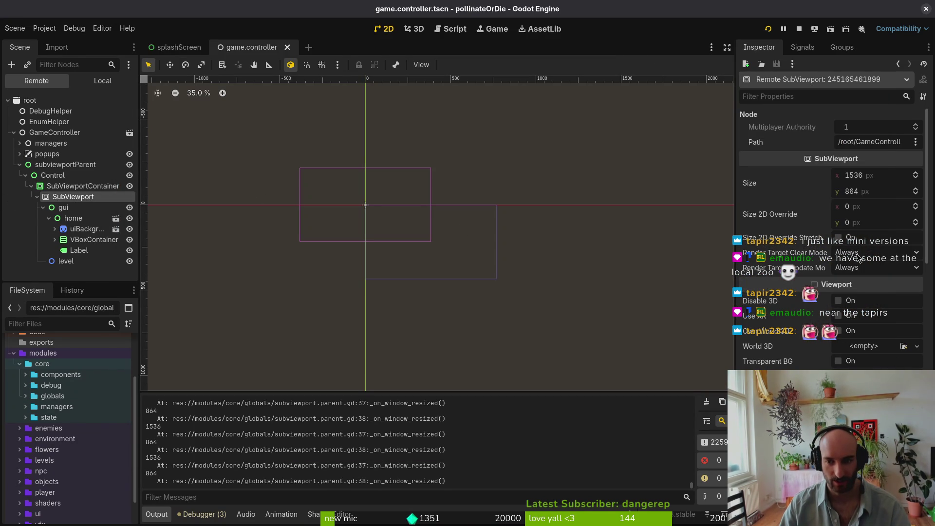
Stop the game and select the local SubViewportContainer, showing Stretch off and Stretch Shrink 1
scroll(814, 271, down, 10)
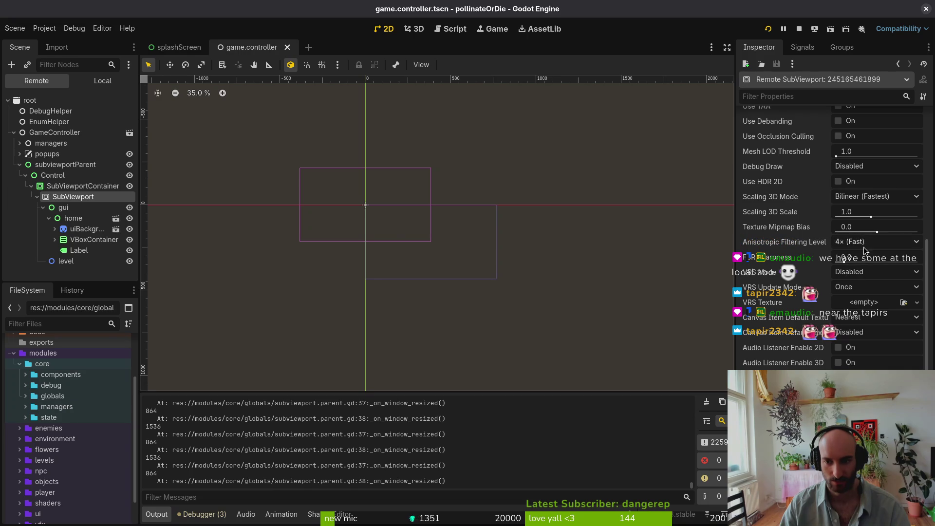
scroll(865, 337, down, 5)
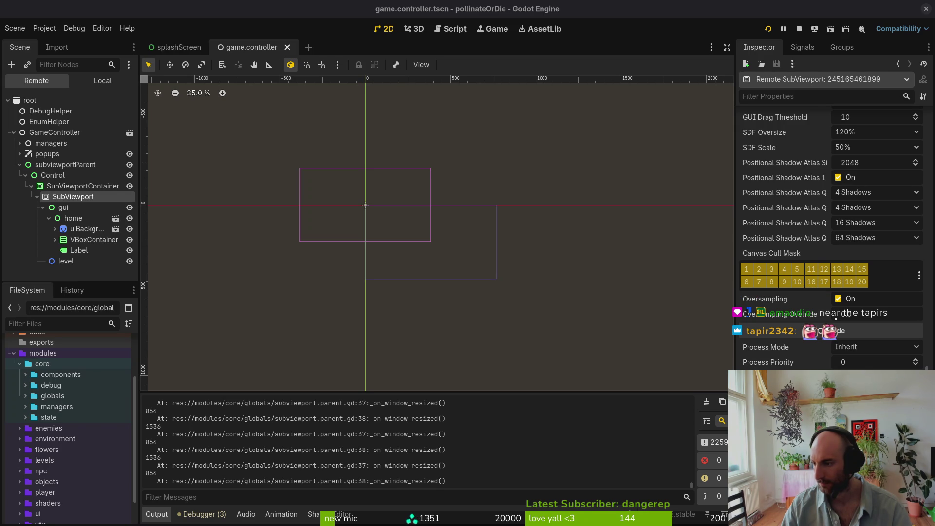
click(799, 29)
click(70, 140)
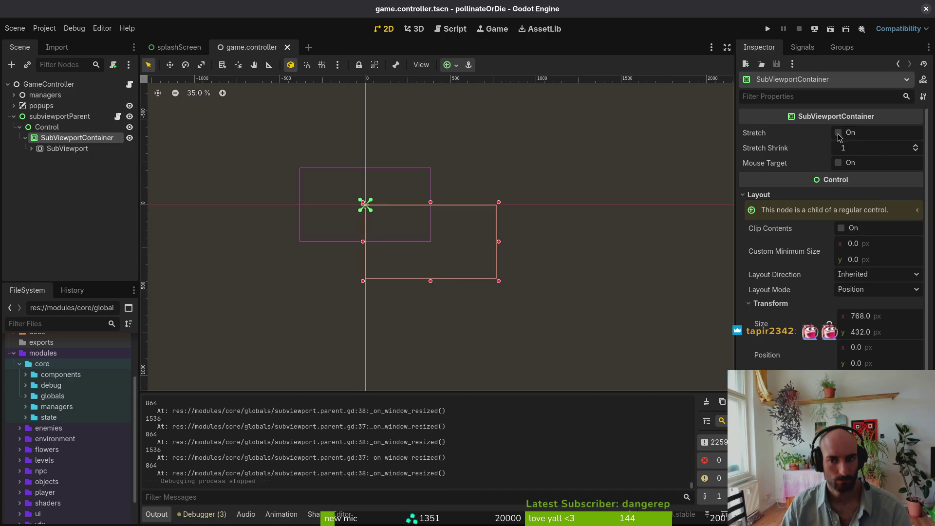
Try Stretch Shrink 2 on the SubViewportContainer, revert it to 1, then switch to the browser
mouse_move(802, 152)
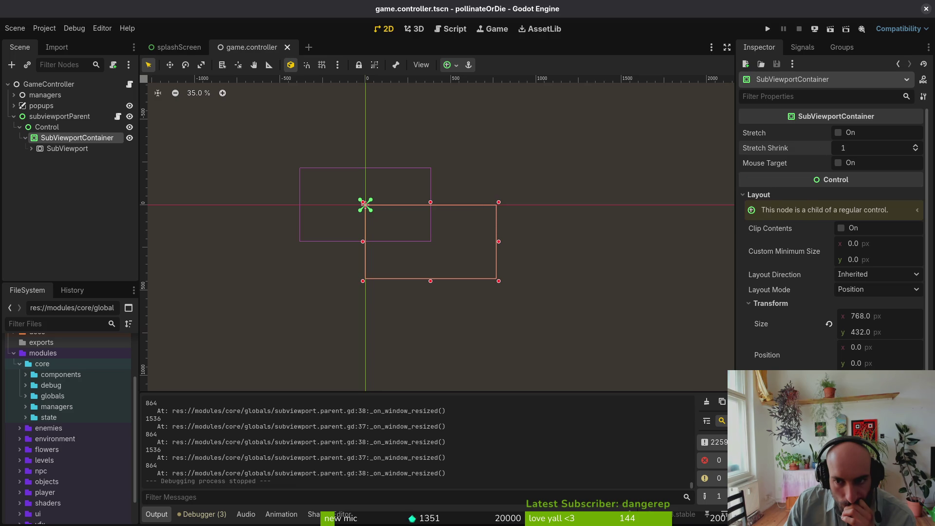
click(916, 146)
click(864, 148)
text(0.)
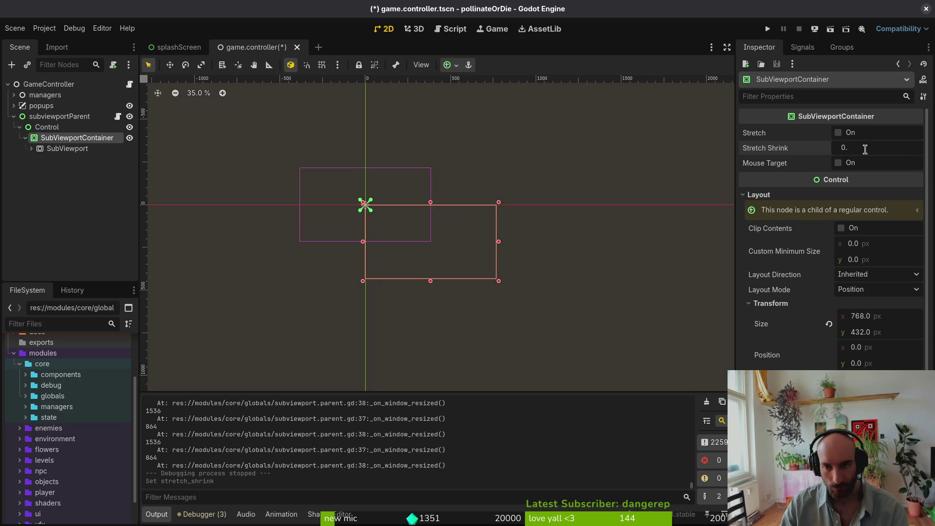
key(Return)
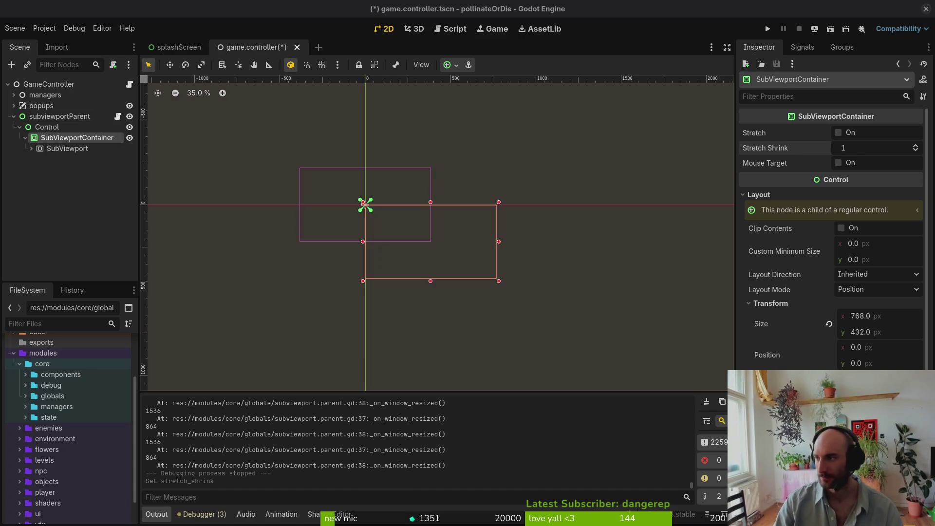
key(alt+Tab)
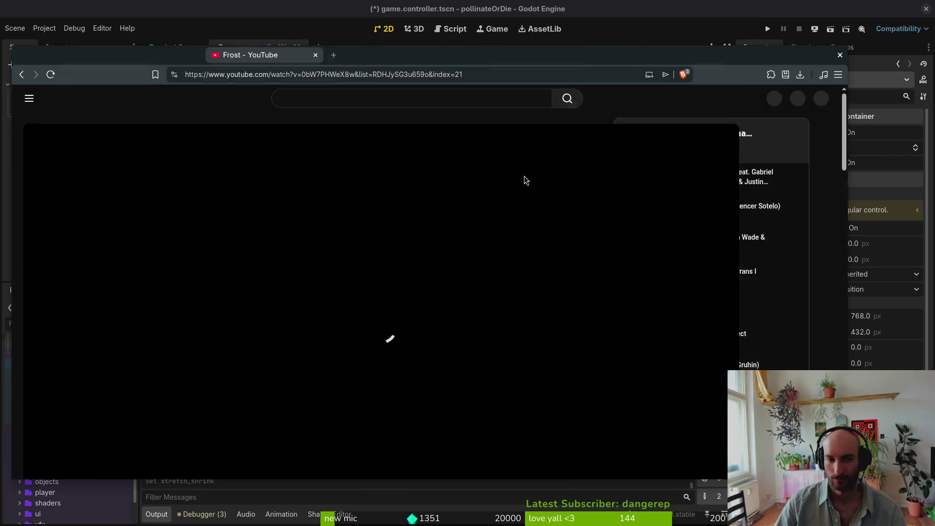
Search YouTube for 'godot pixelperfect viewport', close the miniplayer, and browse the results
text(godot pixela)
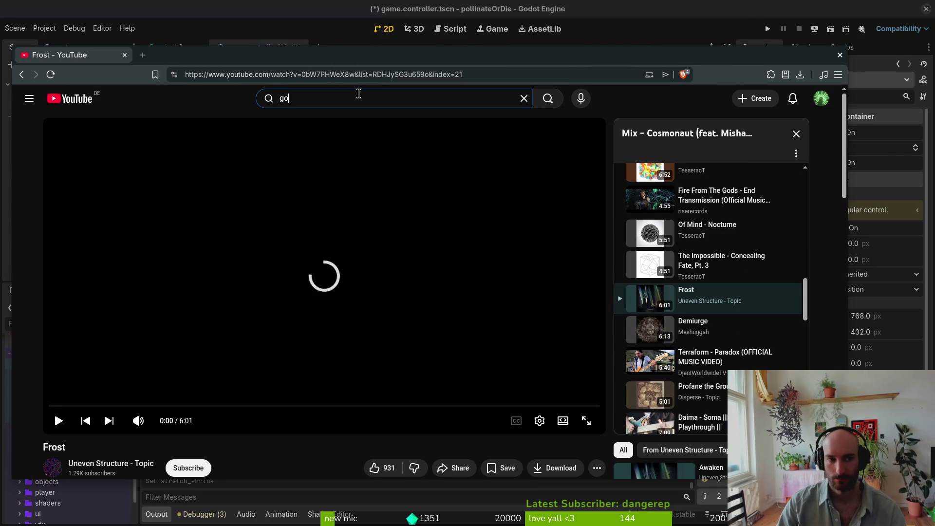
key(BackSpace)
text(per)
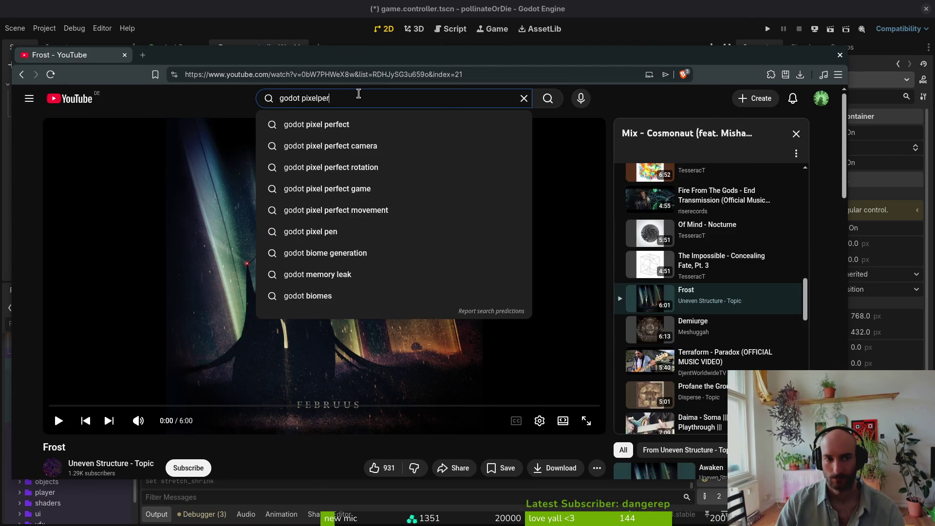
text(fect viewport)
key(Return)
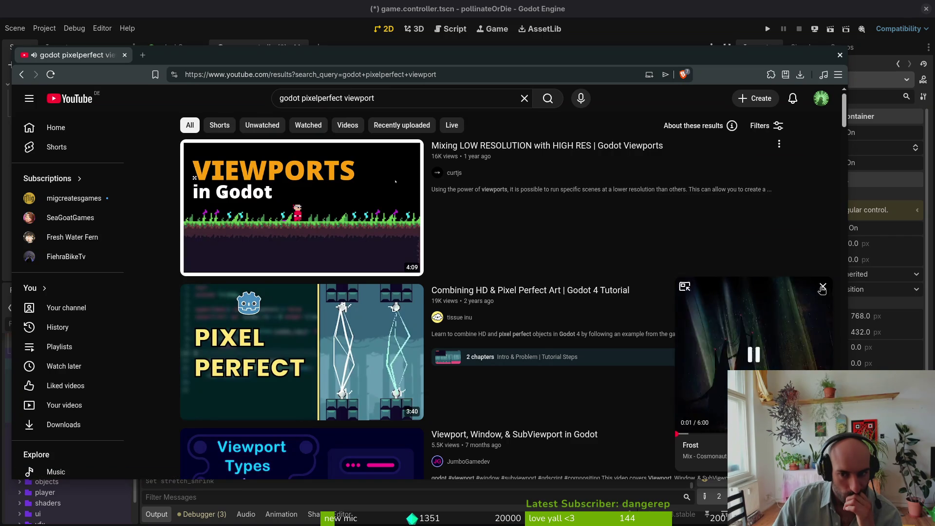
click(821, 287)
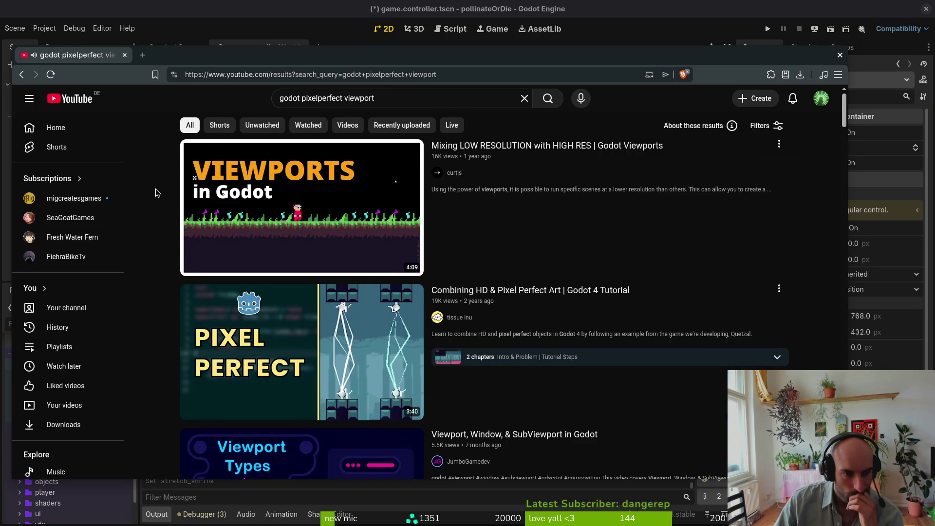
scroll(156, 190, down, 5)
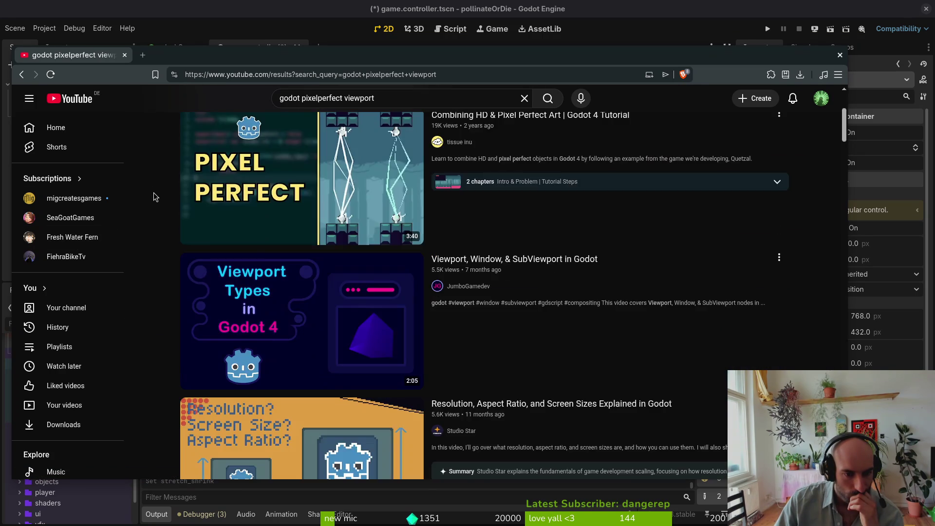
scroll(153, 199, down, 2)
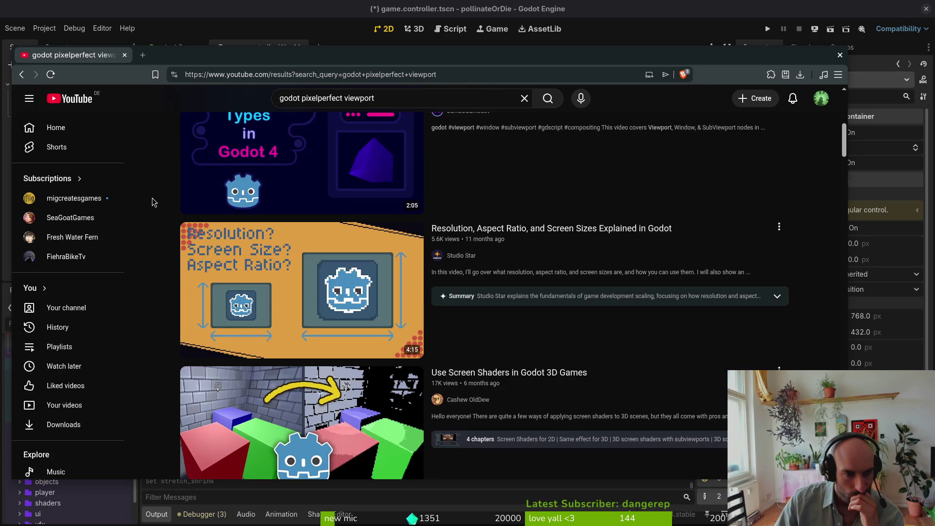
scroll(153, 205, down, 5)
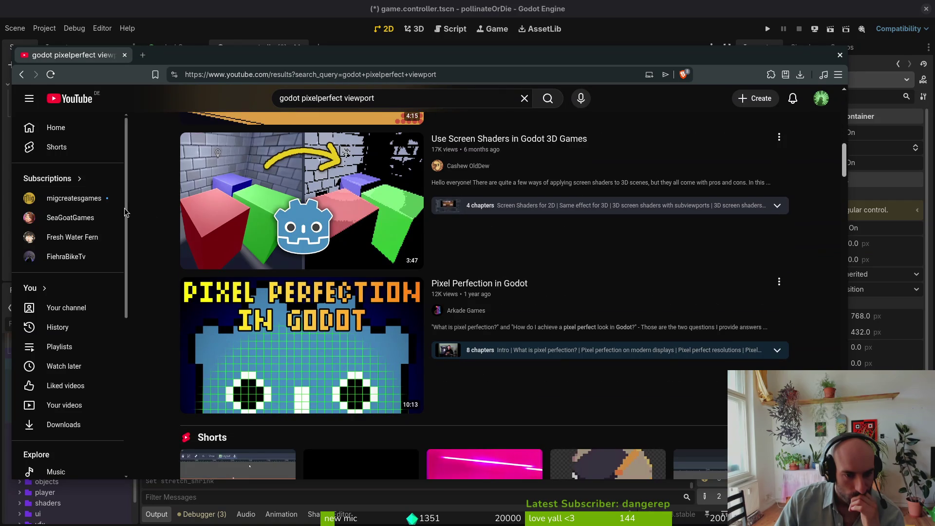
scroll(153, 314, down, 7)
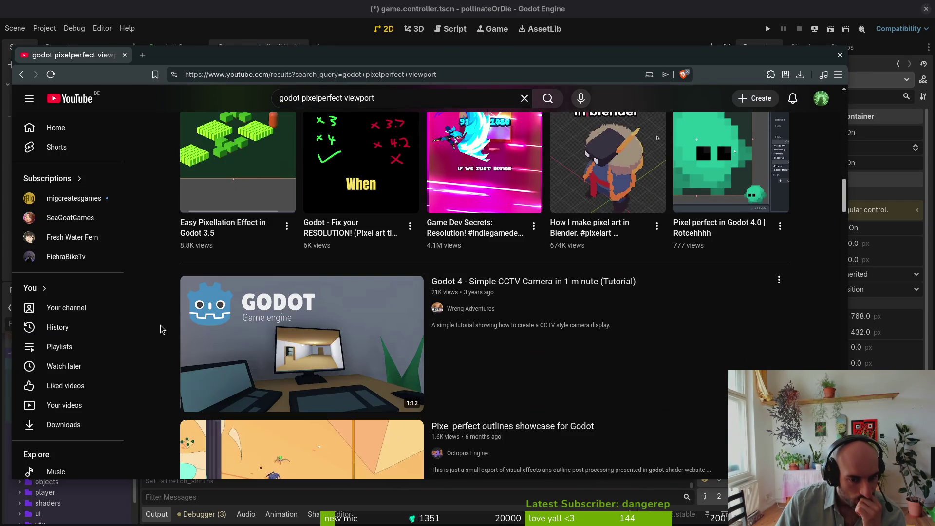
scroll(160, 325, down, 5)
scroll(160, 325, up, 7)
Replace the search query with 'subviewport godot' and run the search
click(288, 105)
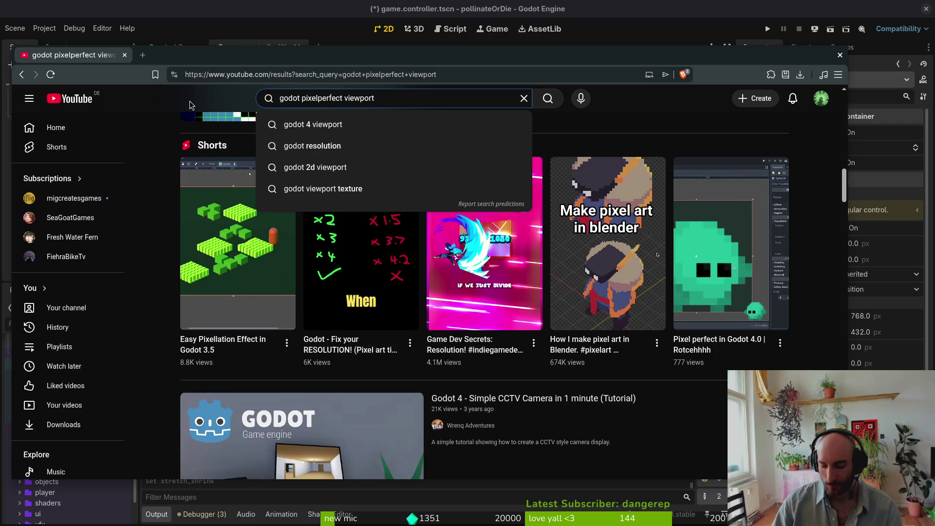
text(subview)
key(ctrl+a)
text(sub)
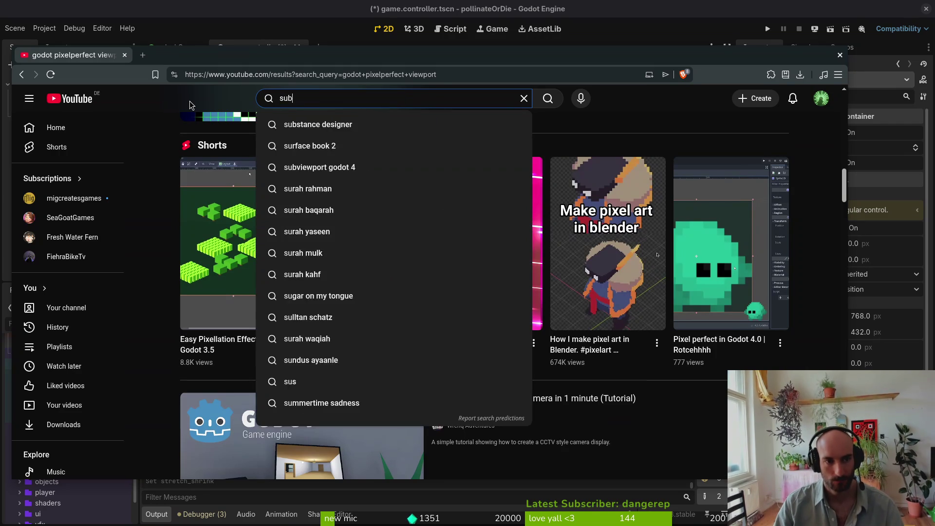
text(viewport godot)
key(Return)
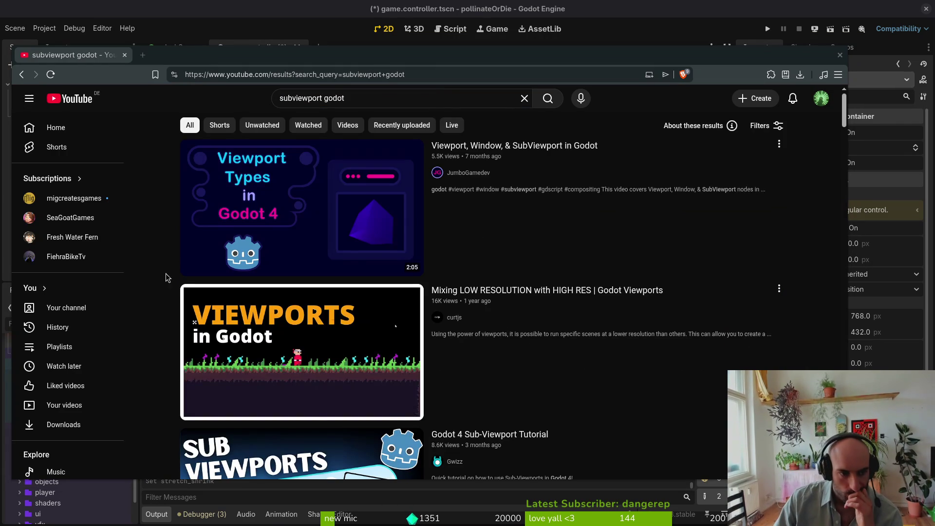
Open the Viewport Node and Godot 4 Sub-Viewport Tutorial videos in background tabs
scroll(156, 246, down, 3)
mouse_move(200, 315)
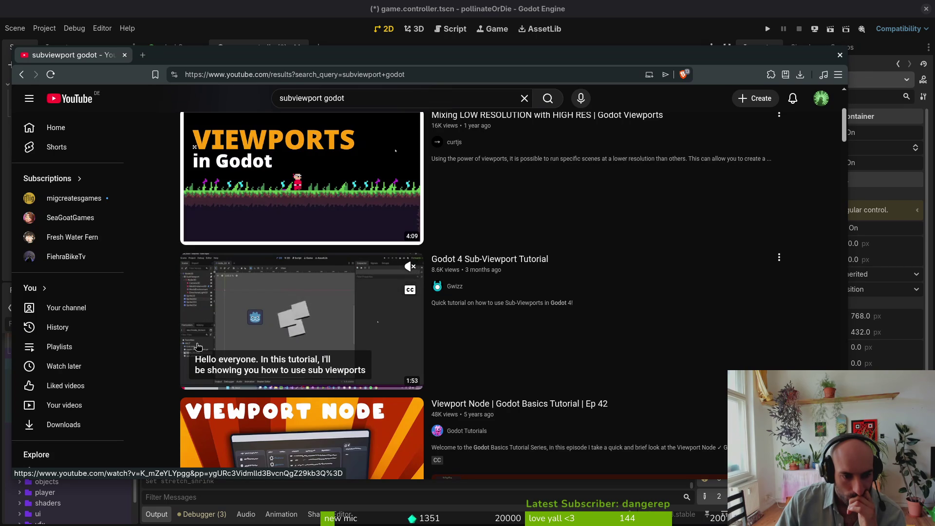
scroll(203, 317, down, 2)
mouse_move(234, 338)
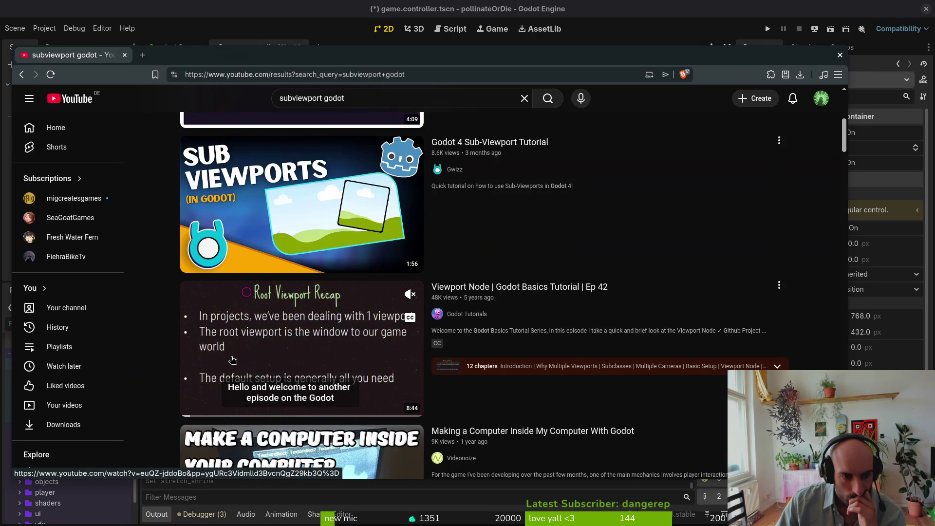
scroll(286, 356, down, 5)
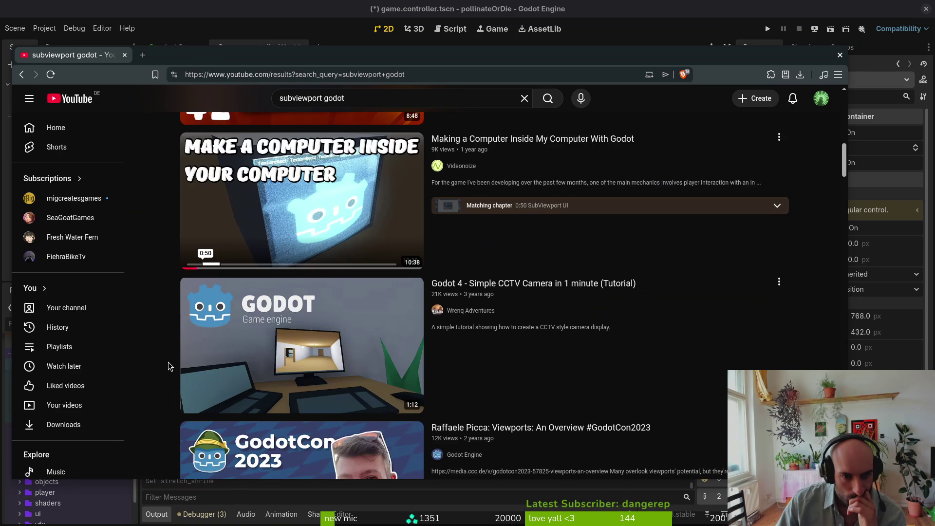
scroll(168, 363, down, 4)
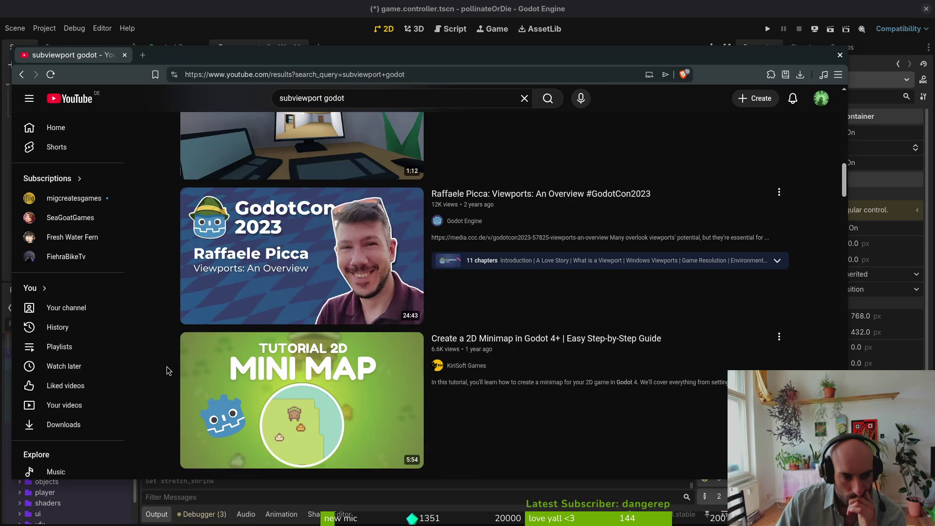
scroll(167, 365, up, 9)
middle_click(224, 355)
middle_click(219, 229)
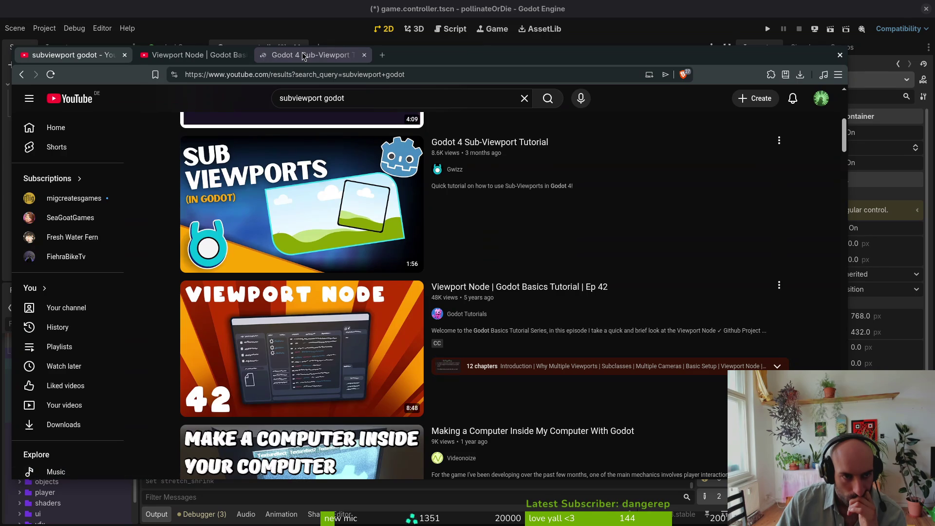
Skim the Godot 4 Sub-Viewport Tutorial through 0:09, 0:31, 0:47 and 1:18, then close its tab
click(303, 55)
drag(138, 405, 96, 406)
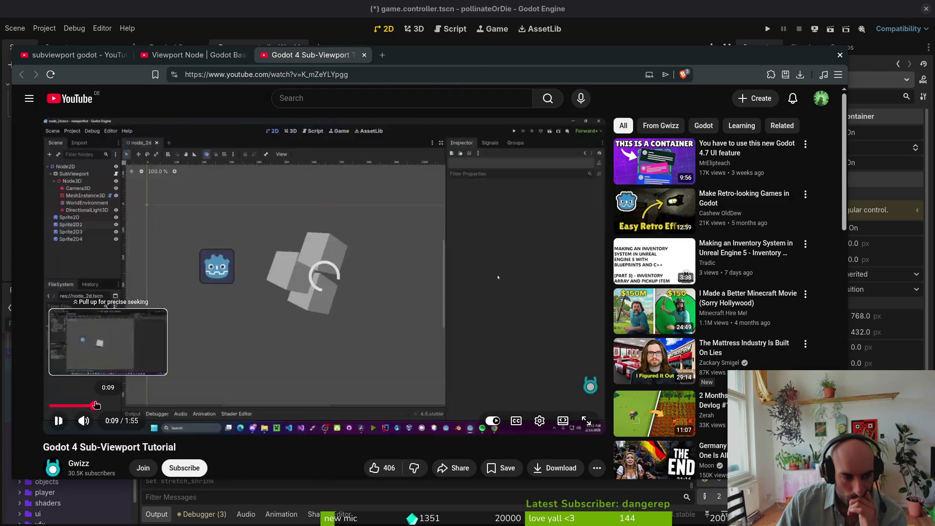
key(space)
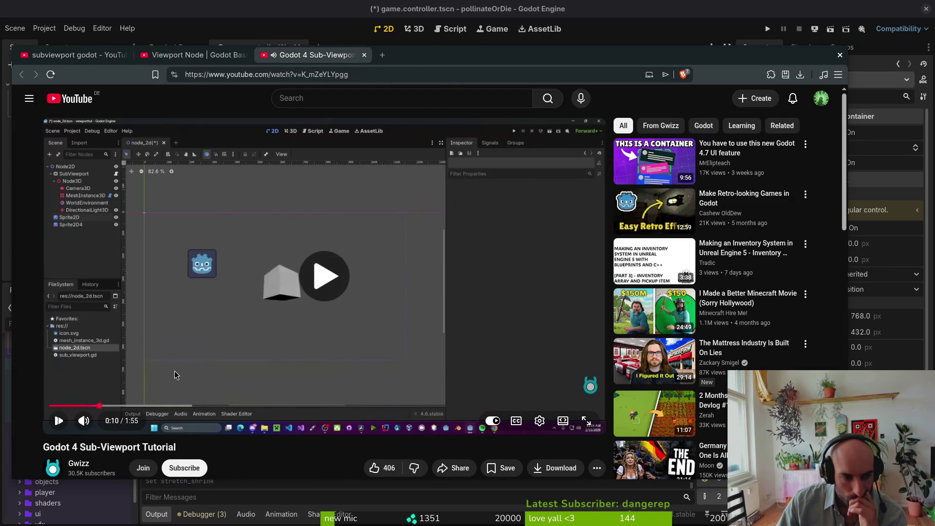
click(176, 373)
scroll(175, 374, down, 2)
scroll(275, 428, up, 2)
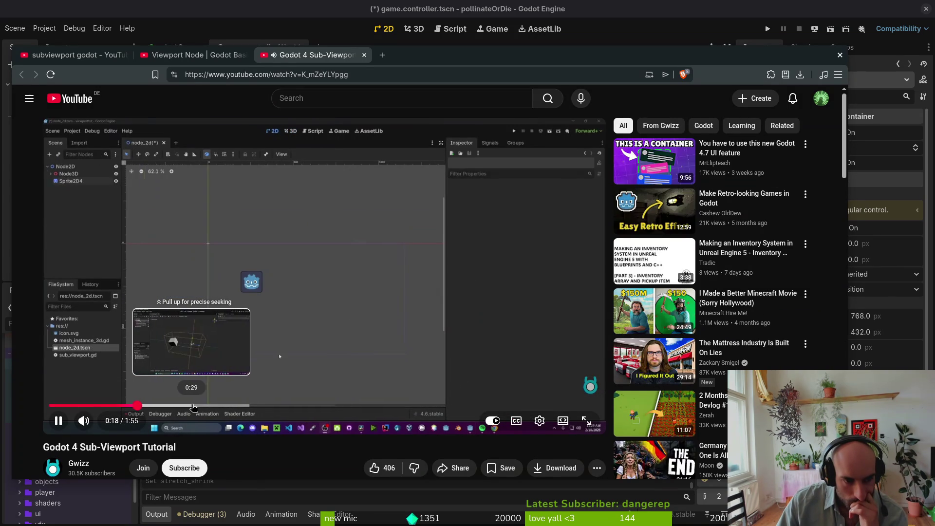
click(198, 406)
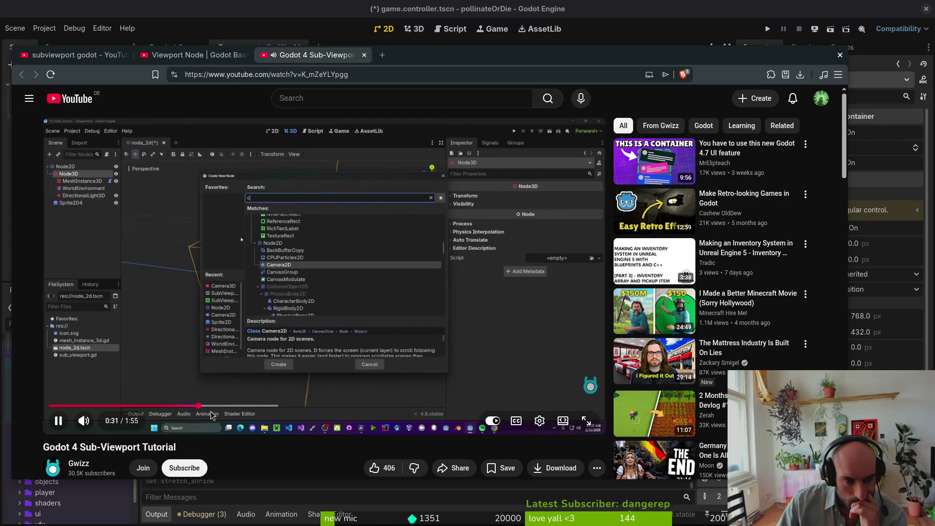
click(272, 406)
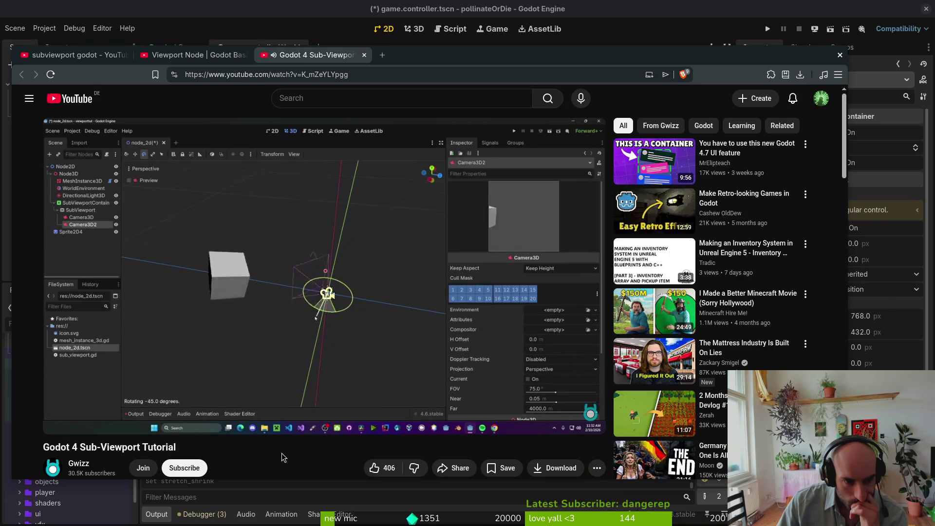
click(422, 406)
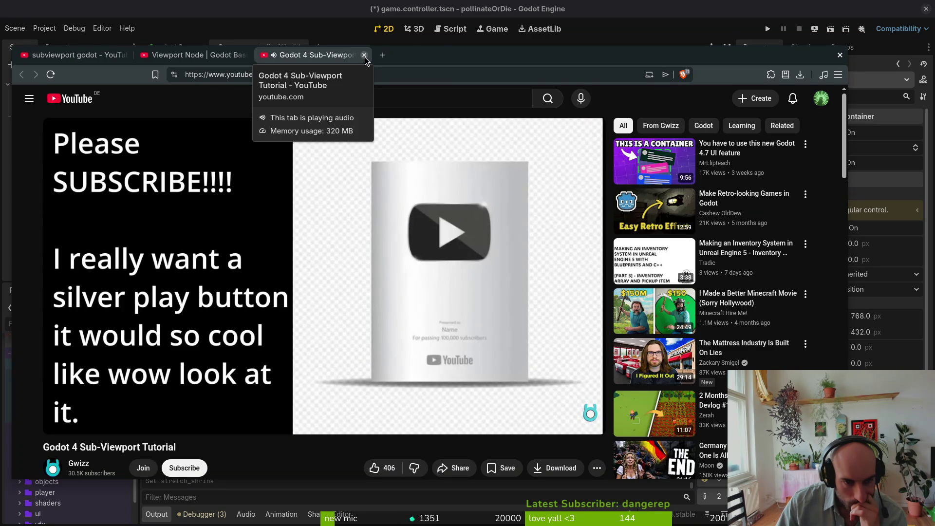
click(364, 55)
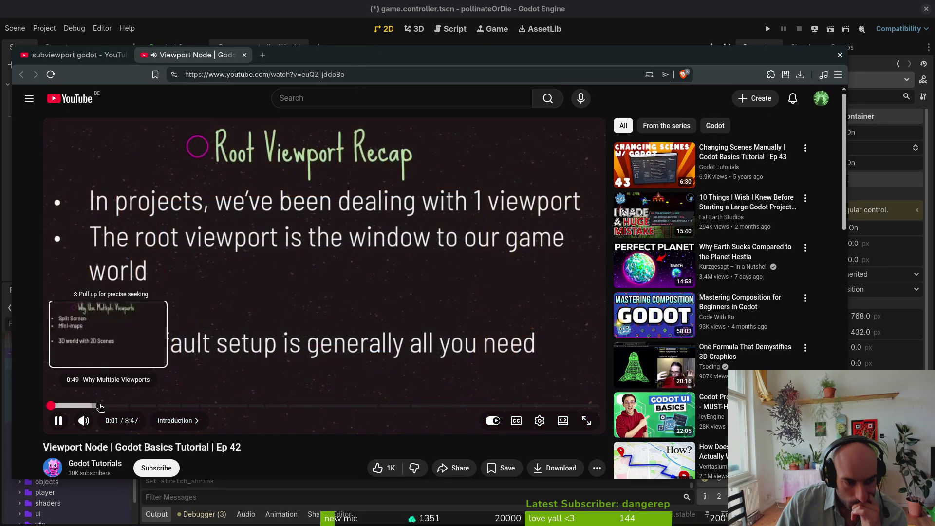
Jump the Viewport Node video to 0:48, then ahead to the Different Worlds slide
click(103, 406)
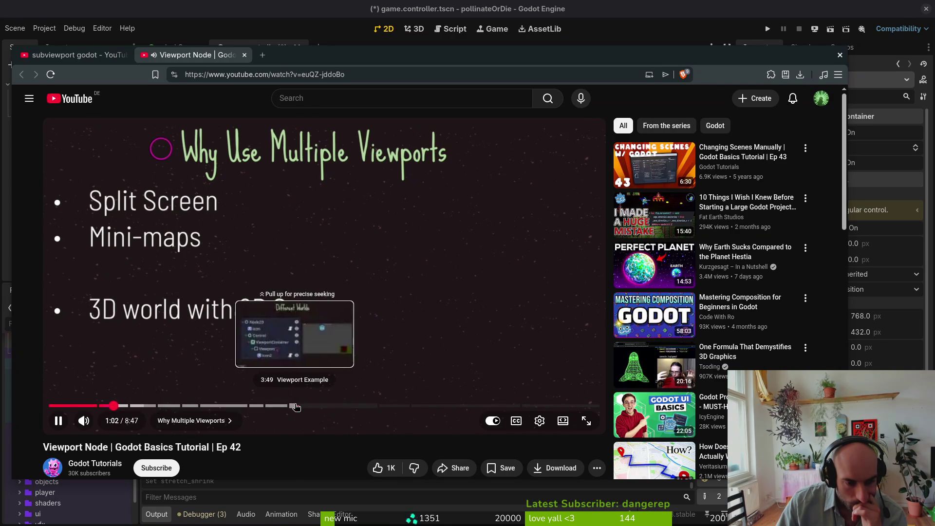
click(293, 405)
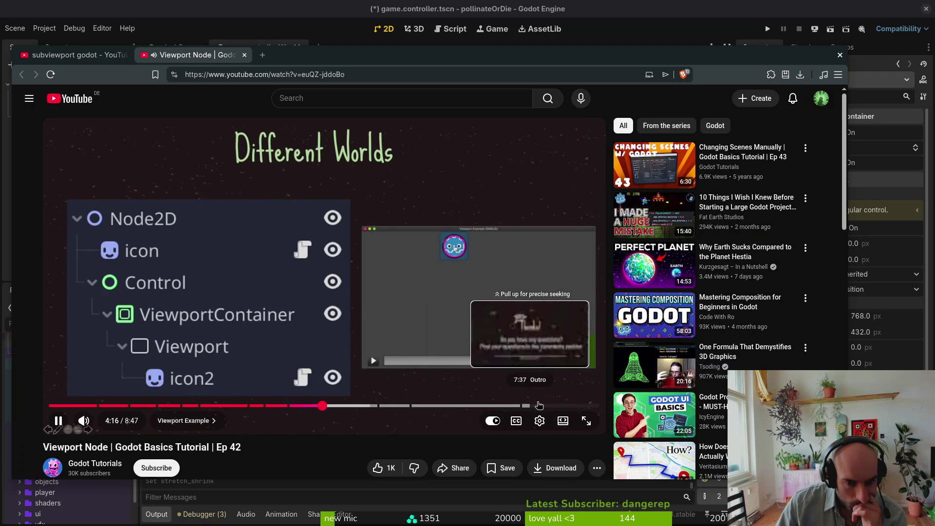
scroll(303, 433, down, 4)
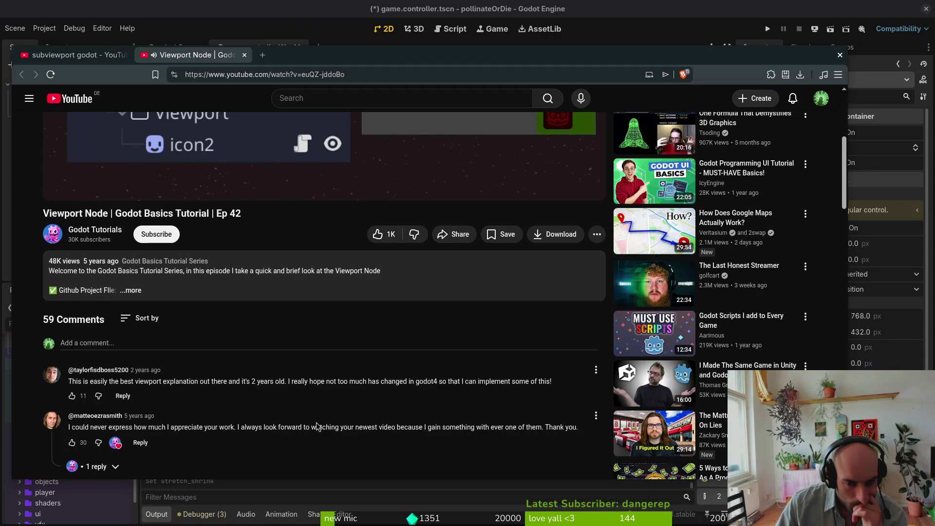
scroll(334, 424, down, 3)
scroll(335, 418, up, 8)
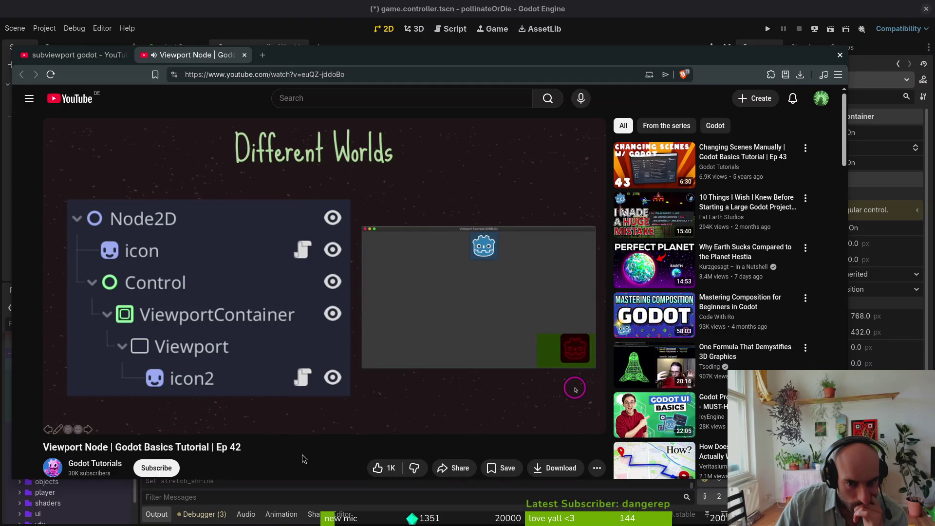
Skip past 5:15 to the Extra Code chapter at about 6:21
mouse_move(315, 414)
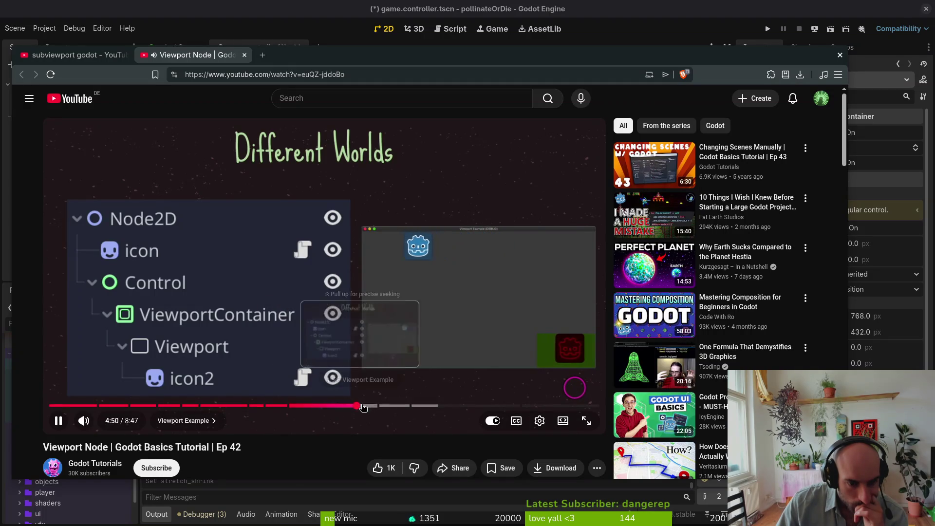
drag(374, 406, 390, 407)
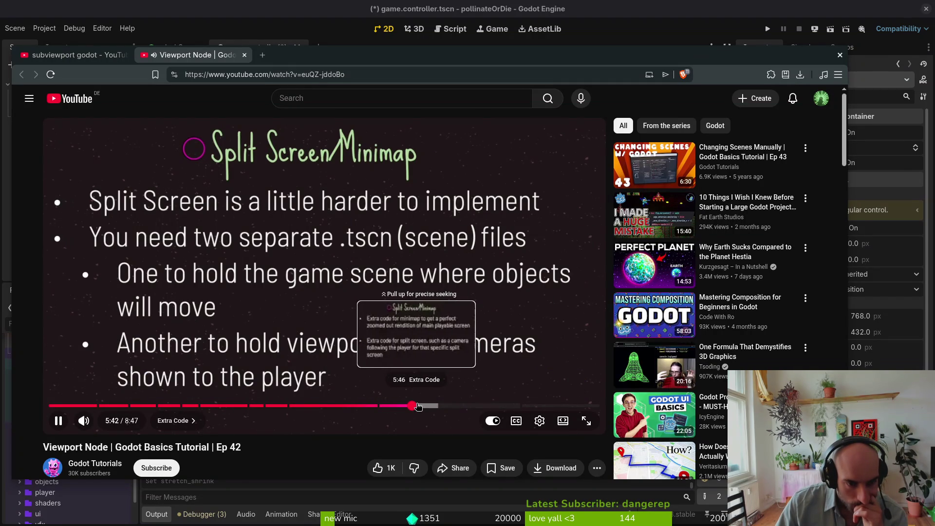
click(423, 406)
click(449, 405)
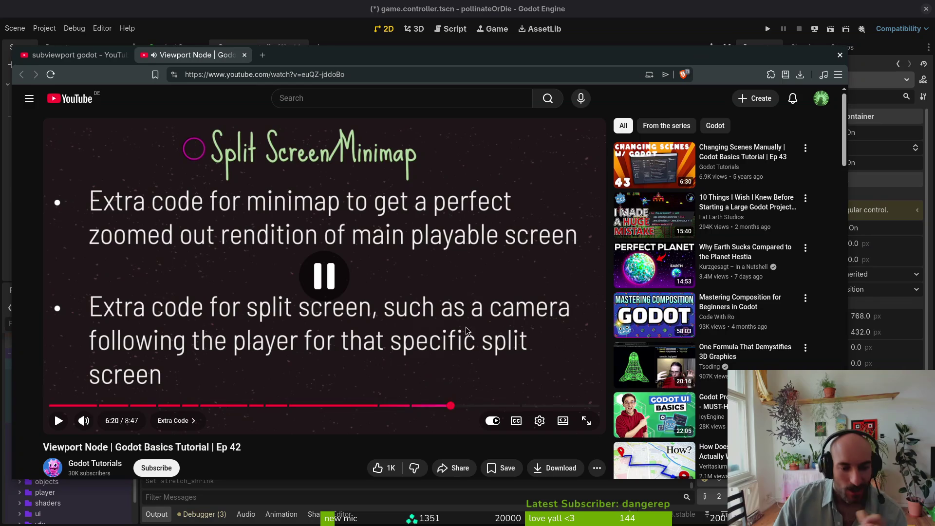
scroll(192, 307, down, 5)
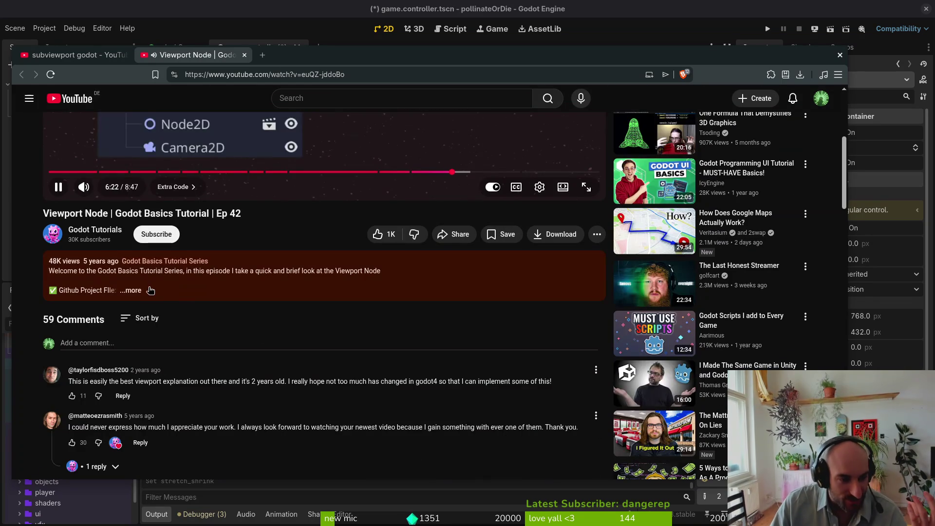
Open the video's GitHub project from its description and read sub_viewport.gd and MiniMapScript.gd
click(131, 290)
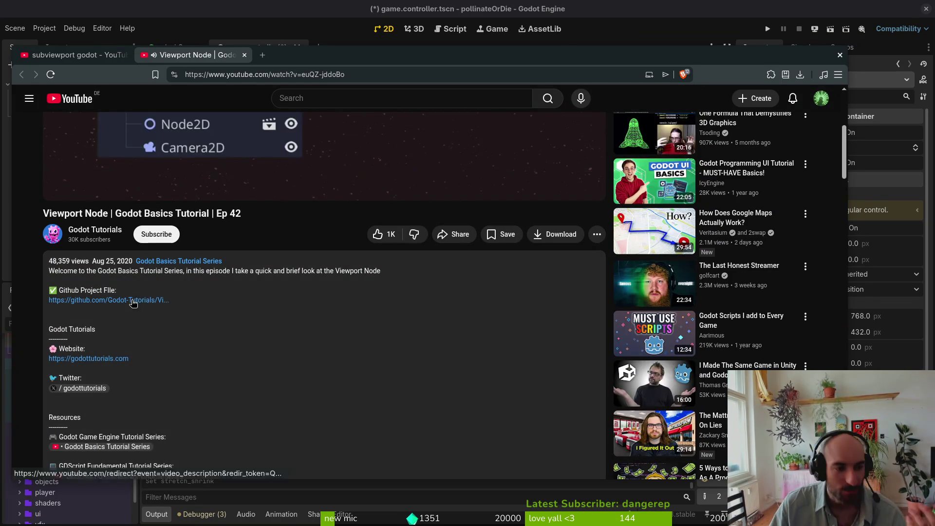
click(137, 300)
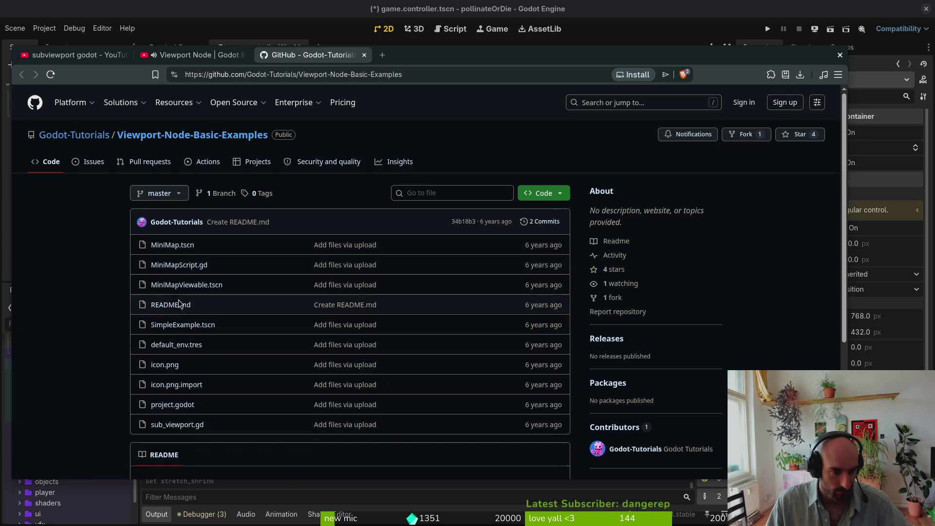
click(188, 430)
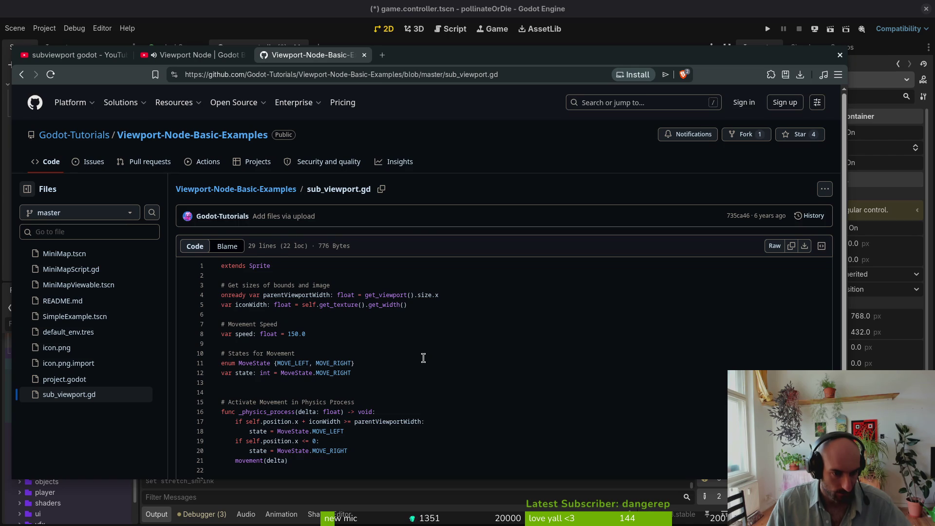
scroll(423, 358, down, 2)
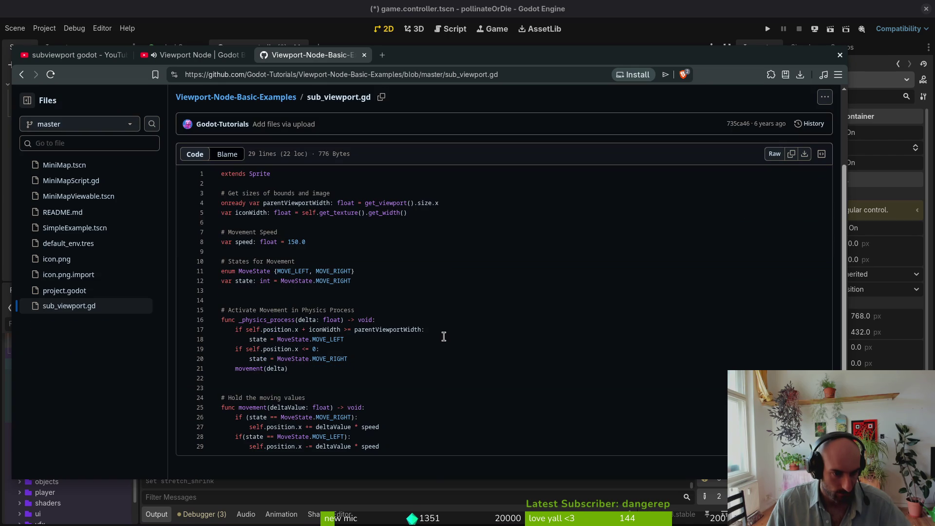
key(alt+Left)
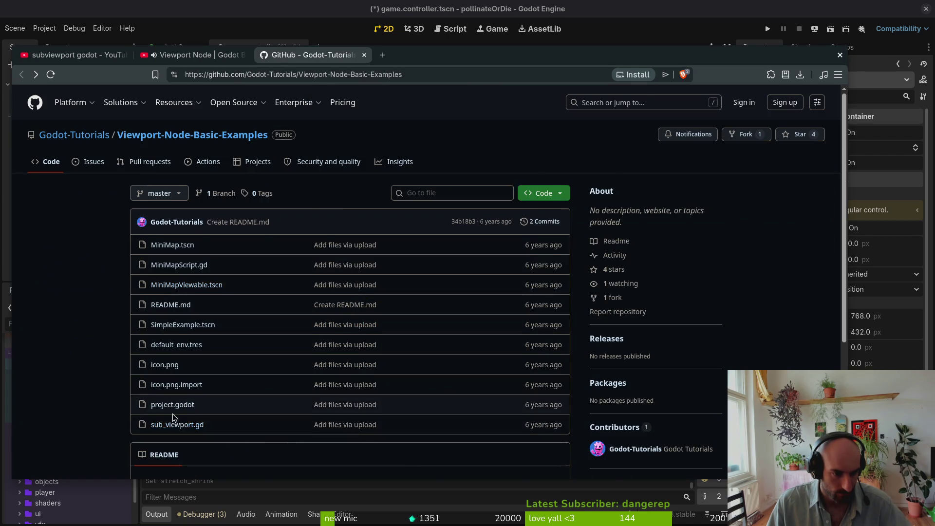
scroll(126, 393, down, 5)
scroll(117, 395, up, 4)
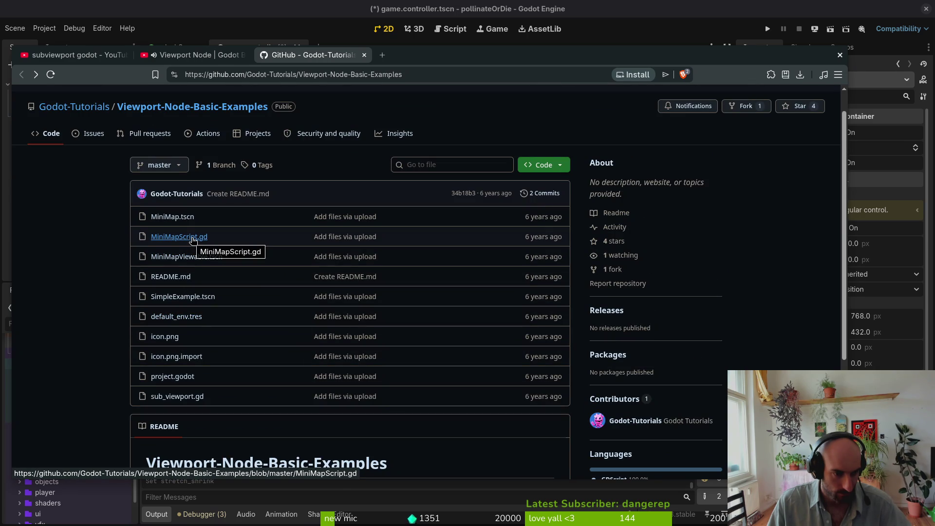
click(193, 238)
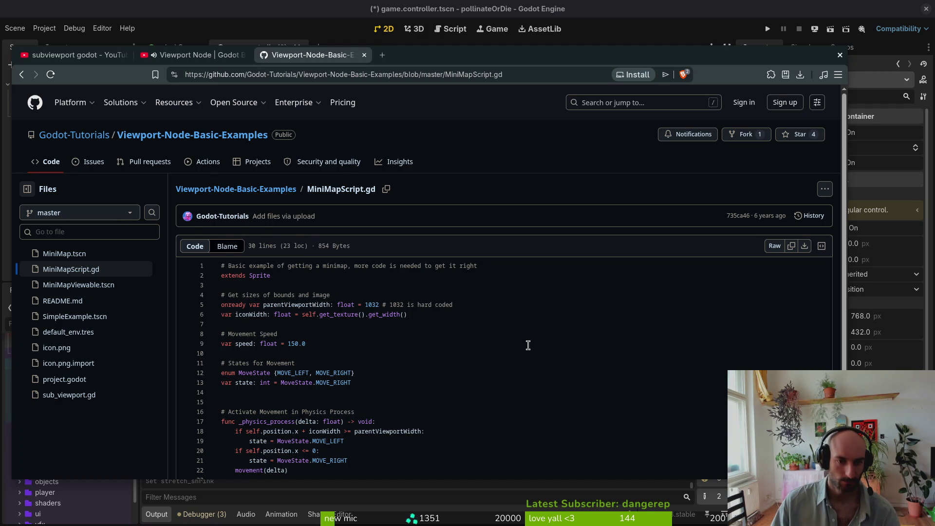
scroll(521, 346, down, 2)
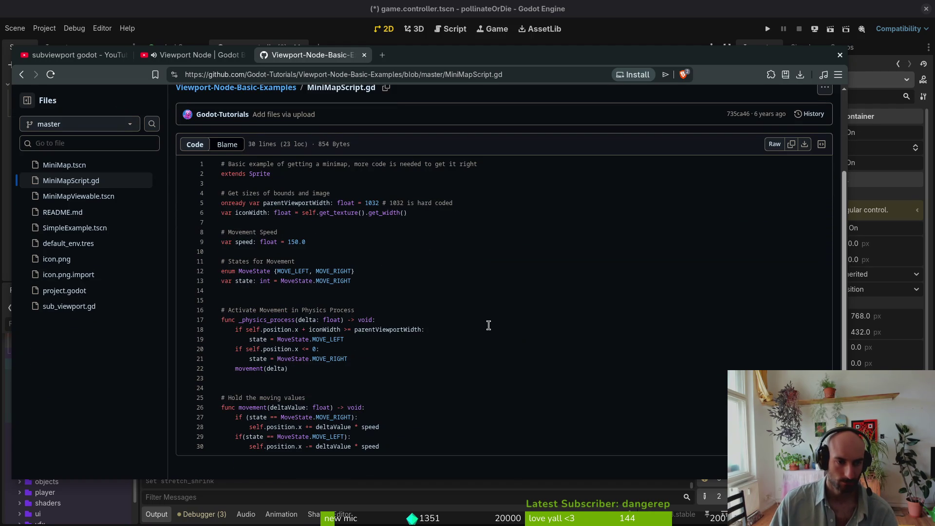
Close the GitHub and Viewport Node tabs, then the browser, returning to the Godot editor
click(364, 55)
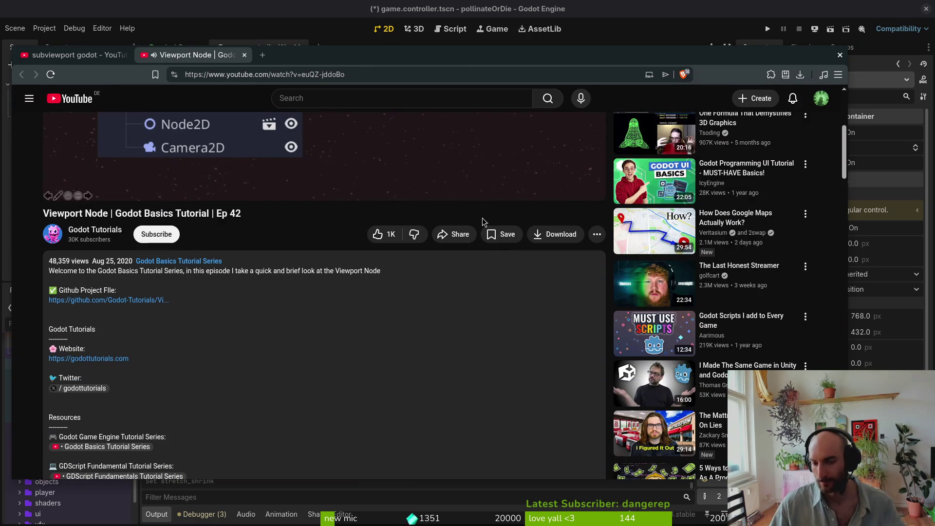
scroll(399, 257, up, 5)
click(244, 54)
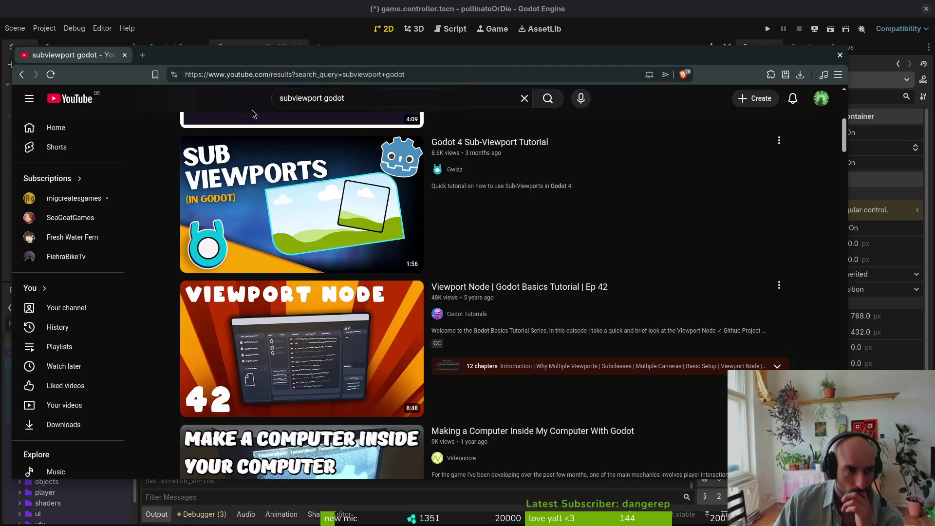
scroll(428, 155, down, 6)
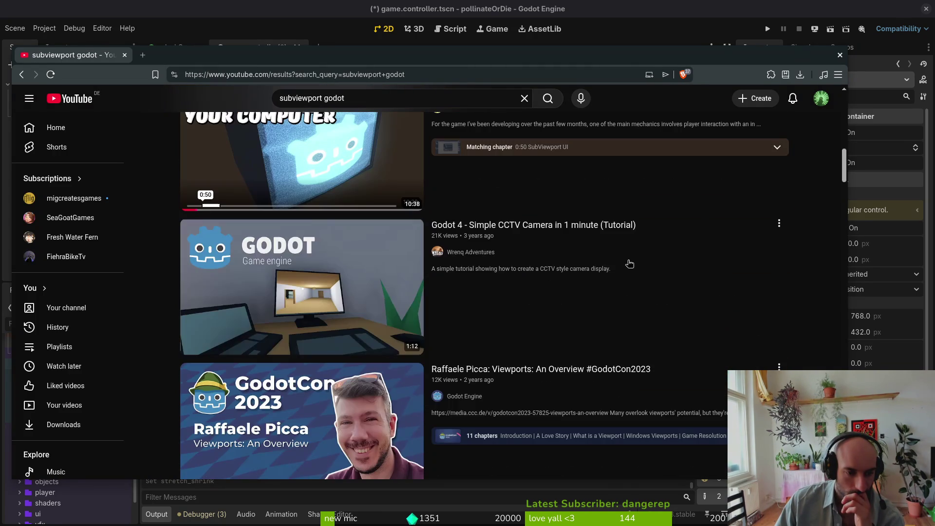
scroll(631, 268, down, 1)
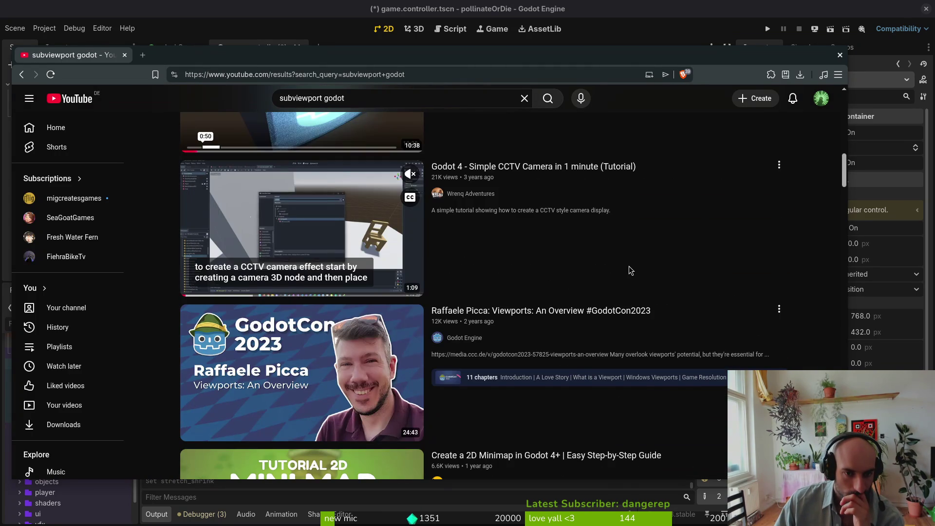
click(840, 55)
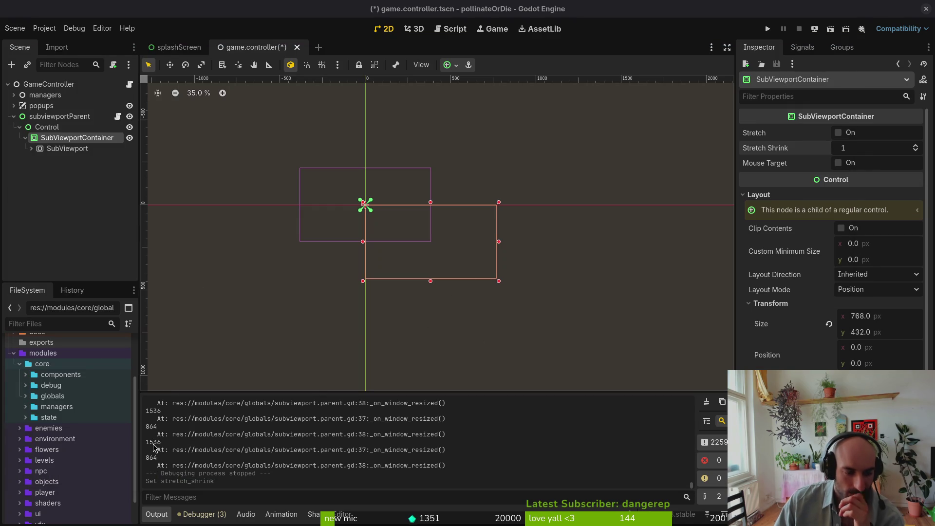
Review the last resize lines in the log, then run the game and stop it with F8
drag(151, 441, 171, 473)
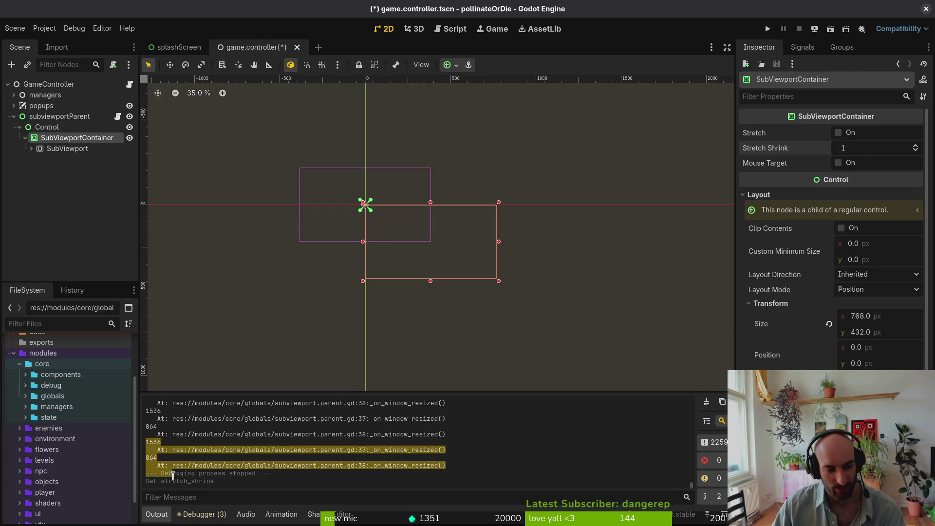
click(162, 467)
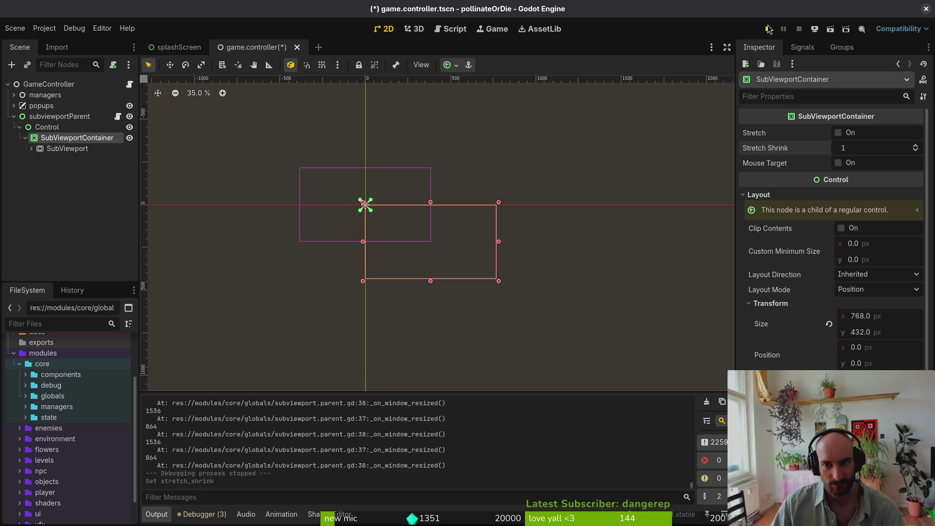
click(768, 29)
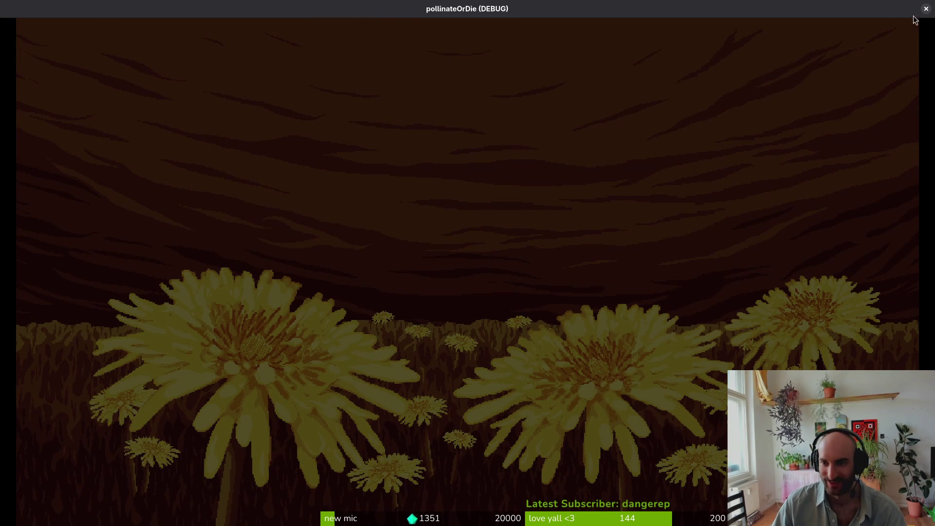
key(alt+Tab)
key(F8)
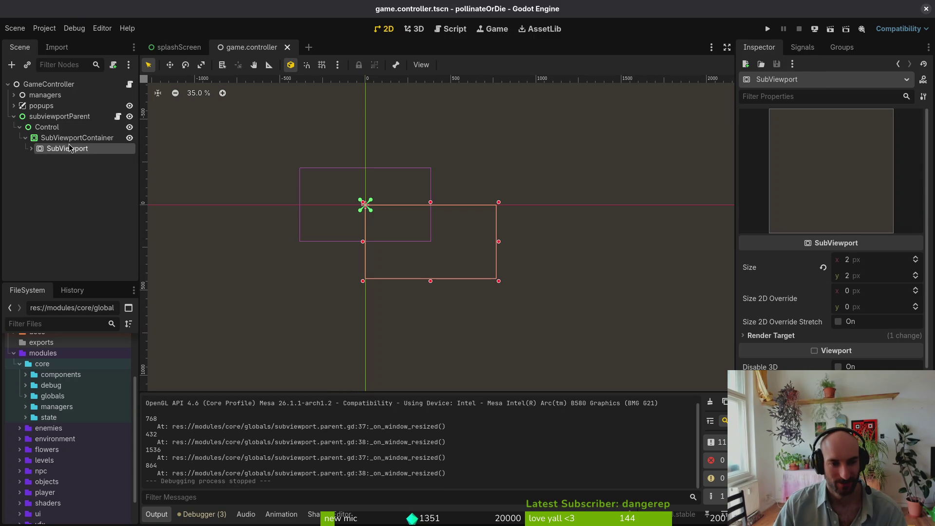
Inspect the Control, SubViewportContainer, SubViewport and subviewportParent nodes, then select GameController
click(51, 127)
click(58, 138)
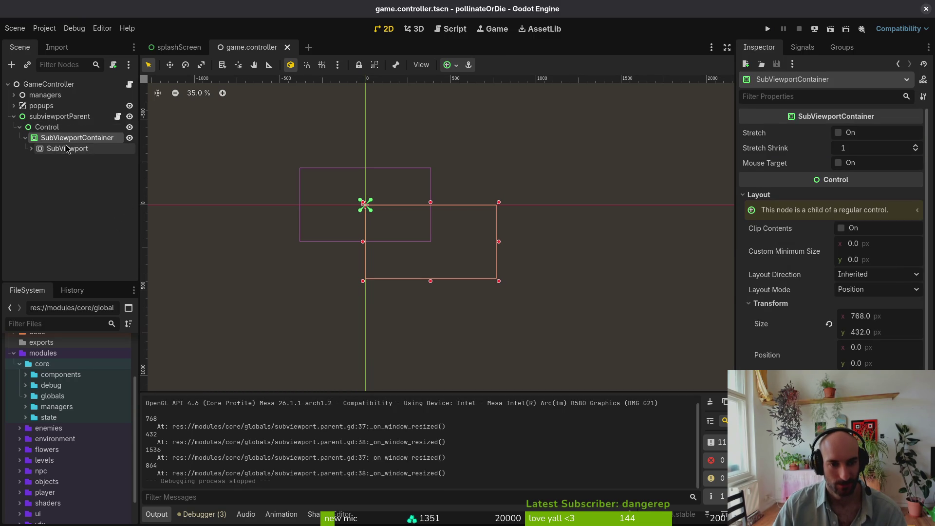
click(68, 149)
click(61, 116)
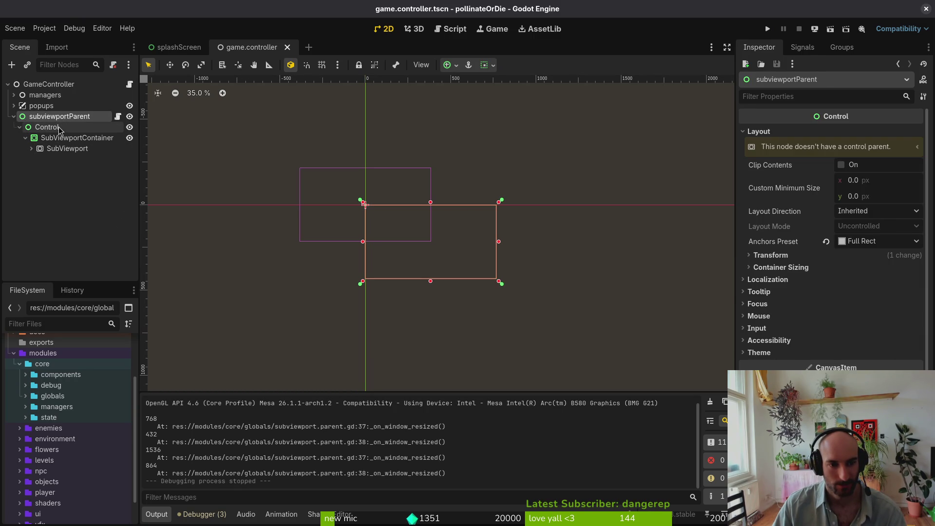
click(59, 127)
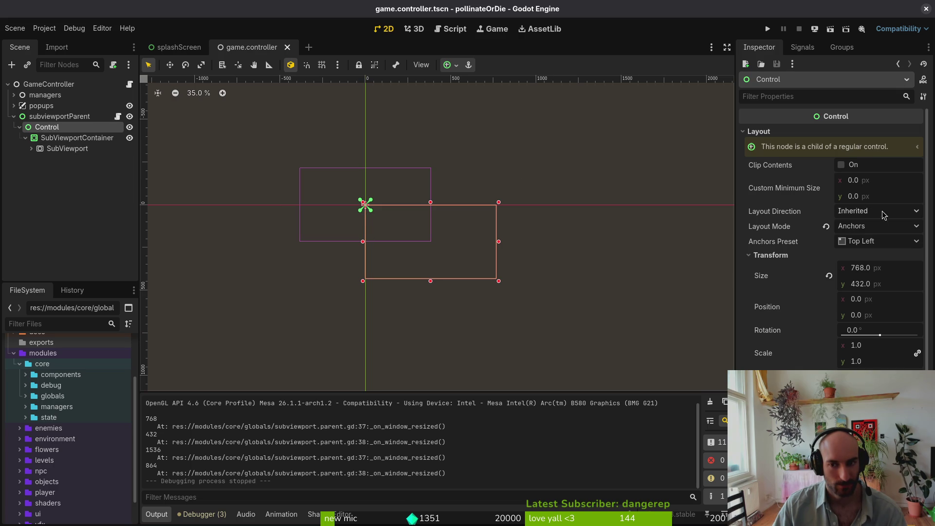
click(44, 118)
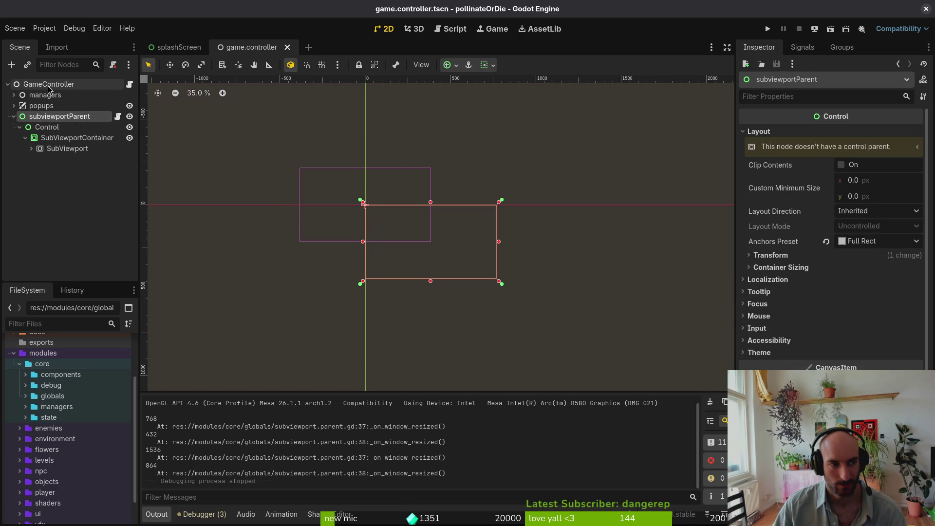
click(49, 88)
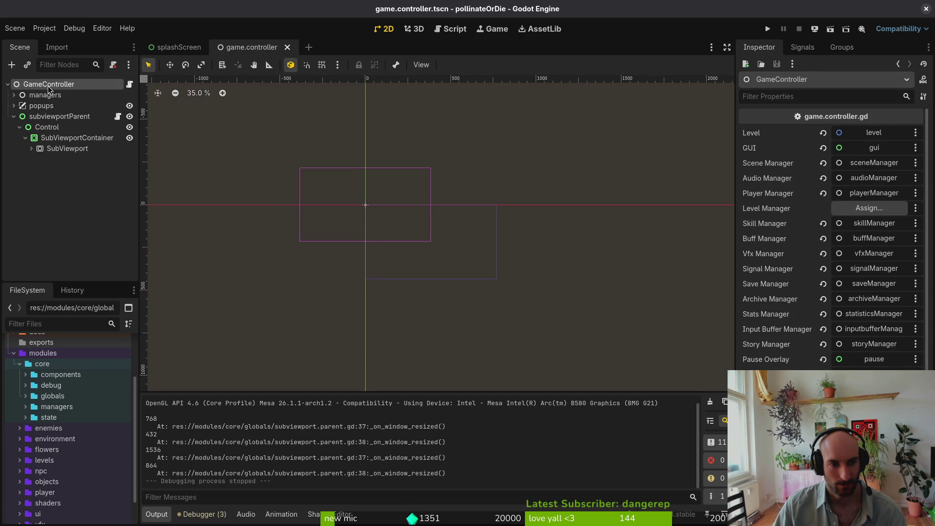
Expand managers and enable Editable Children on vfxManager, exposing screenshake, flash and AnimationPlayer
click(14, 95)
click(49, 149)
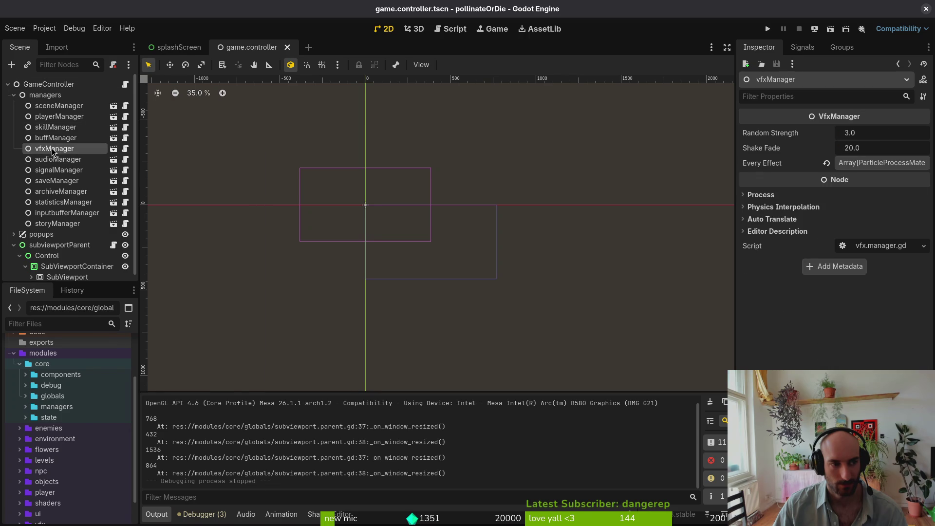
right_click(50, 149)
click(121, 405)
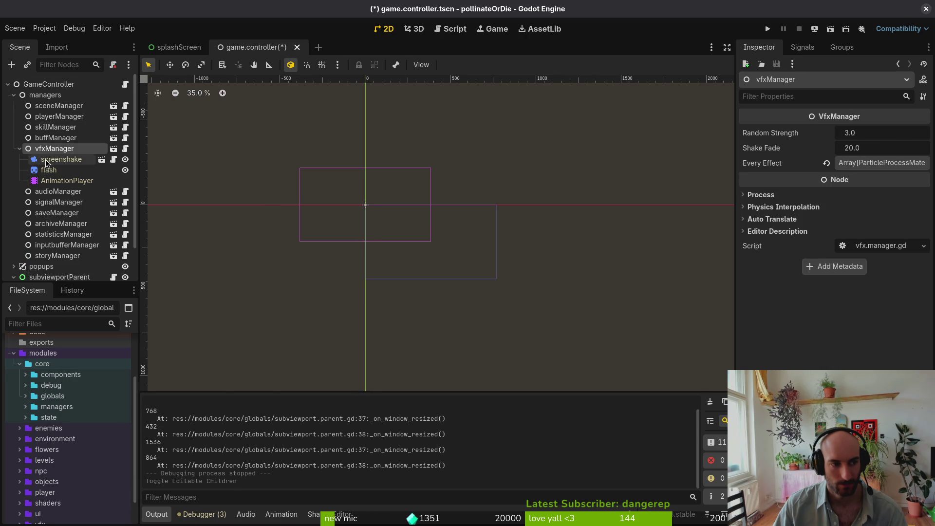
click(47, 161)
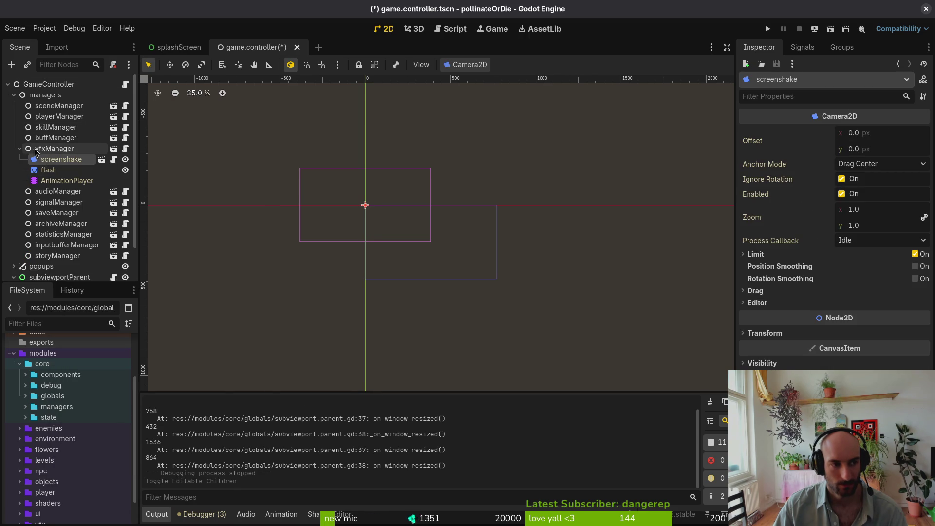
click(19, 149)
right_click(54, 148)
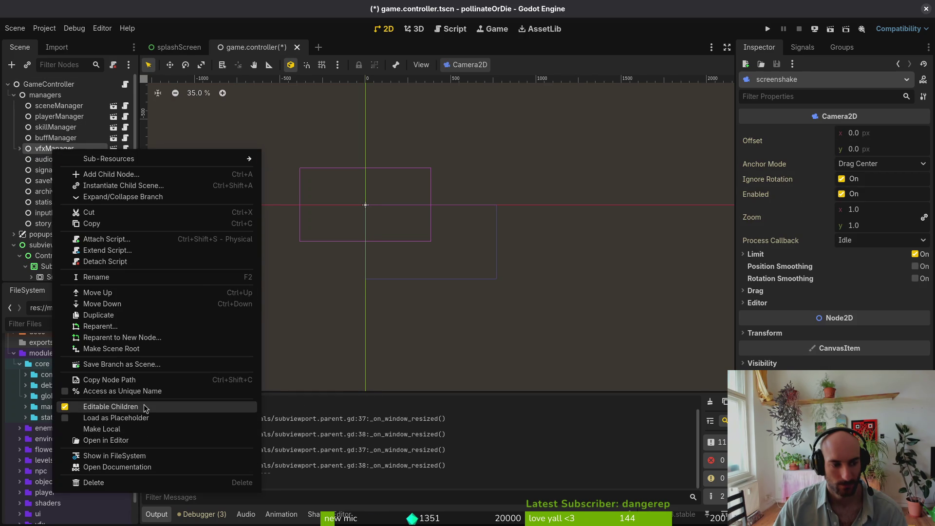
Turn off vfxManager's Editable Children and inspect the Control and SubViewportContainer nodes
click(146, 404)
click(530, 273)
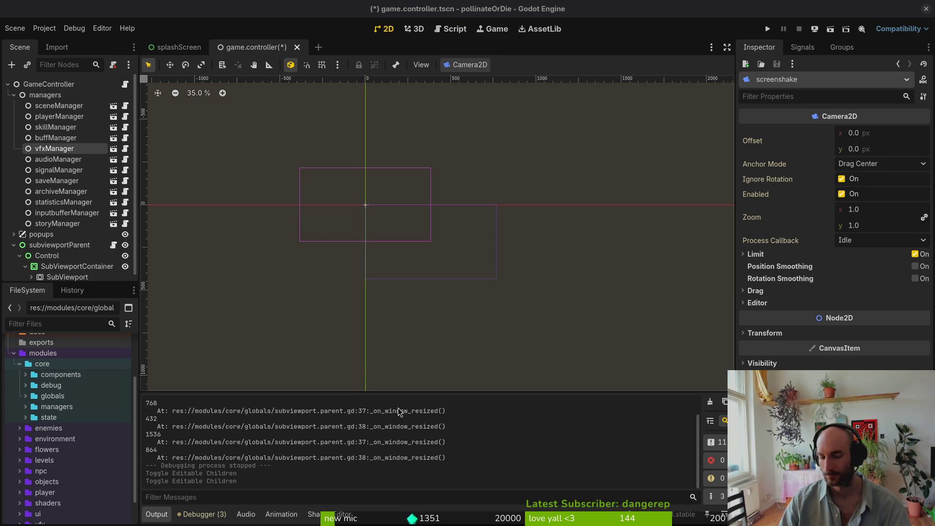
scroll(52, 249, down, 1)
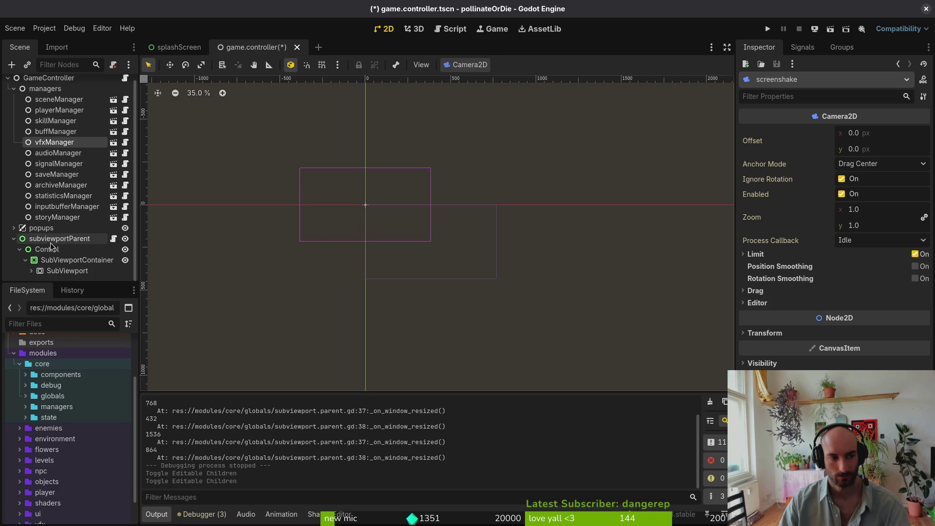
click(54, 248)
click(46, 260)
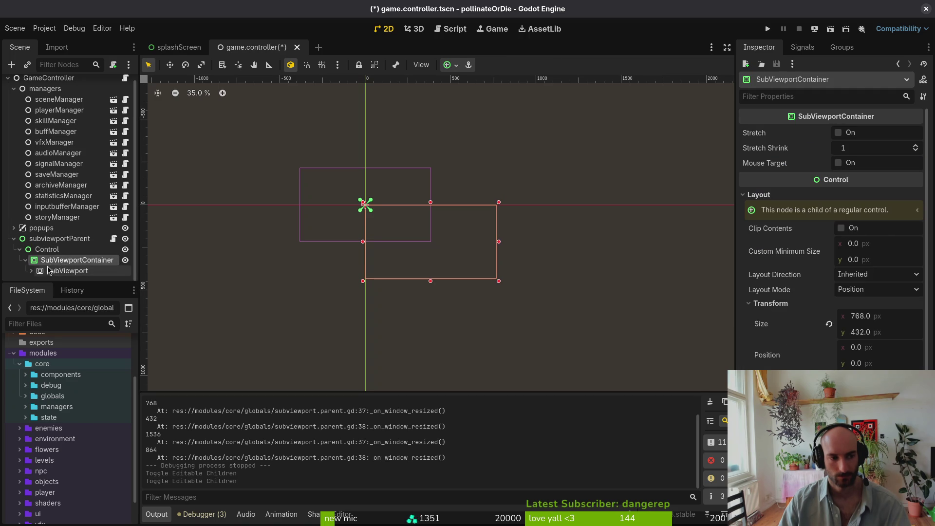
Drag gui and level under GameController, delete subviewportParent, and save the scene
scroll(44, 264, down, 3)
click(57, 259)
shift+click(60, 270)
drag(60, 270, 62, 210)
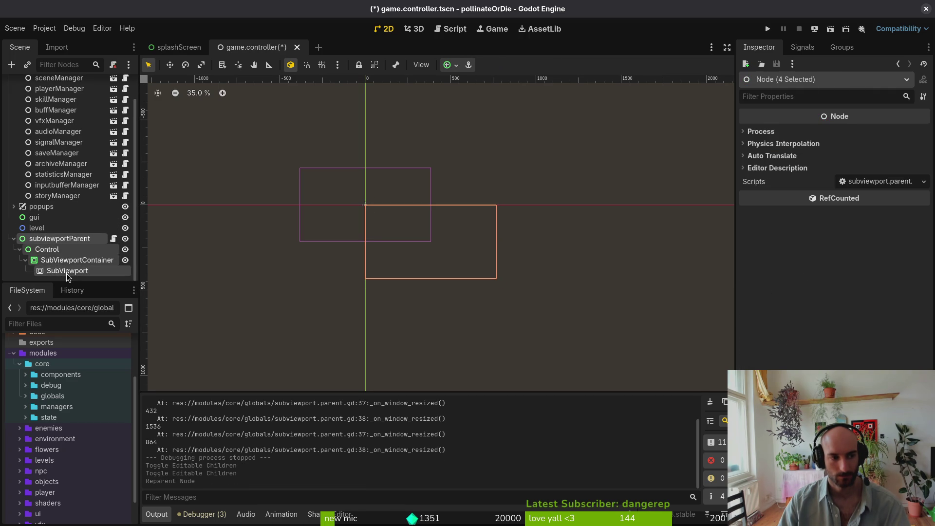
key(Delete)
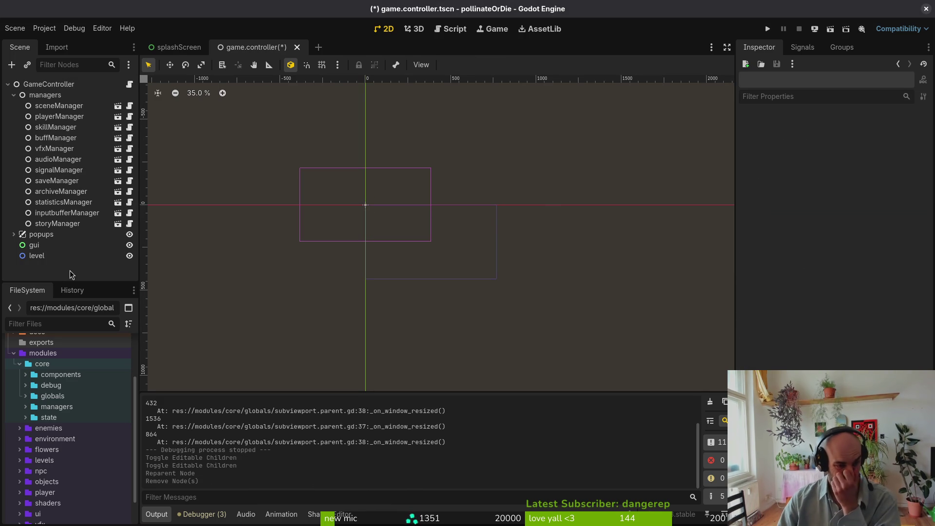
key(ctrl+s)
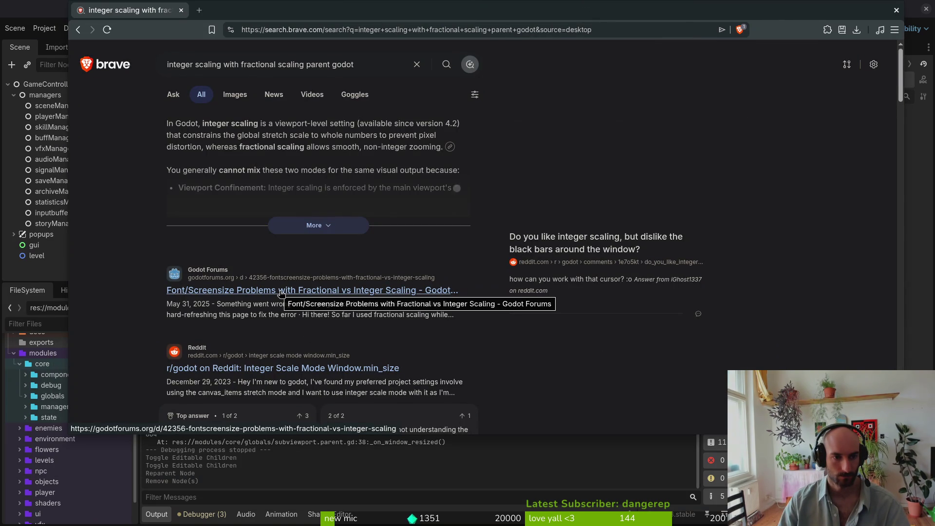
Open the Integer Scale Mode, Pixel Perfect Integer Scaling and GitHub proposal results in tabs, then the Reddit black-bars post
middle_click(275, 369)
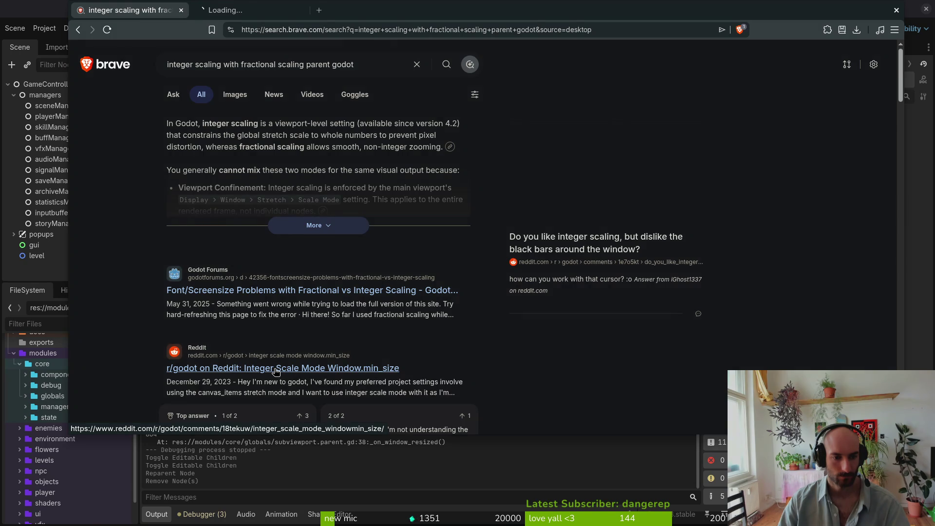
scroll(141, 367, down, 3)
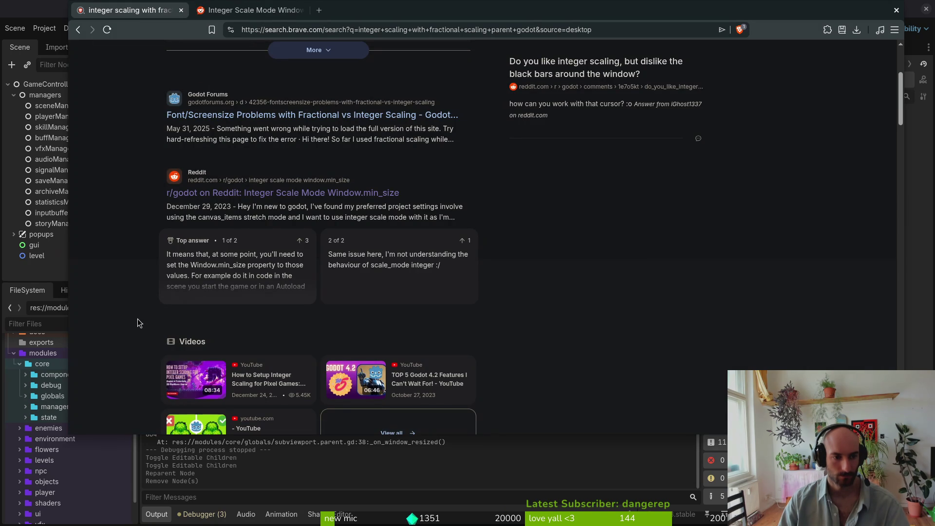
scroll(137, 317, down, 4)
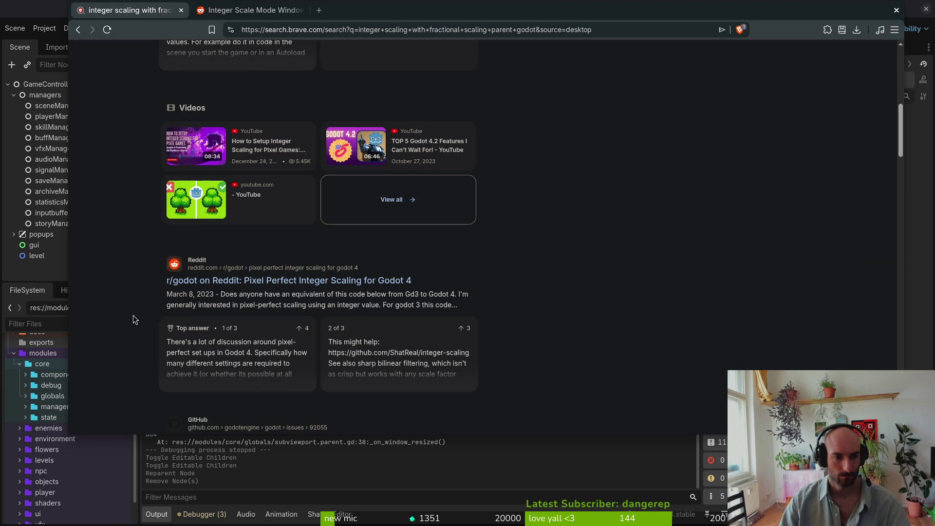
middle_click(334, 281)
scroll(112, 337, down, 3)
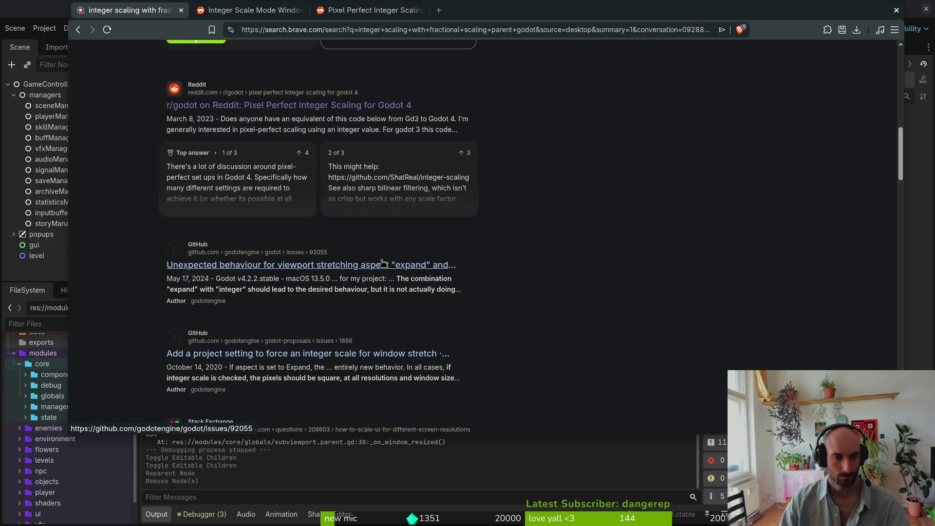
middle_click(252, 354)
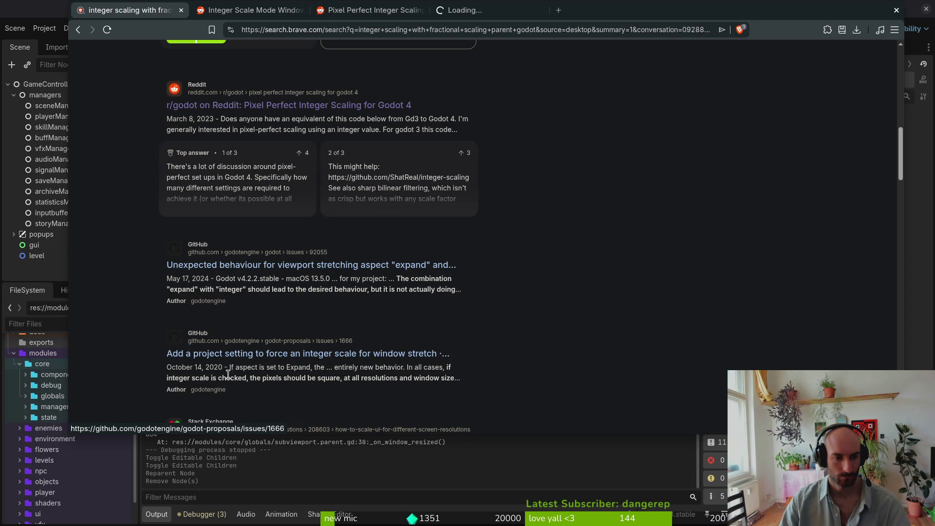
scroll(364, 388, down, 5)
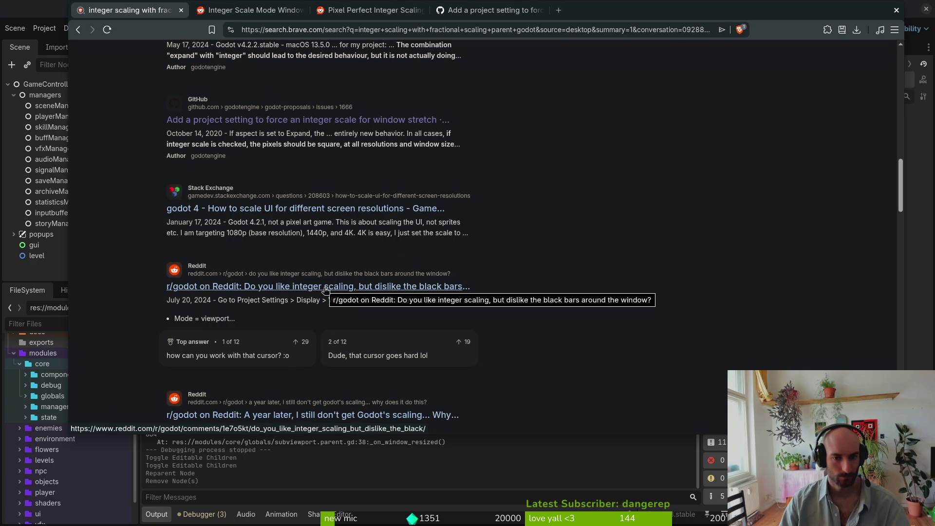
click(325, 289)
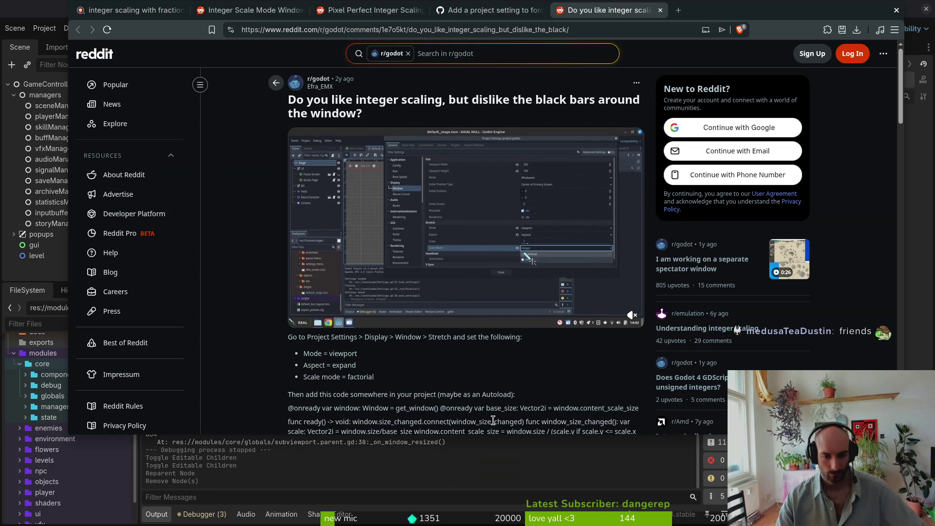
Skip the r/godot demo clip ahead to 0:41, let it finish, then replay it
scroll(518, 364, down, 2)
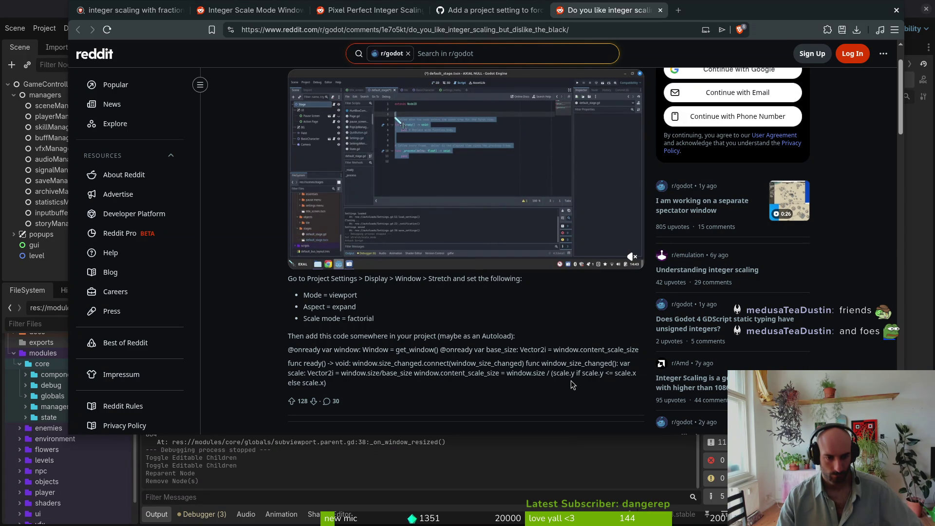
scroll(314, 288, up, 2)
drag(441, 317, 476, 317)
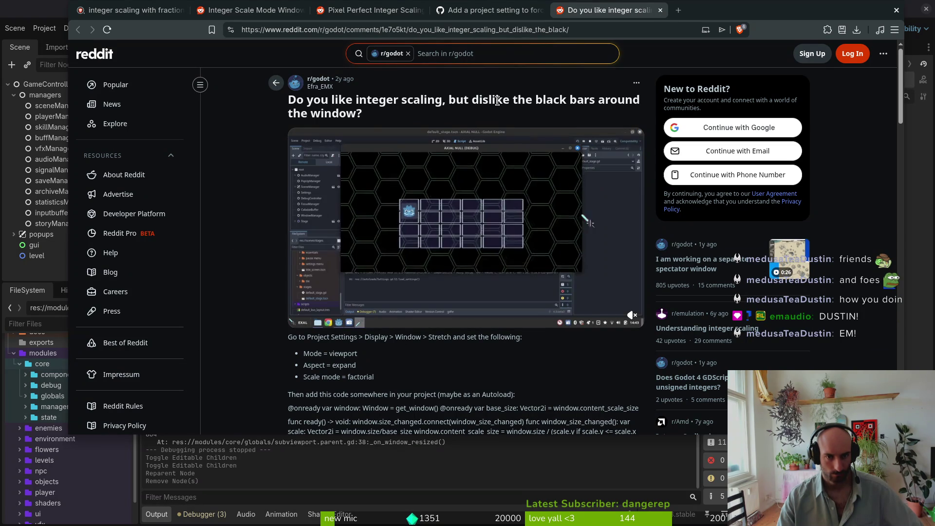
mouse_move(358, 201)
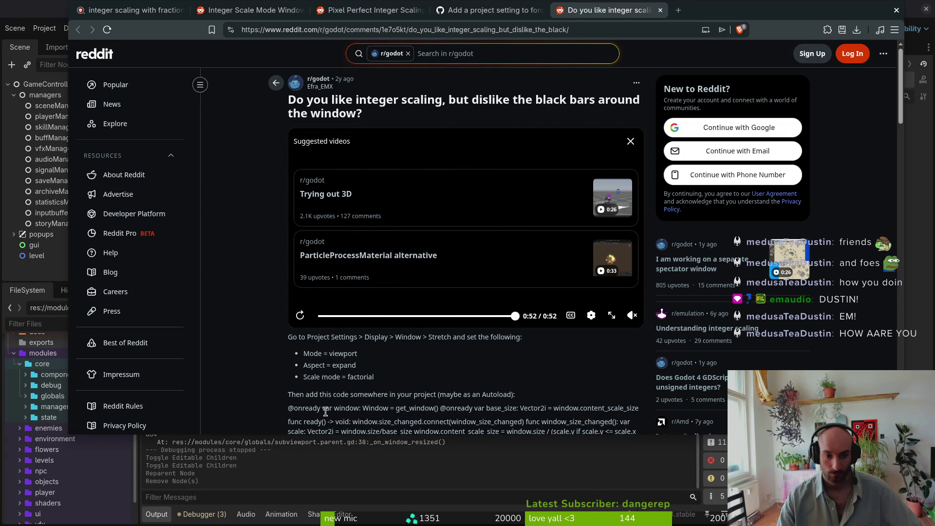
click(301, 315)
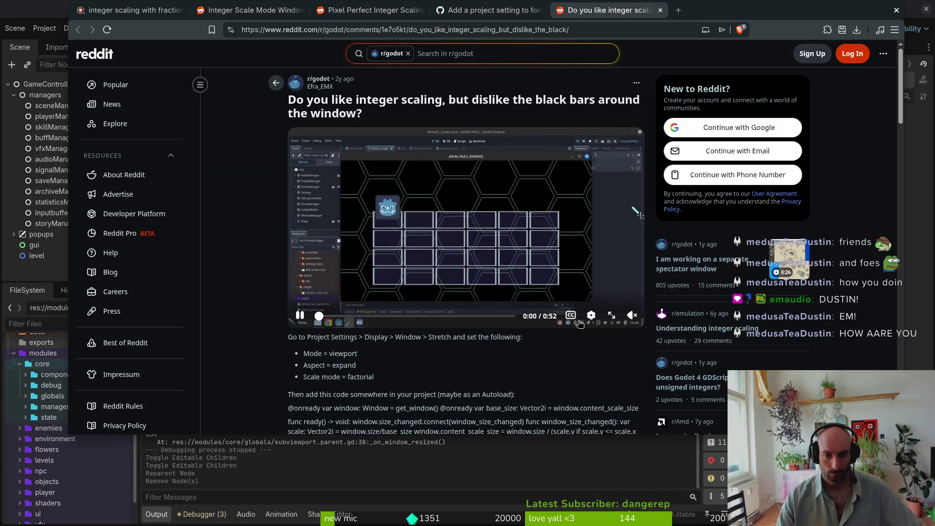
Watch the clip fullscreen, pausing on the project settings and new script, through 0:52
click(612, 316)
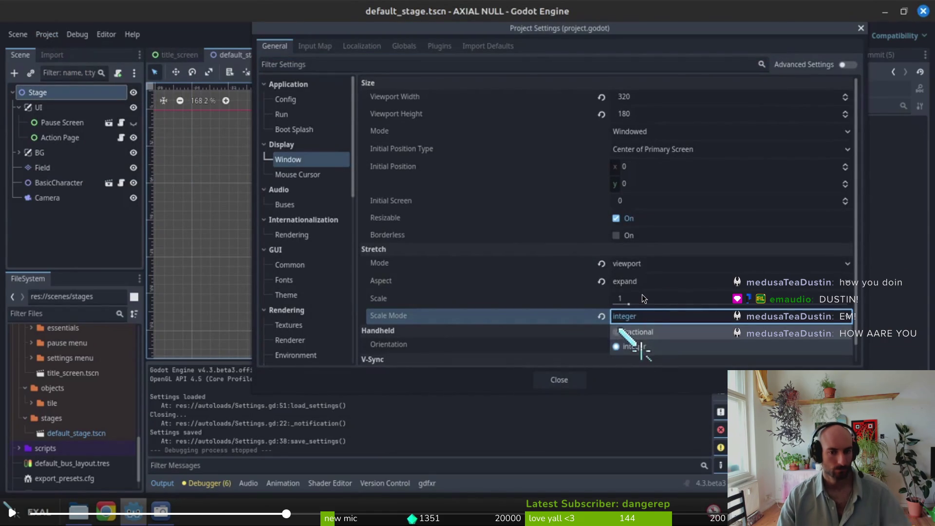
key(space)
key(space)
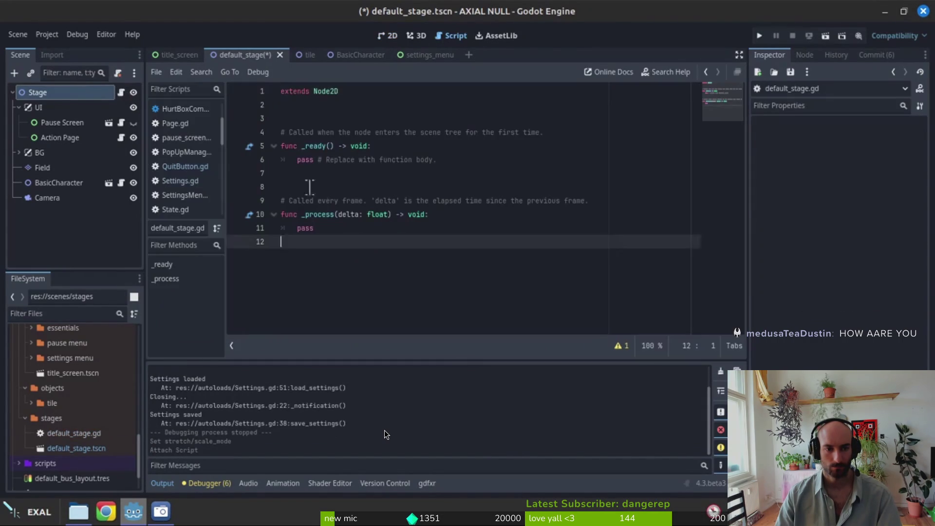
mouse_move(423, 372)
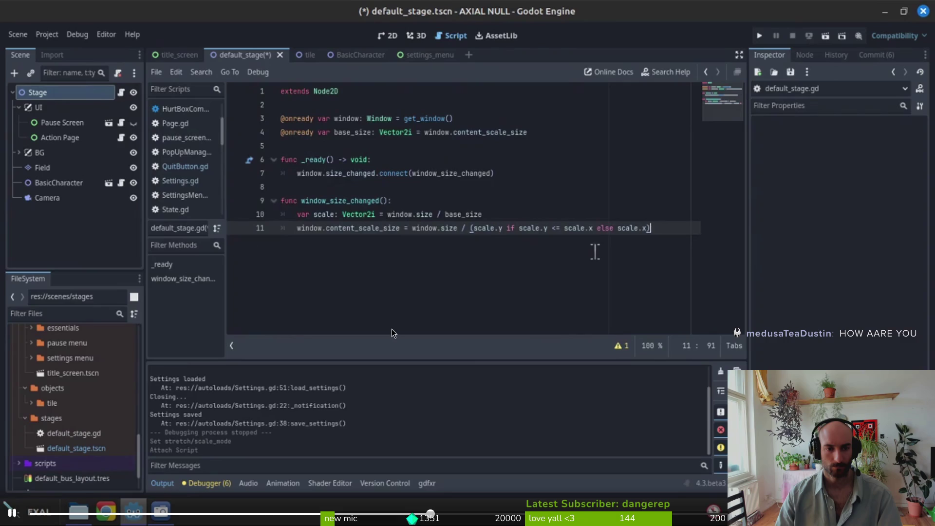
click(391, 330)
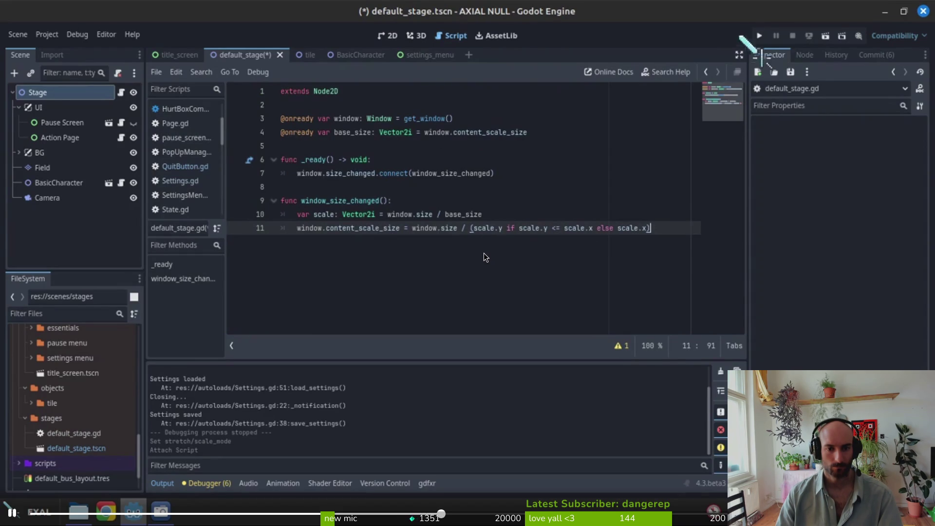
key(ctrl+s)
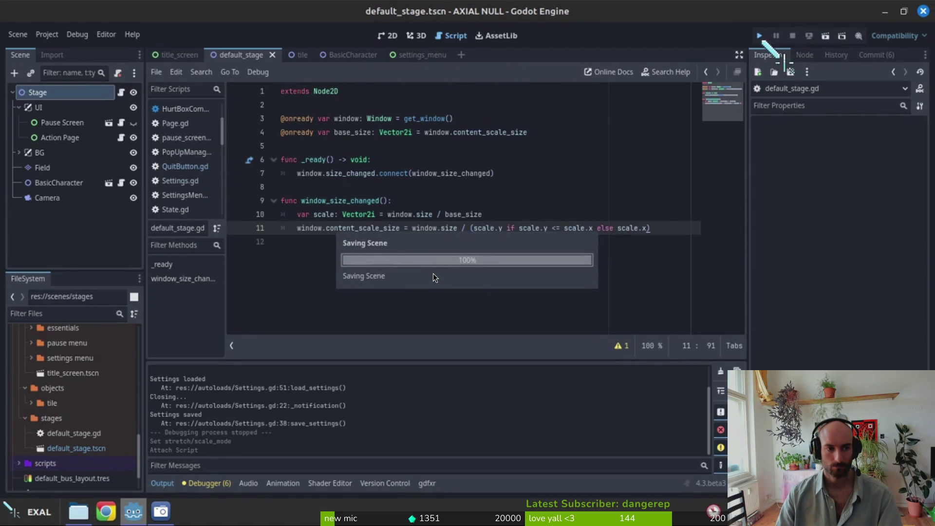
key(F5)
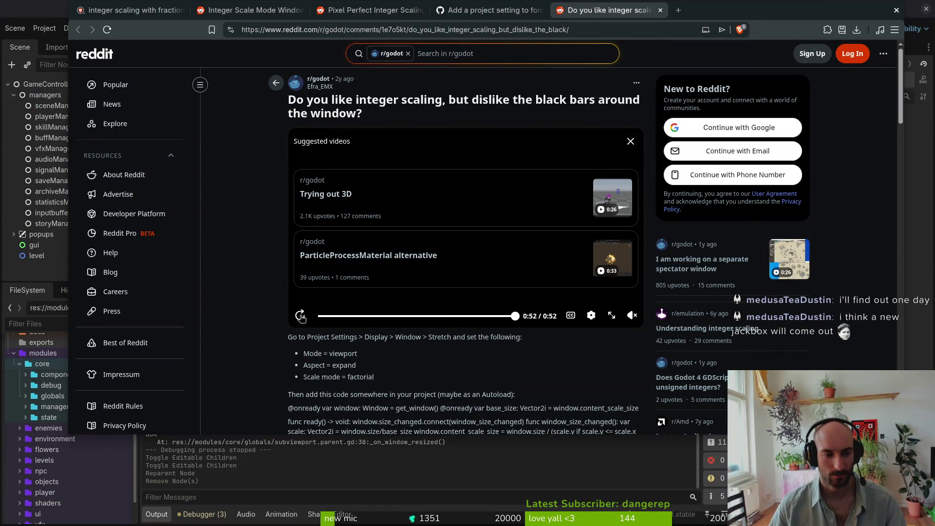
Read down the comments and open the 'dedicated scene with SubViewports' link in a background tab
scroll(424, 302, down, 5)
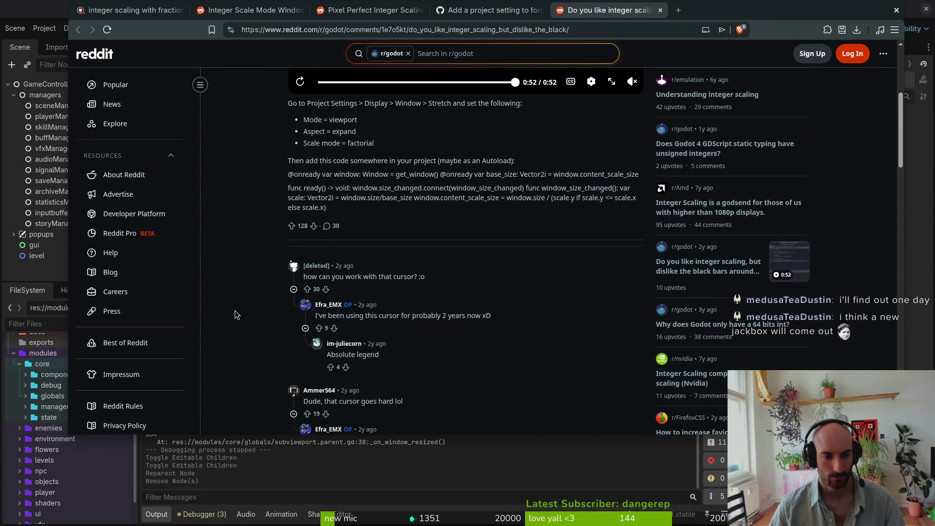
scroll(238, 320, down, 2)
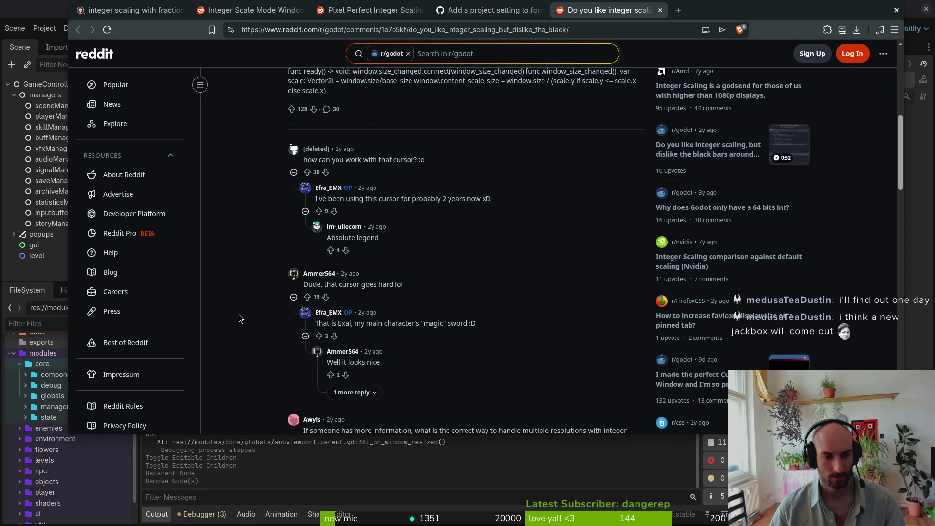
scroll(238, 314, down, 4)
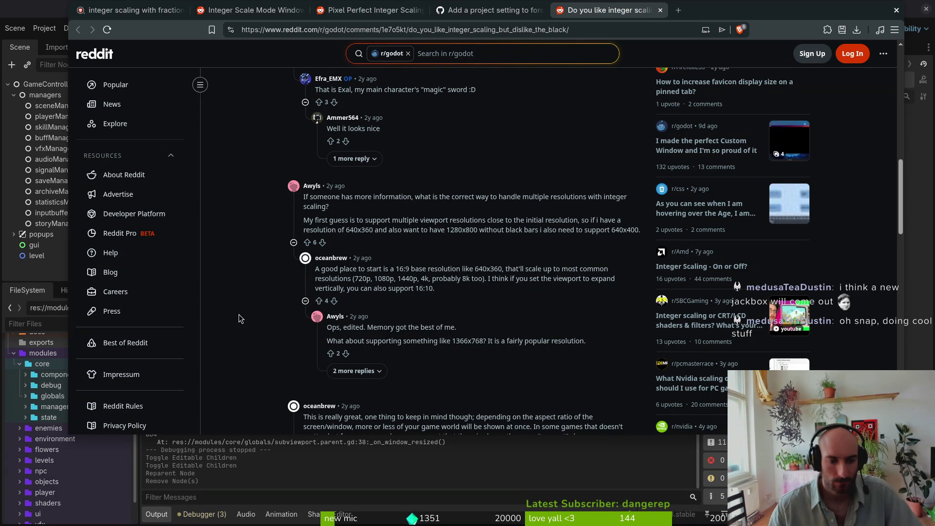
scroll(313, 373, down, 2)
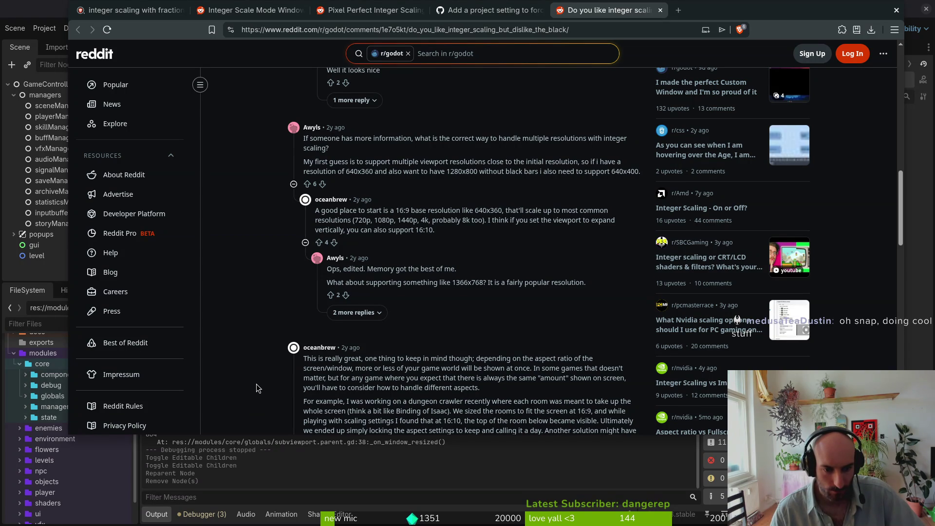
scroll(256, 383, down, 2)
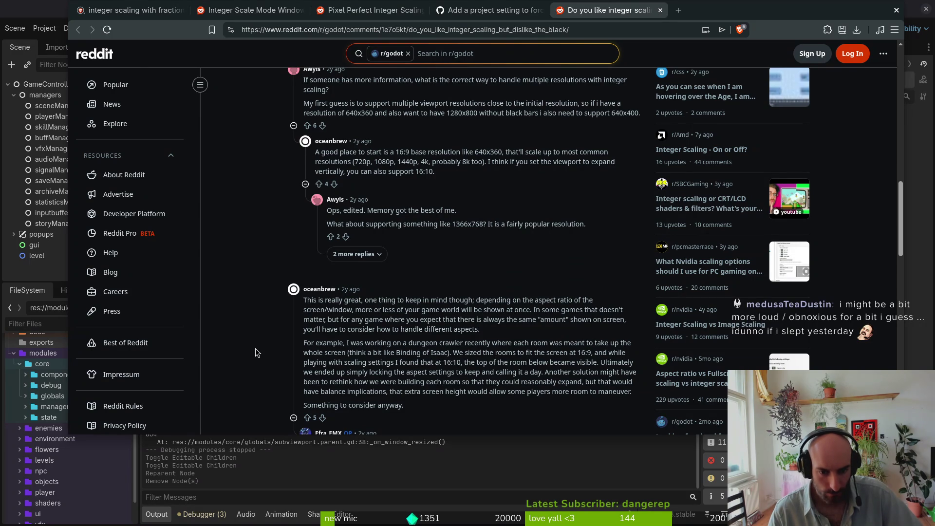
scroll(263, 352, down, 2)
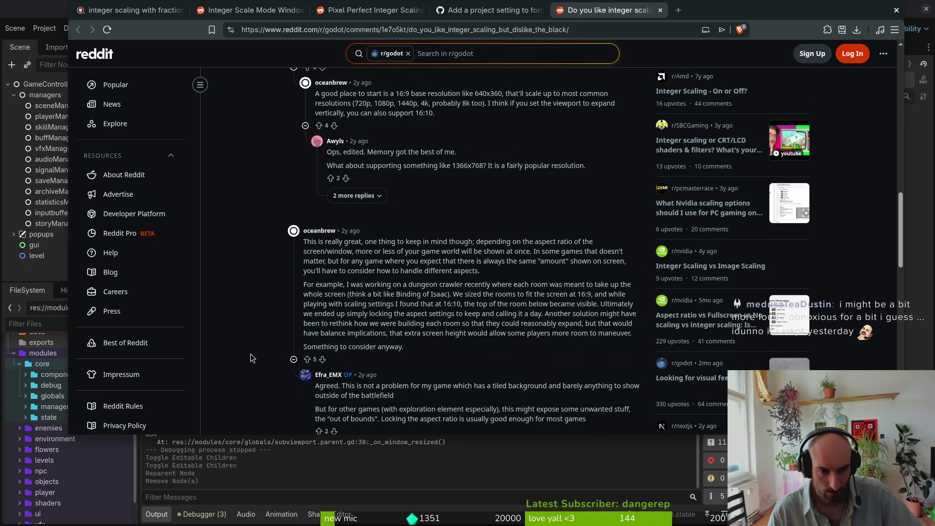
scroll(250, 352, down, 2)
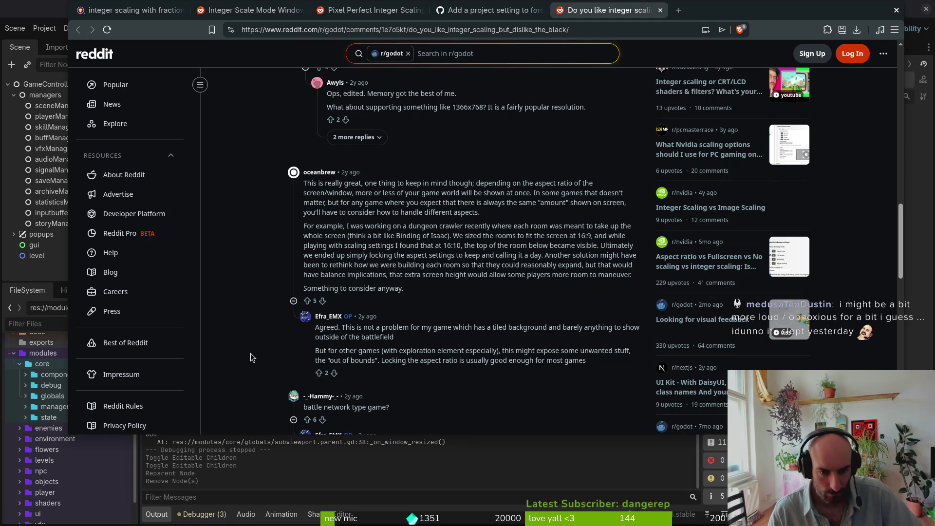
scroll(251, 352, down, 2)
scroll(253, 350, down, 2)
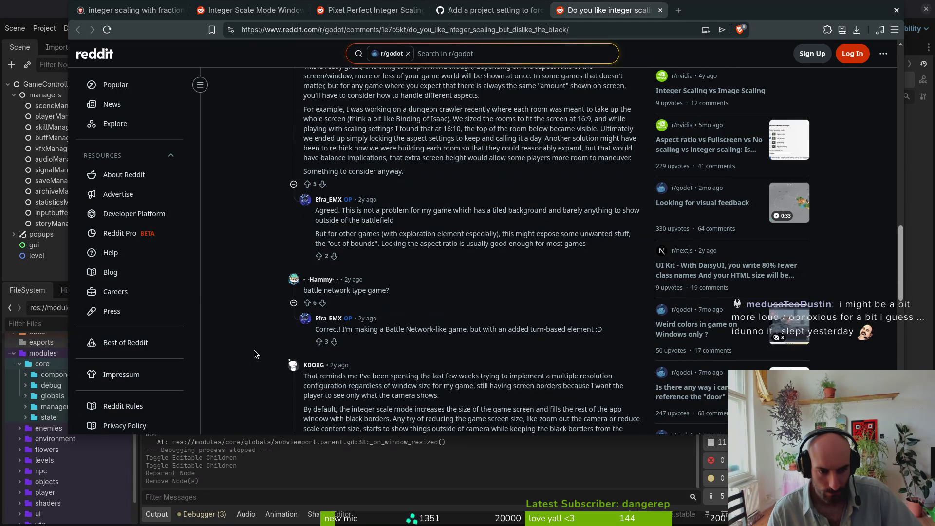
scroll(253, 348, down, 4)
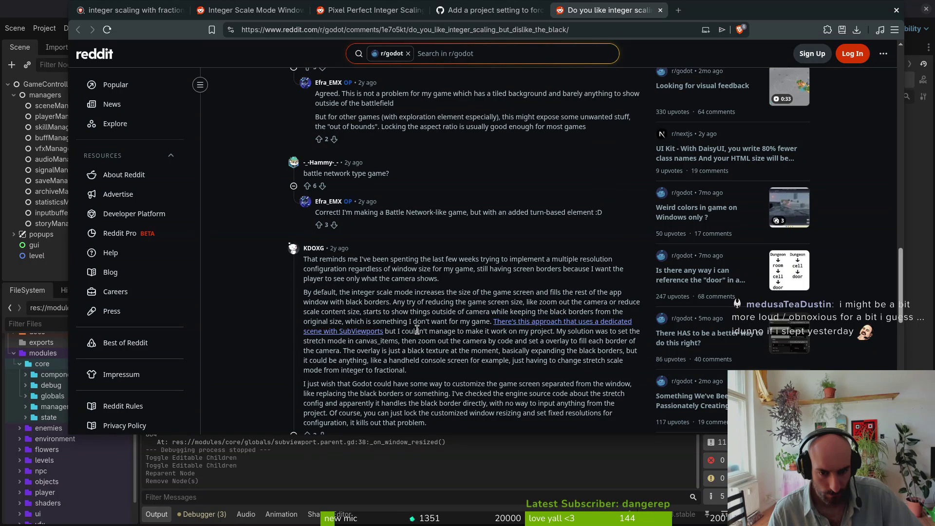
middle_click(345, 335)
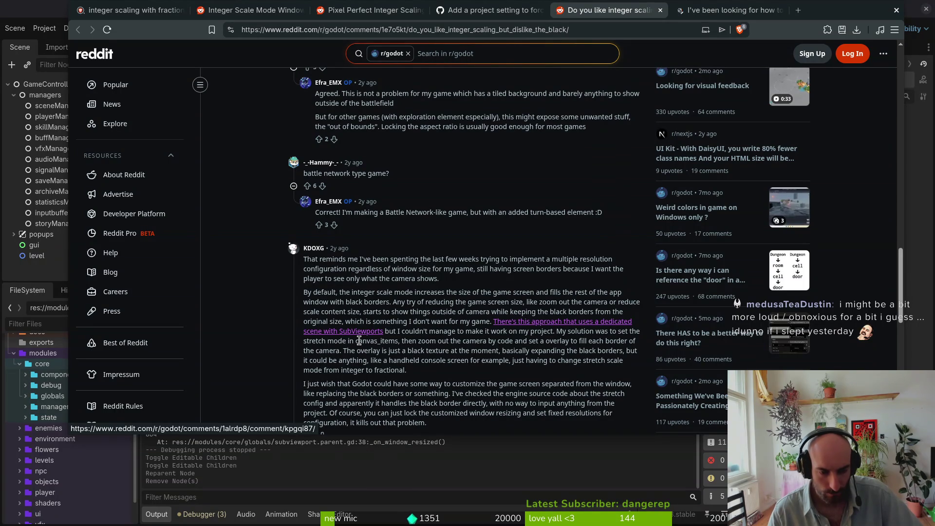
Read the linked thread's Control, ColorRect, SubViewportContainer, SubViewport node layout reply
click(742, 12)
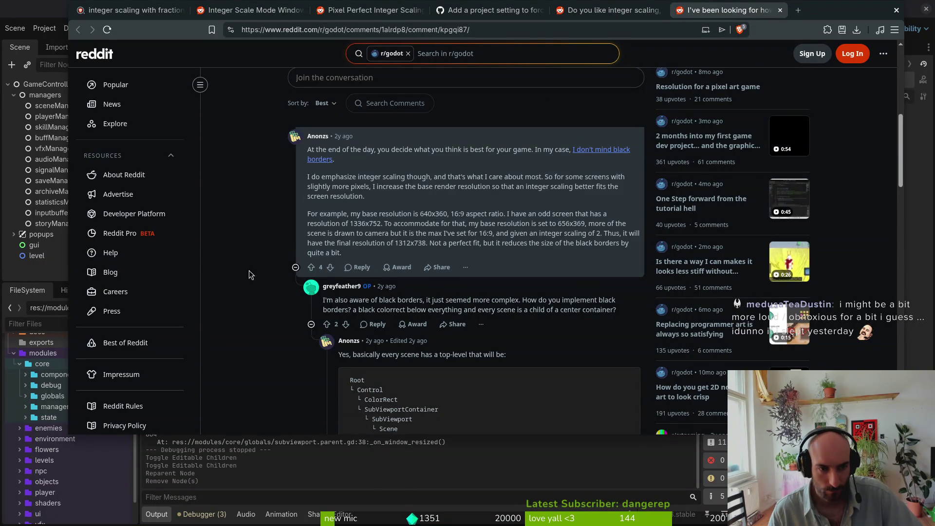
scroll(233, 196, up, 6)
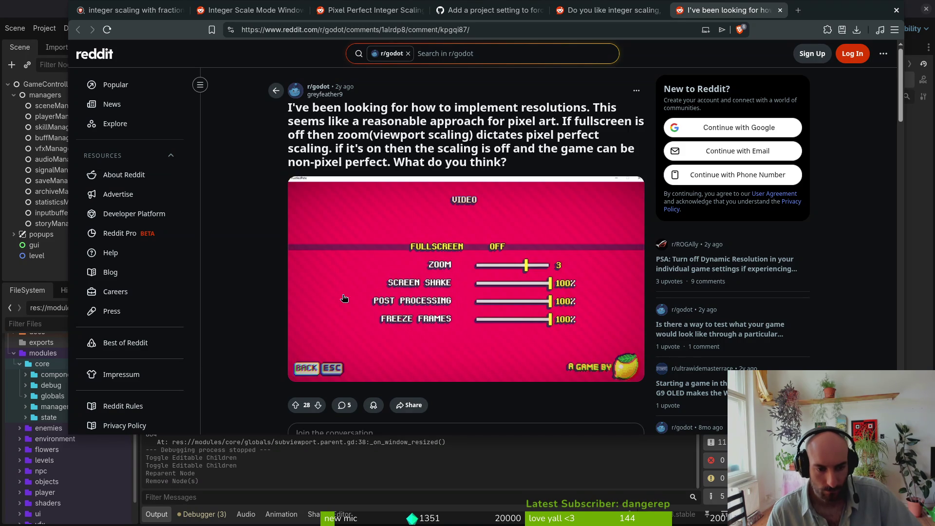
scroll(362, 285, down, 3)
scroll(265, 359, down, 3)
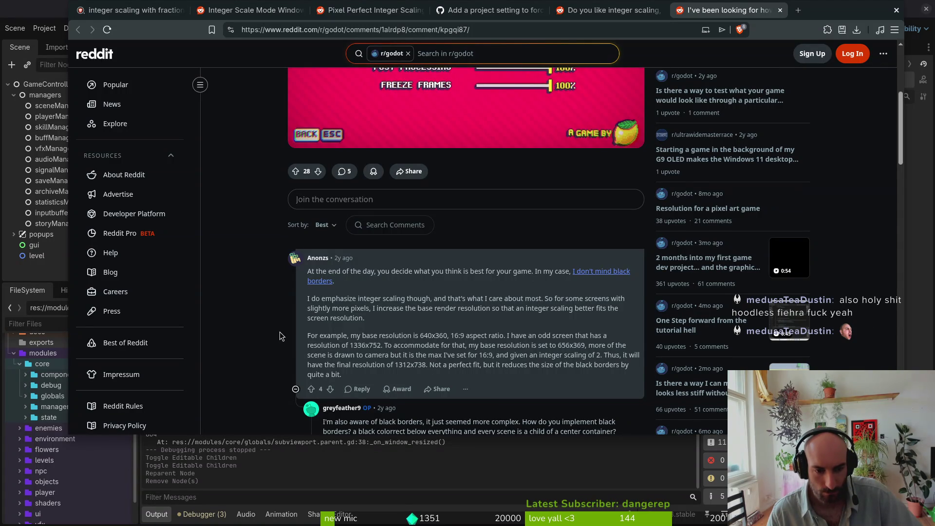
scroll(279, 332, down, 2)
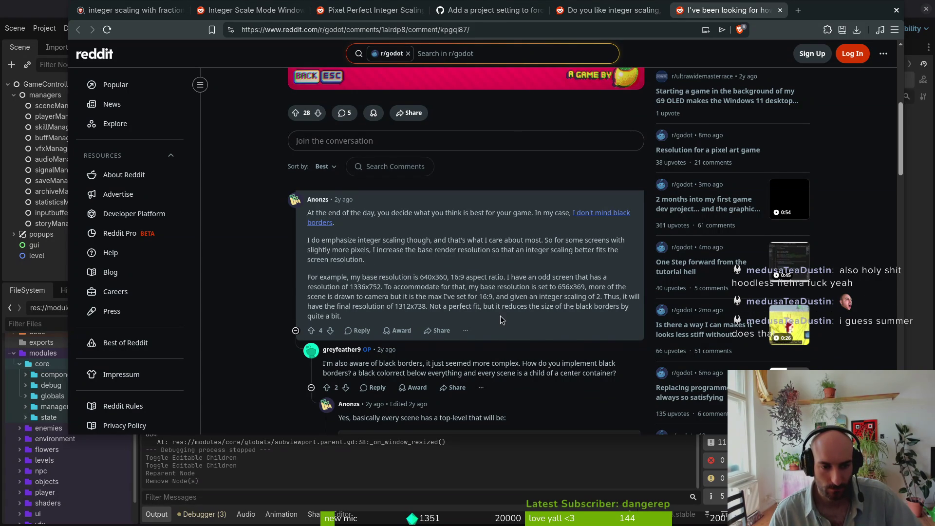
scroll(502, 319, down, 1)
scroll(516, 311, down, 1)
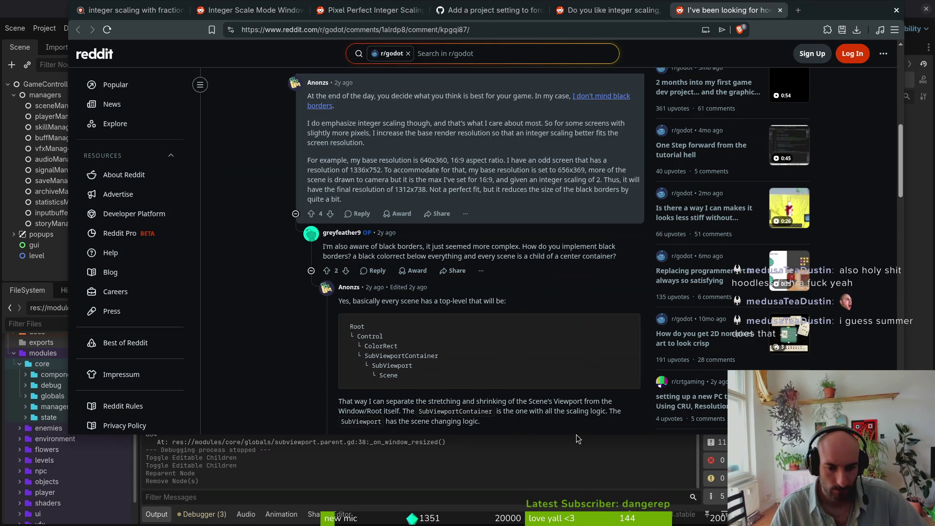
scroll(480, 411, down, 1)
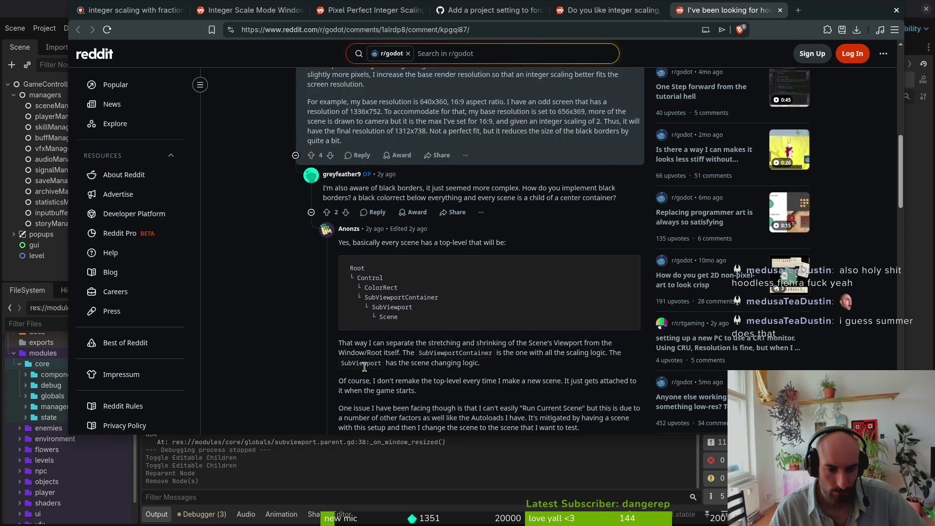
scroll(364, 366, down, 1)
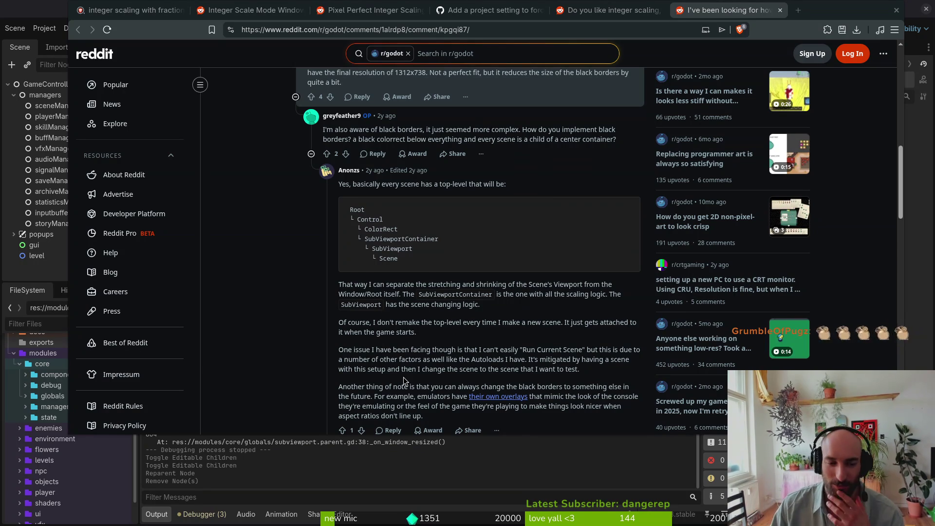
scroll(422, 321, up, 5)
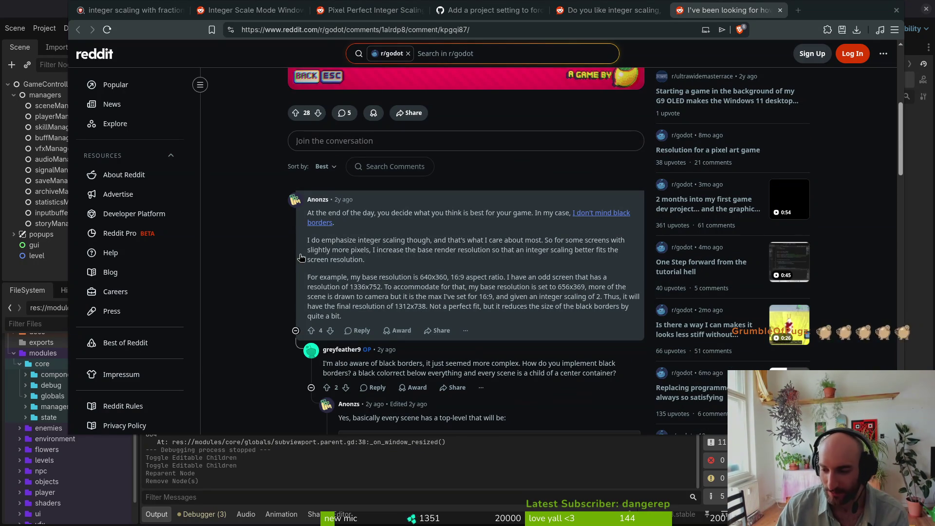
Seek the original post's video back to the project settings part, then return to Godot
click(631, 10)
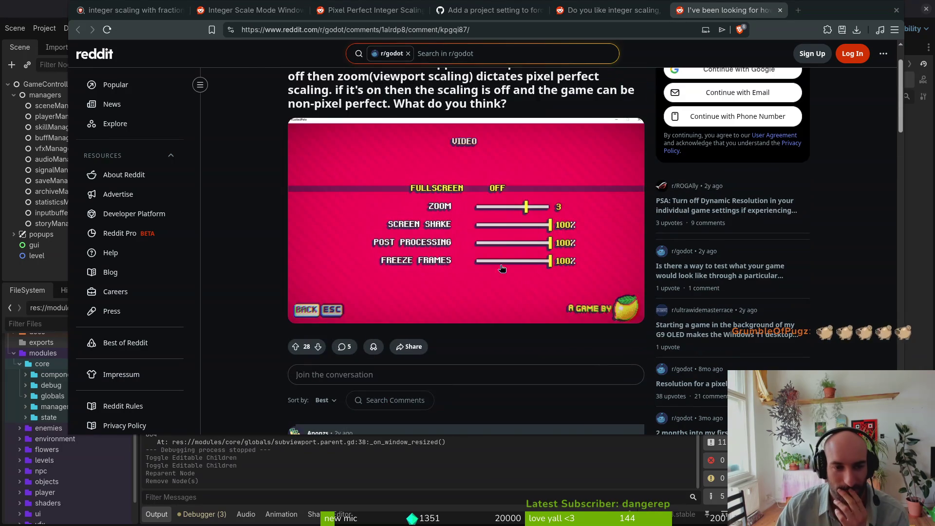
scroll(515, 266, up, 15)
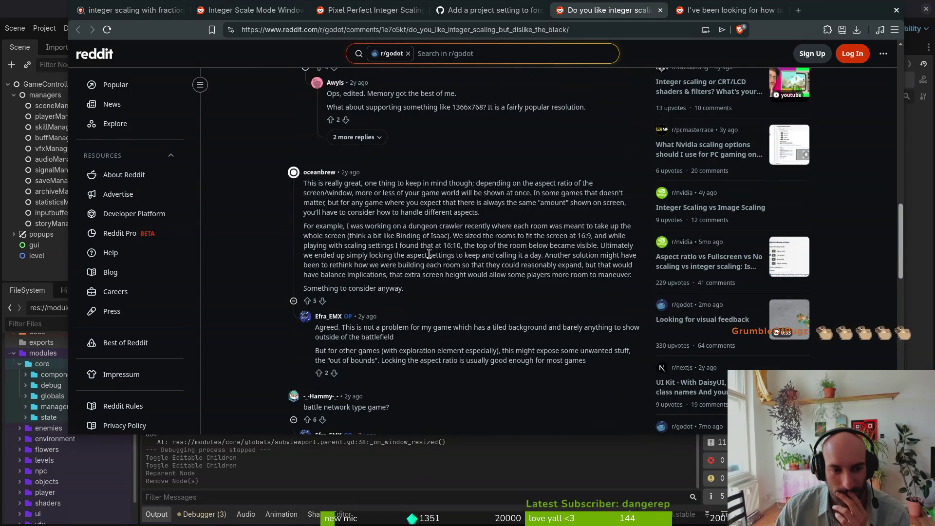
scroll(475, 264, up, 1)
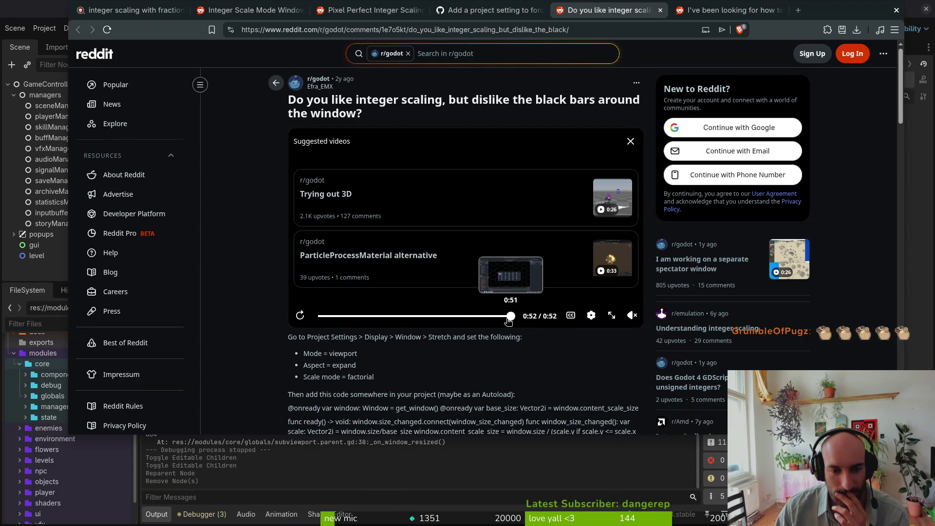
click(444, 316)
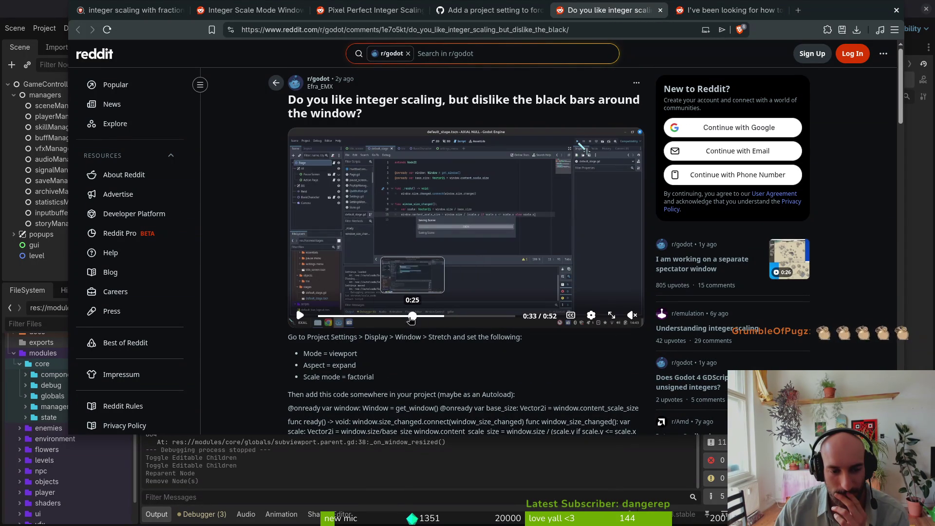
click(376, 317)
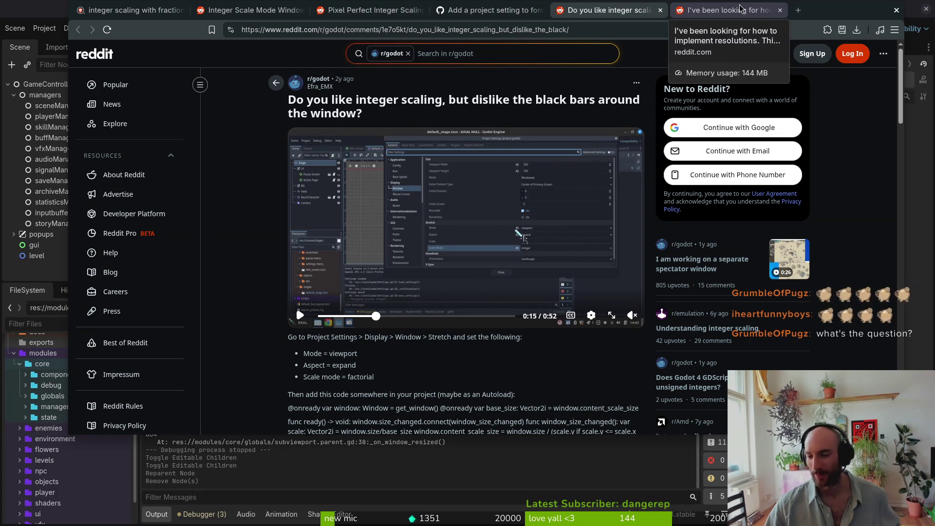
key(alt+Tab)
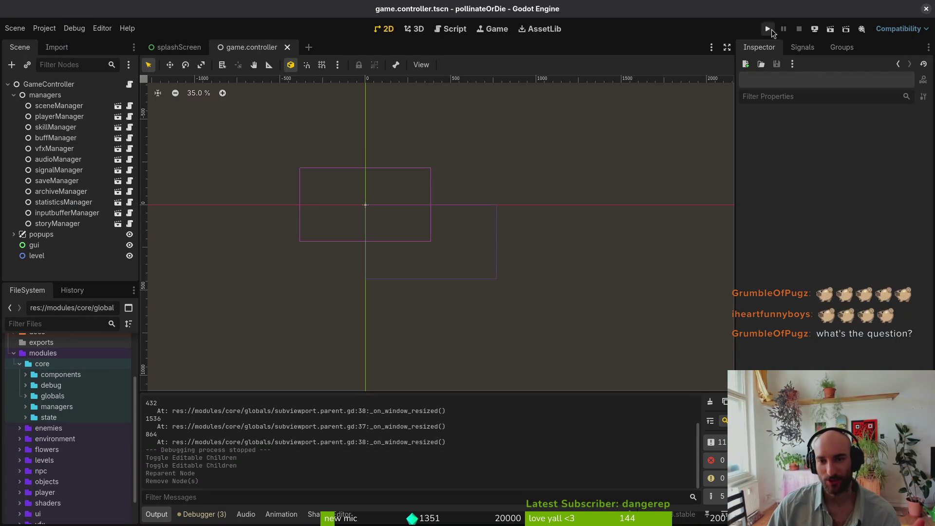
Run pollinateOrDie, maximize, restore and reposition its window, then close the game
click(767, 29)
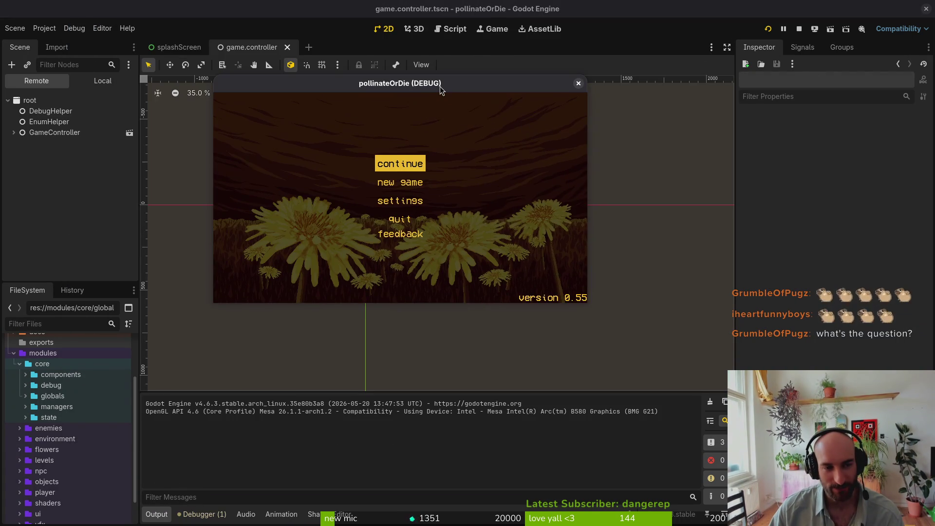
double_click(441, 84)
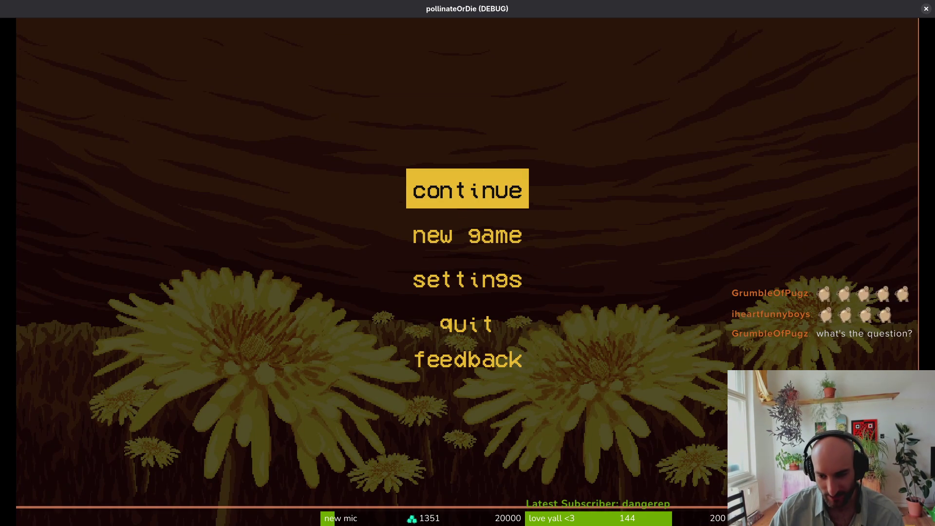
double_click(880, 7)
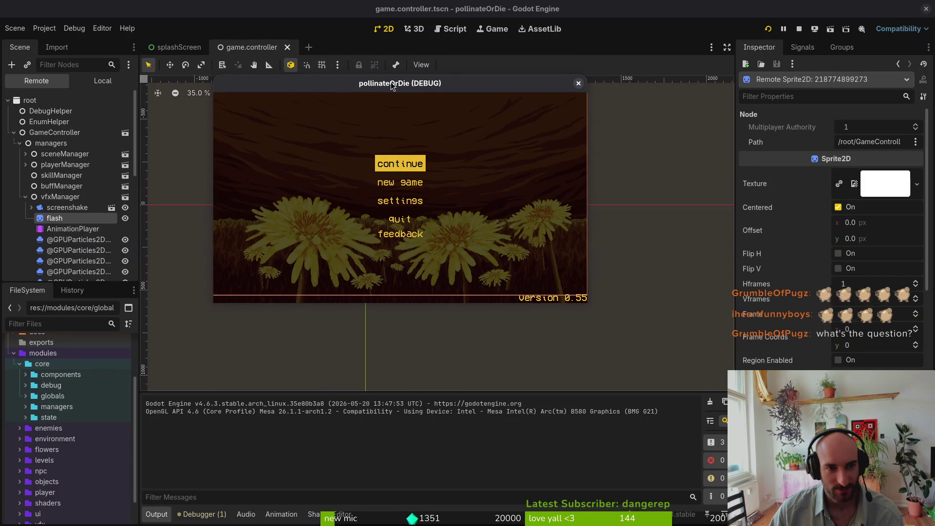
drag(390, 95, 475, 186)
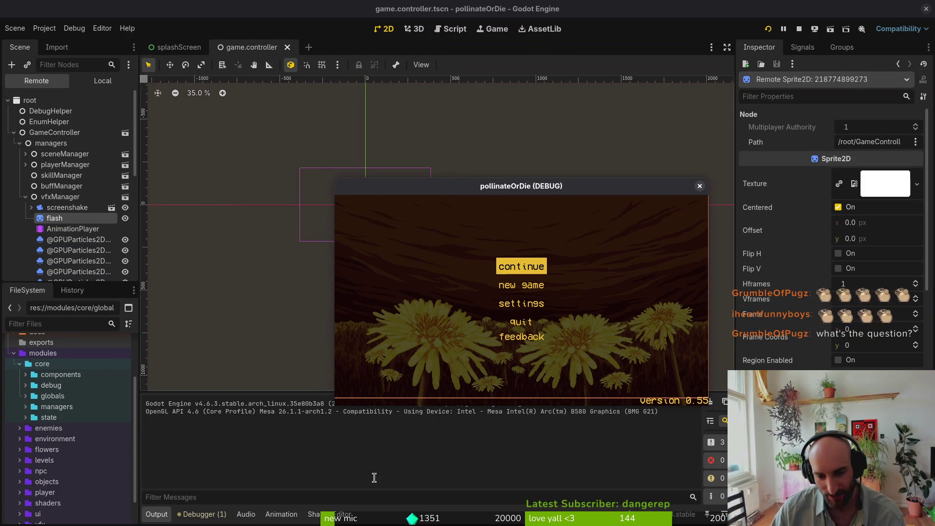
double_click(468, 185)
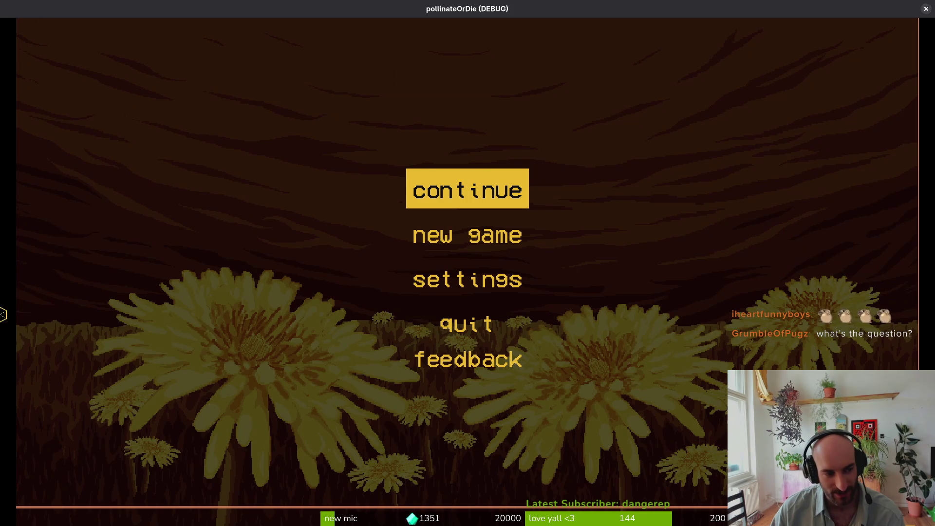
click(925, 9)
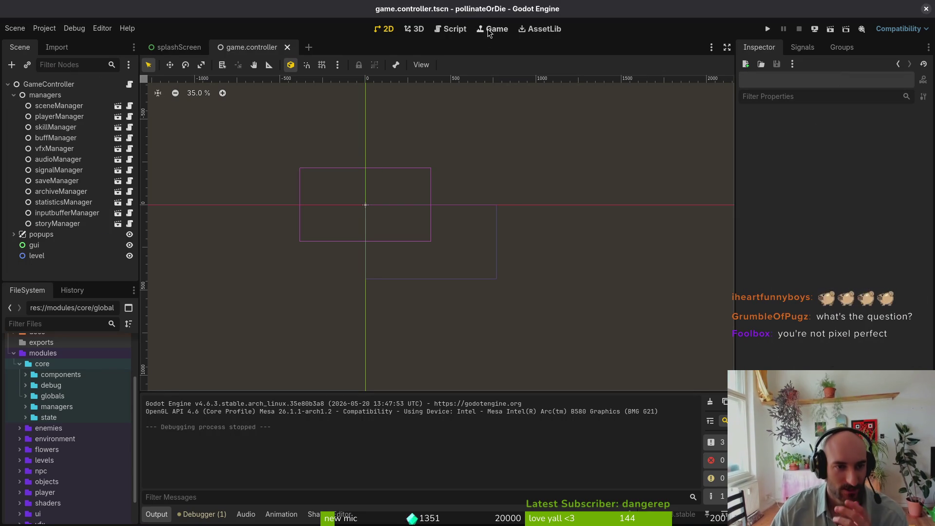
Switch to the Game workspace, relaunch the test run, enlarge its window, and stop it
click(502, 30)
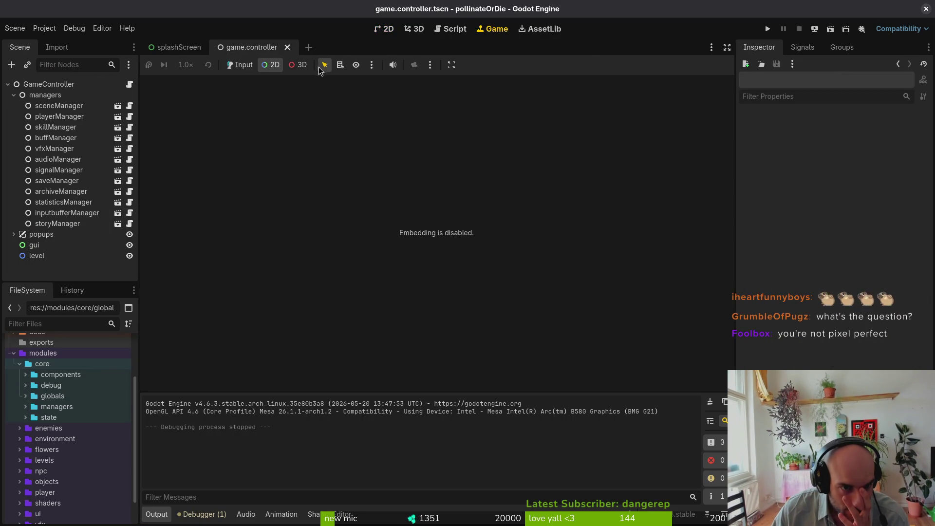
click(769, 28)
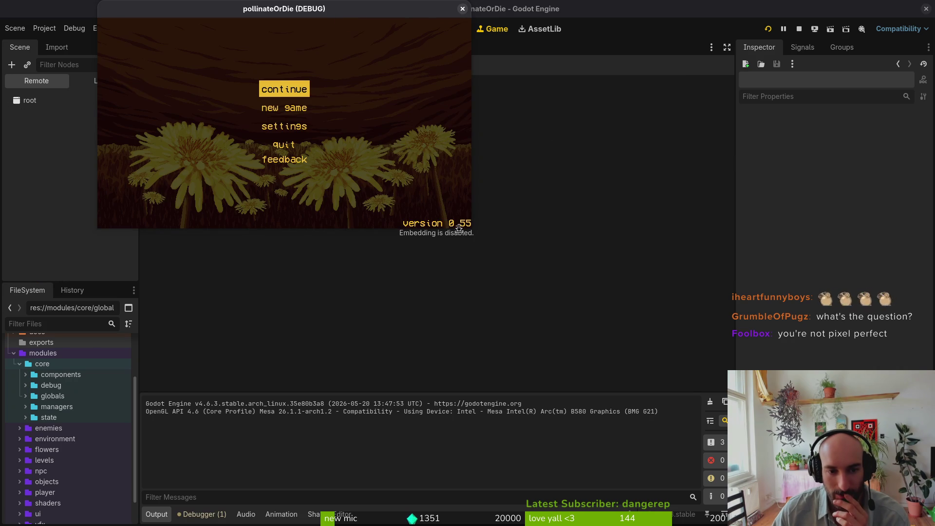
mouse_move(472, 227)
mouse_down()
mouse_move(552, 309)
mouse_move(617, 325)
mouse_move(584, 323)
mouse_move(869, 484)
mouse_move(509, 320)
mouse_move(678, 360)
mouse_move(630, 352)
mouse_move(741, 395)
mouse_move(703, 358)
mouse_up()
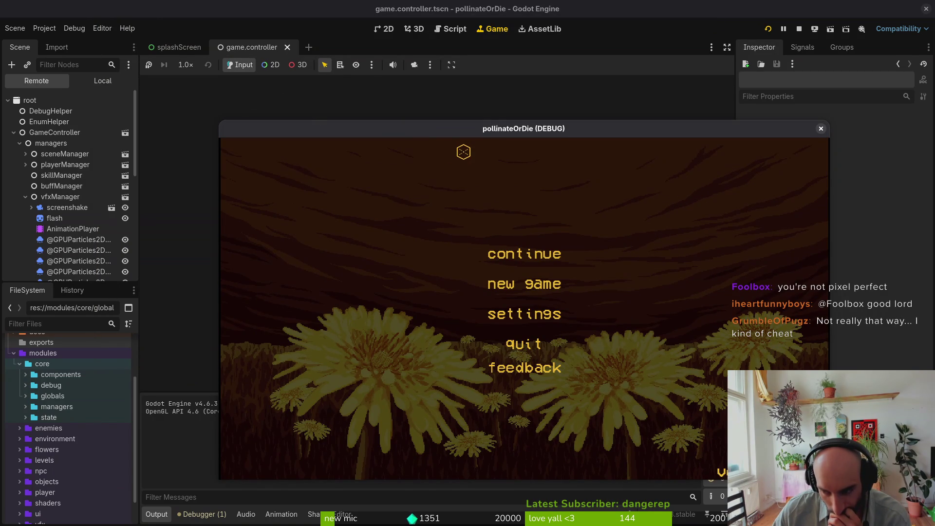
click(820, 129)
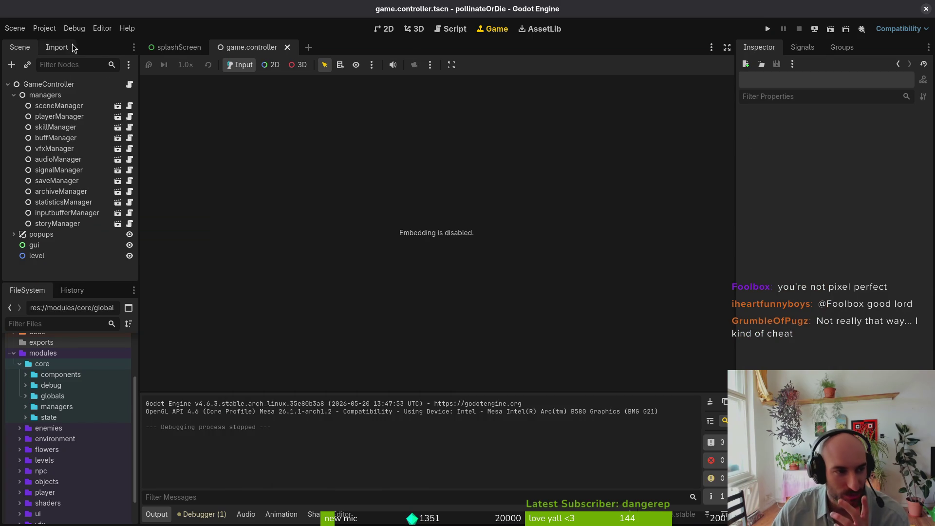
Review the Display > Window stretch settings in Project Settings
click(42, 29)
click(70, 44)
scroll(628, 229, down, 5)
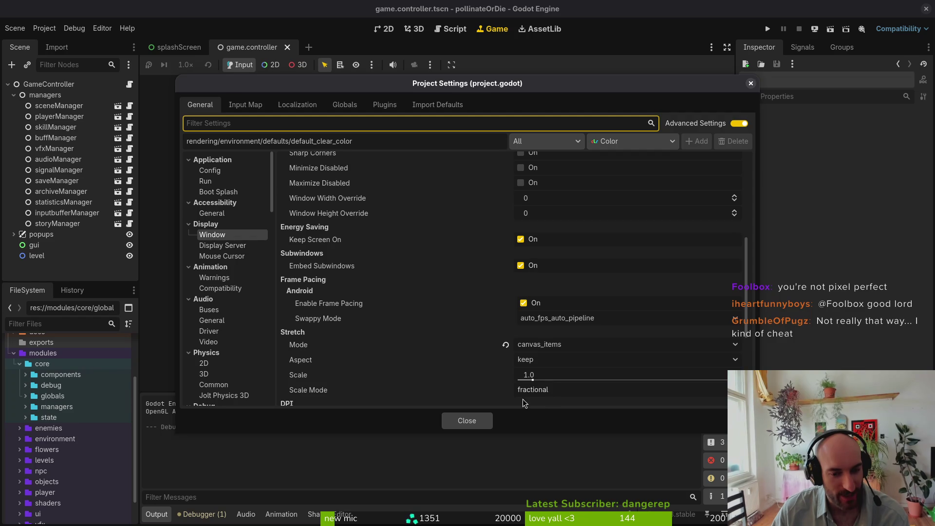
click(466, 420)
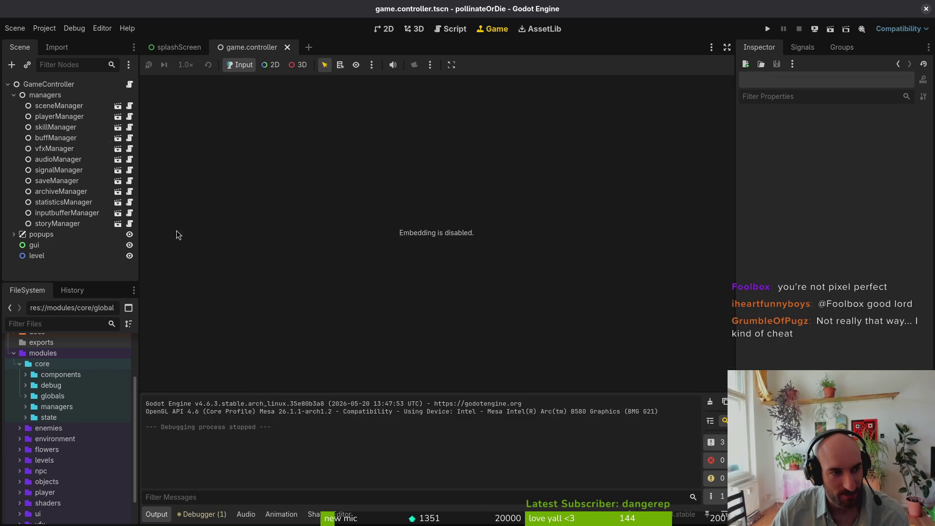
Add a SubViewportContainer child under the GameController root node
click(40, 233)
click(14, 95)
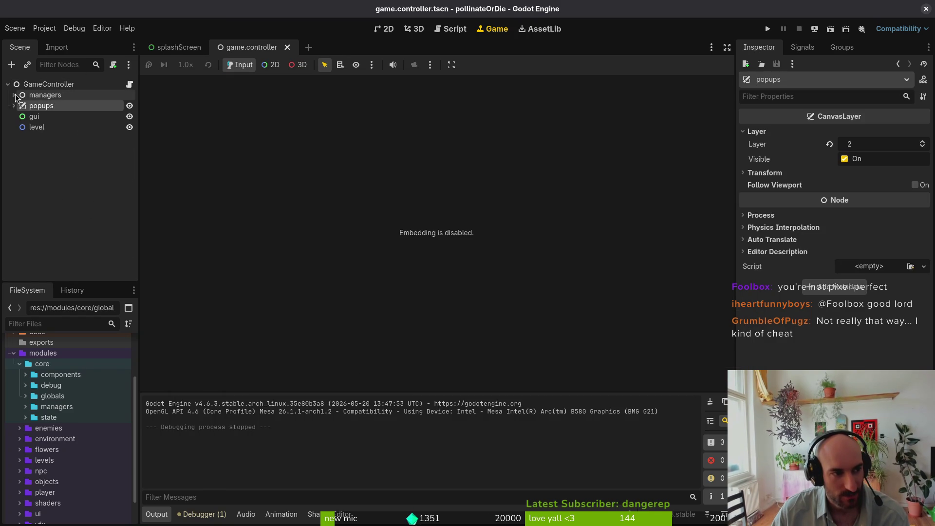
click(39, 155)
click(47, 86)
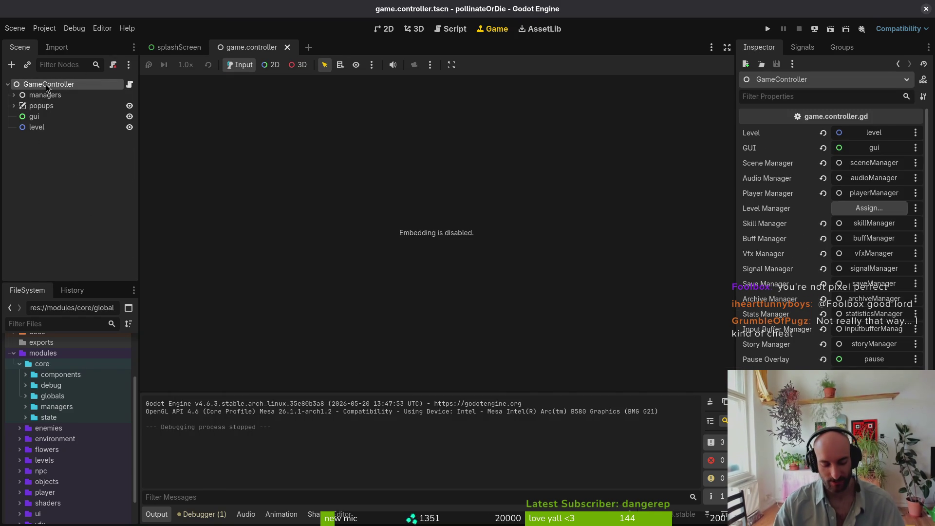
key(ctrl+a)
text(csu)
key(BackSpace)
key(BackSpace)
key(BackSpace)
text(subvi)
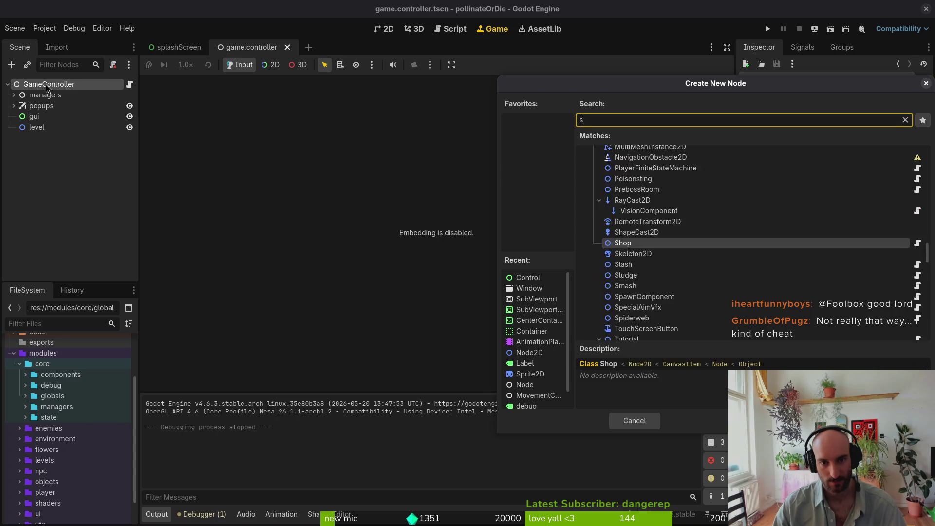
key(Down)
key(Down)
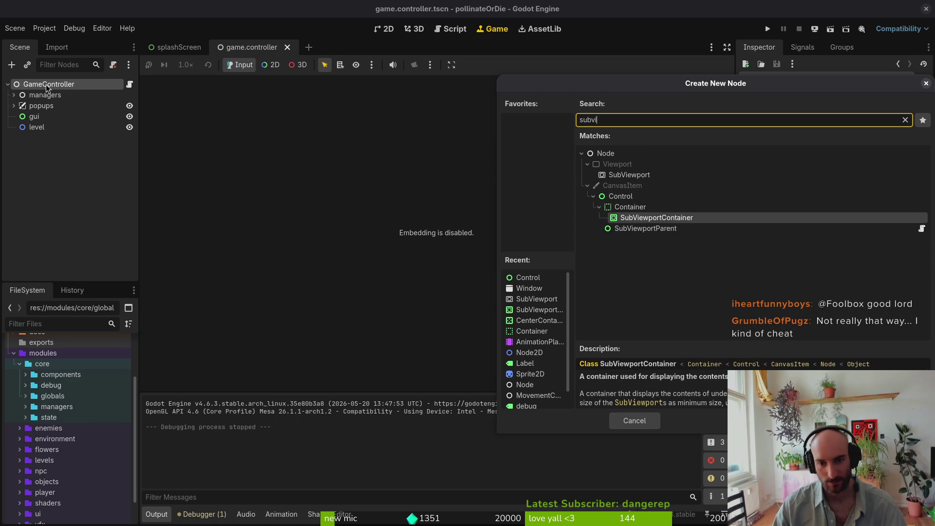
key(Up)
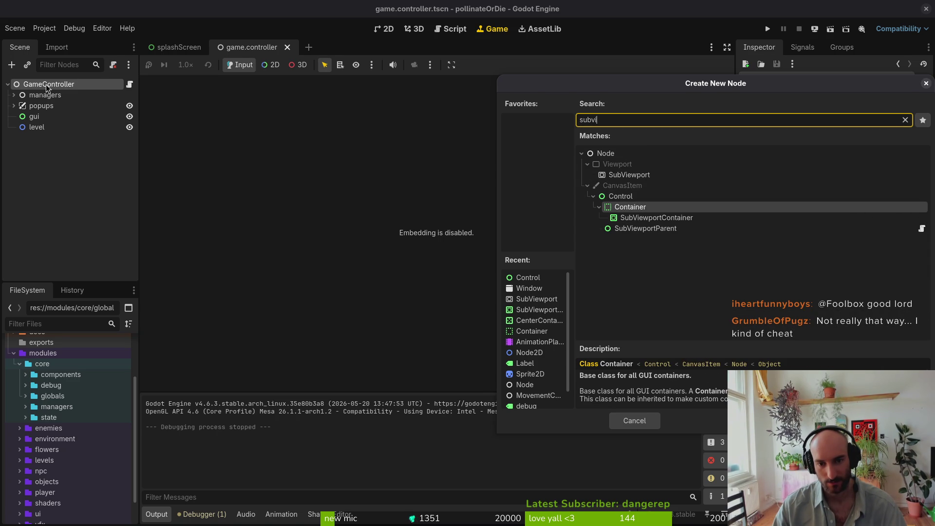
key(Down)
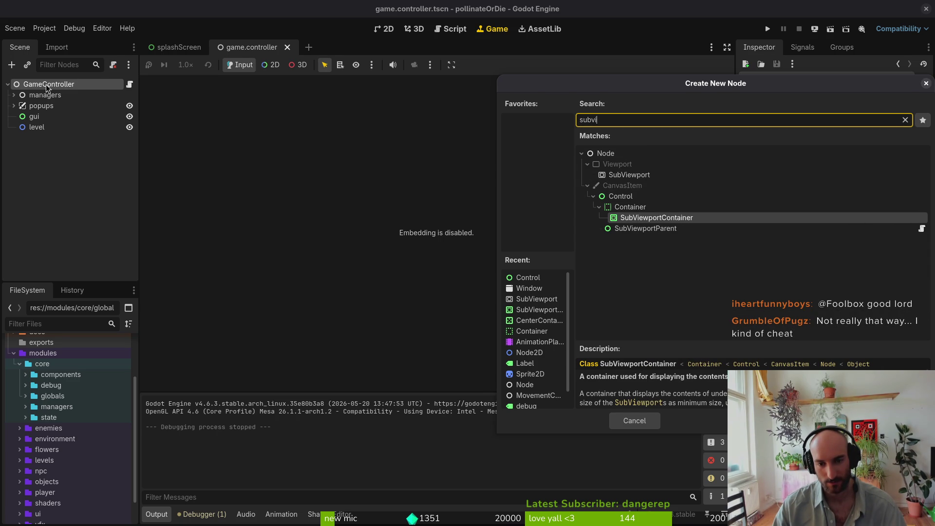
key(Up)
key(Down)
key(Return)
Add a SubViewport node inside the SubViewportContainer
key(ctrl+a)
text(subvi)
key(Down)
key(Up)
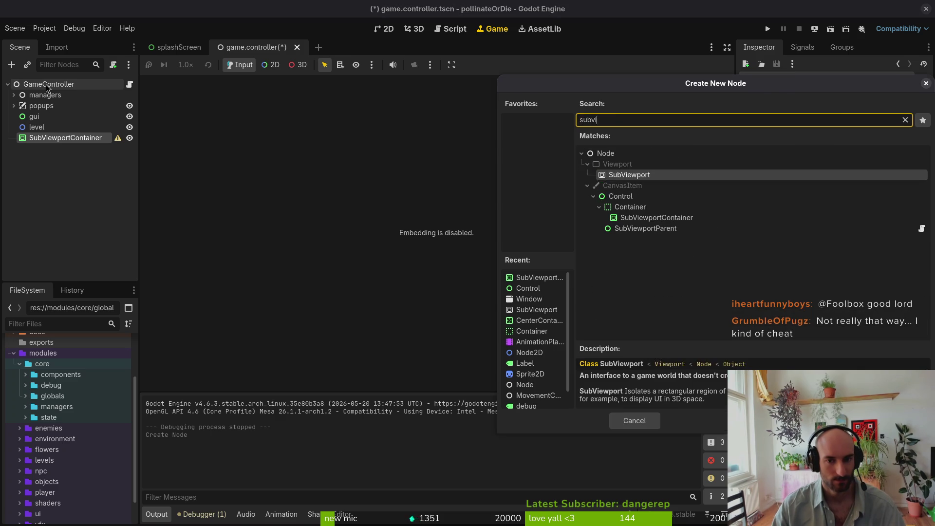
key(Return)
Move the gui and level nodes under the SubViewport
click(43, 127)
shift+click(43, 117)
drag(42, 120, 59, 148)
click(60, 117)
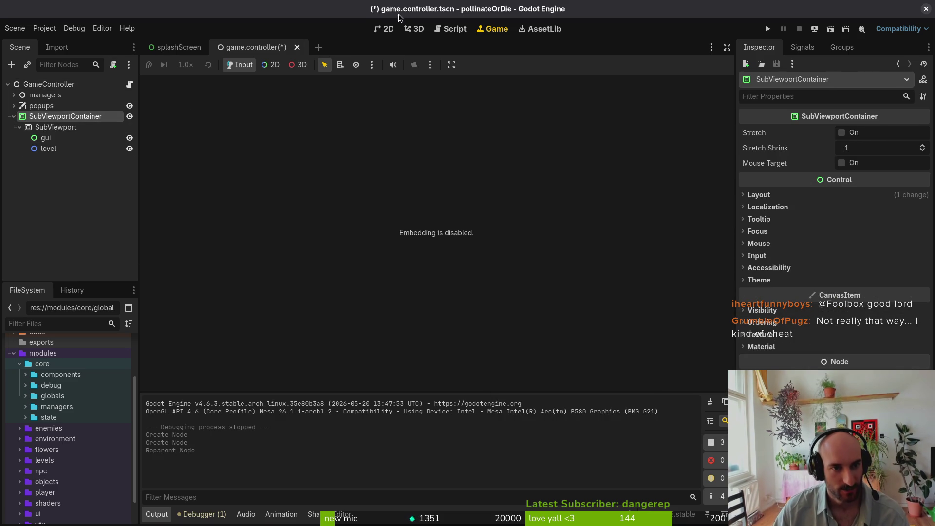
key(ctrl+F1)
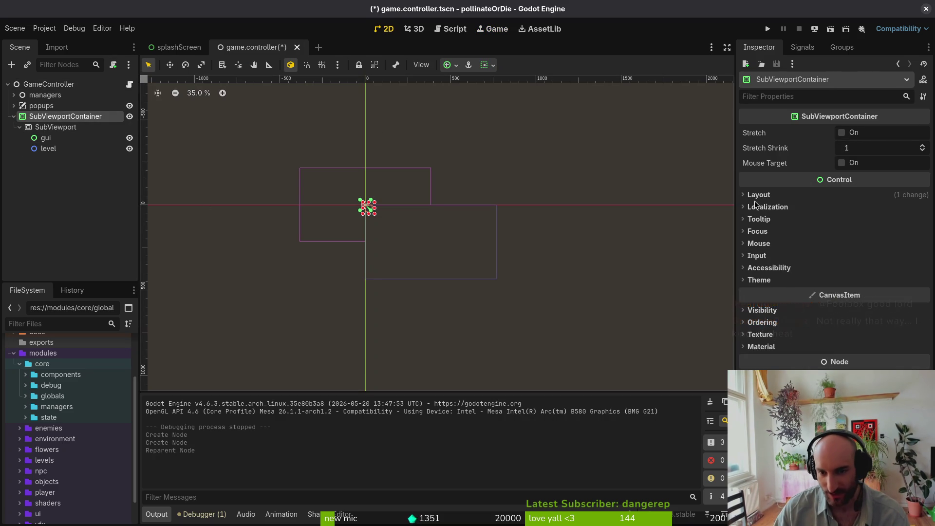
Anchor the SubViewportContainer to Full Rect and size its SubViewport 768×432
click(758, 195)
click(878, 304)
click(879, 335)
click(71, 129)
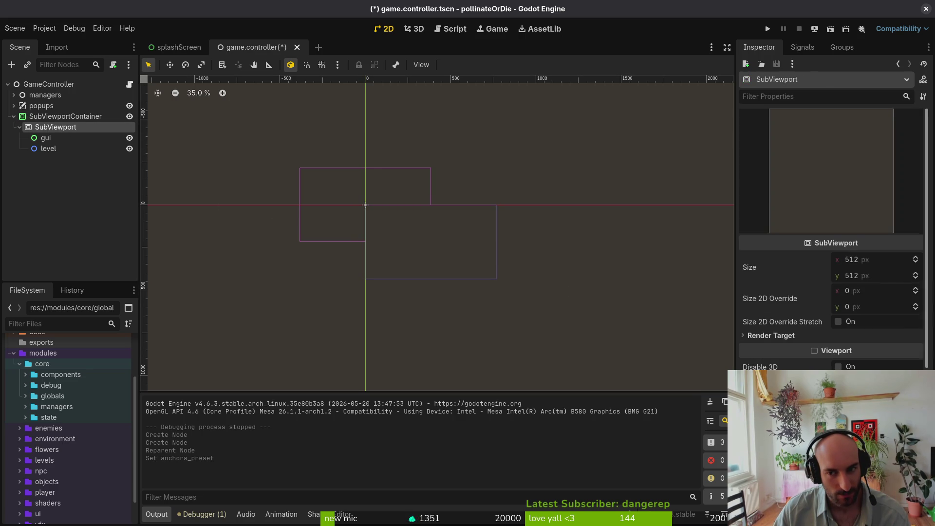
click(874, 263)
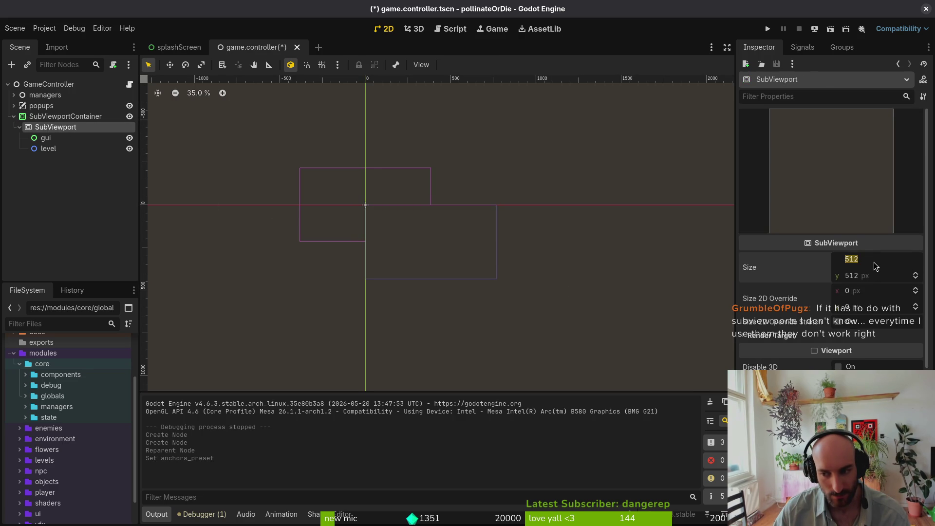
text(768)
key(Tab)
text(432)
key(Return)
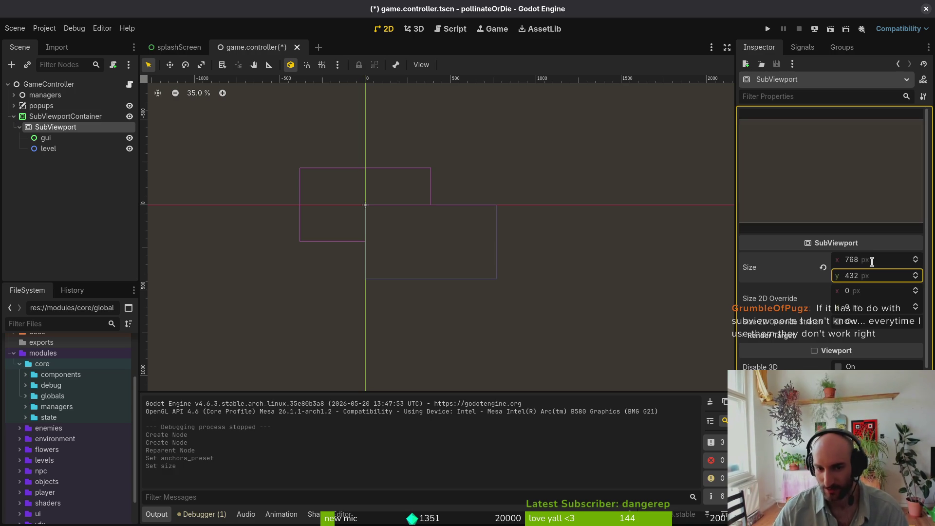
Test-run the game, then launch ScourgeBringer from the Steam library for comparison
key(F5)
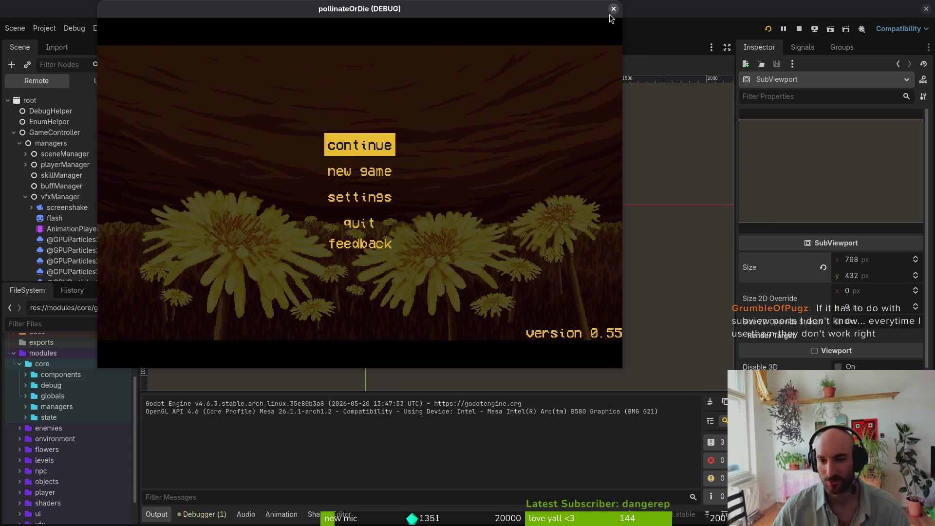
click(613, 8)
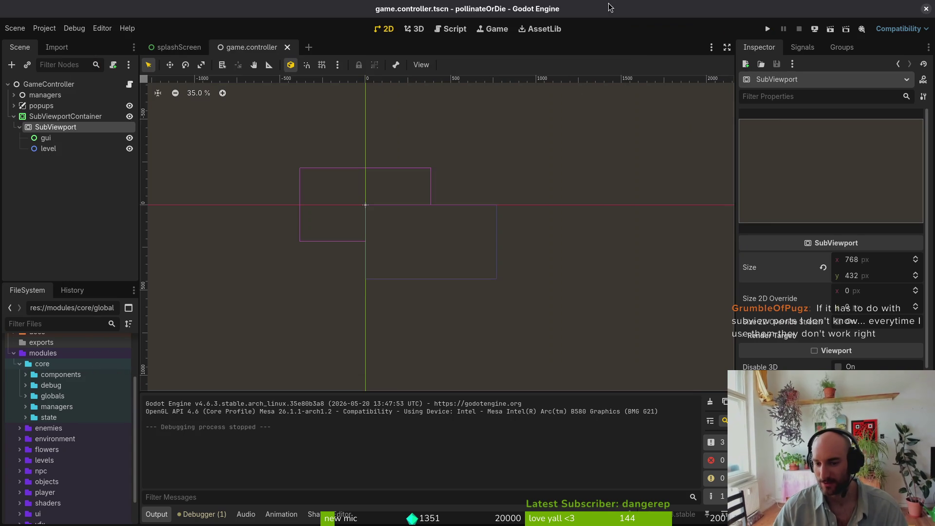
scroll(822, 361, down, 2)
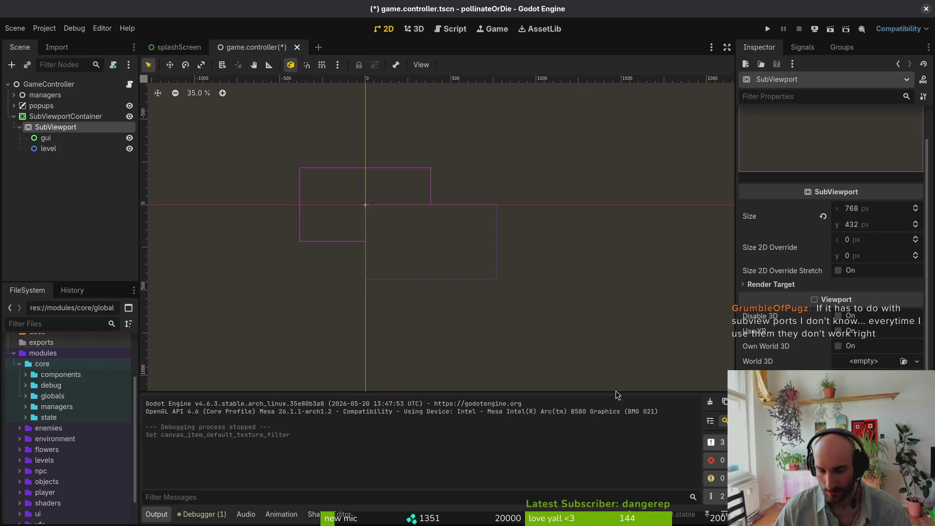
click(66, 121)
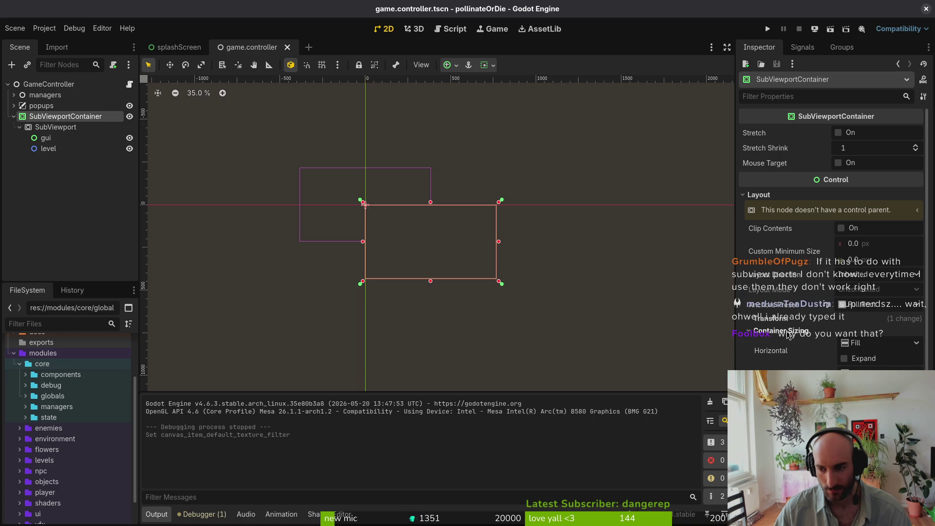
click(787, 336)
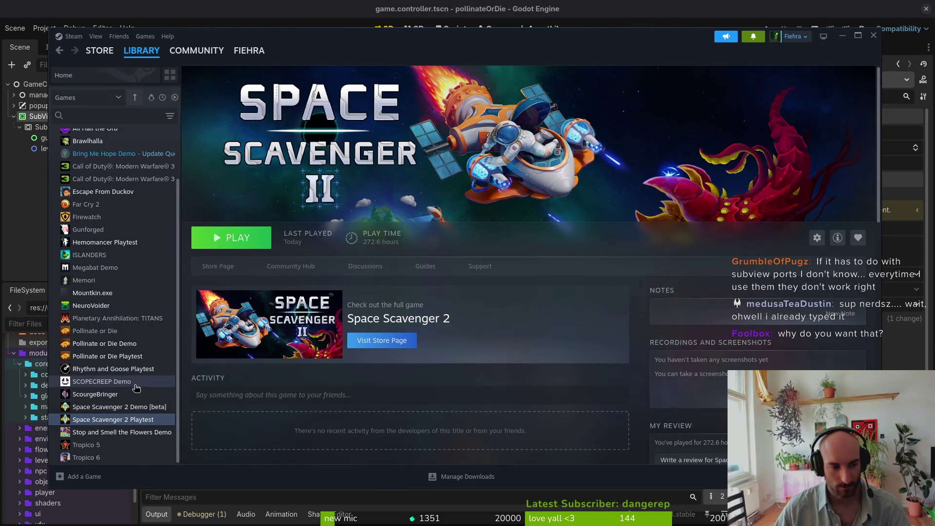
click(103, 394)
click(232, 237)
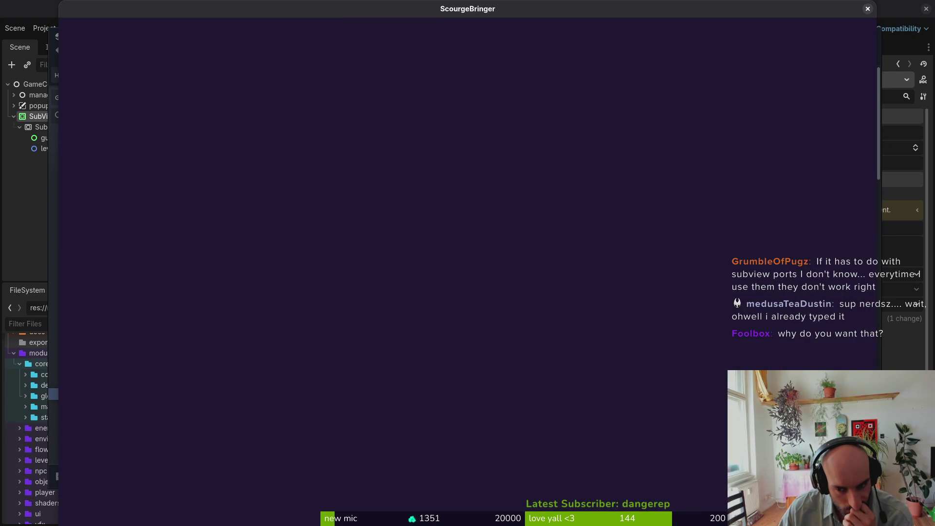
Check Pixel perfect in ScourgeBringer's Graphics settings, quit to Steam, and relaunch the game
click(342, 185)
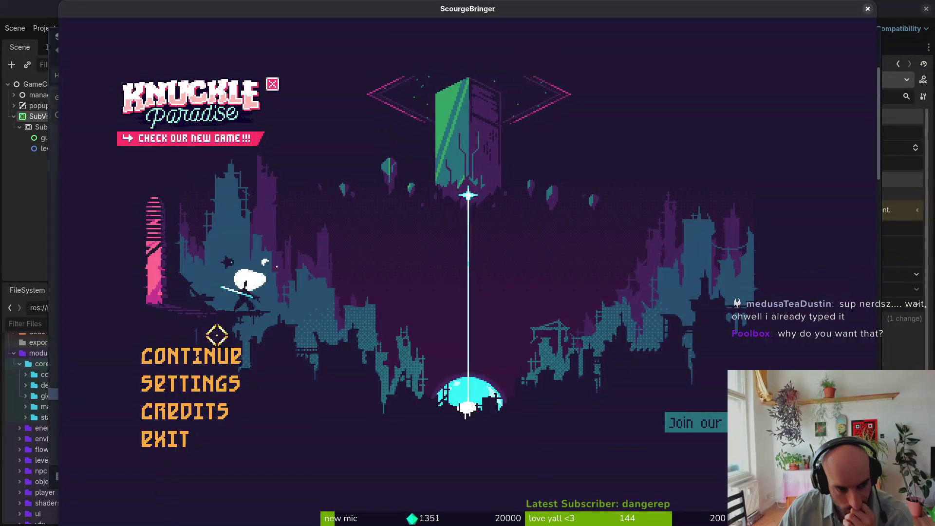
click(190, 382)
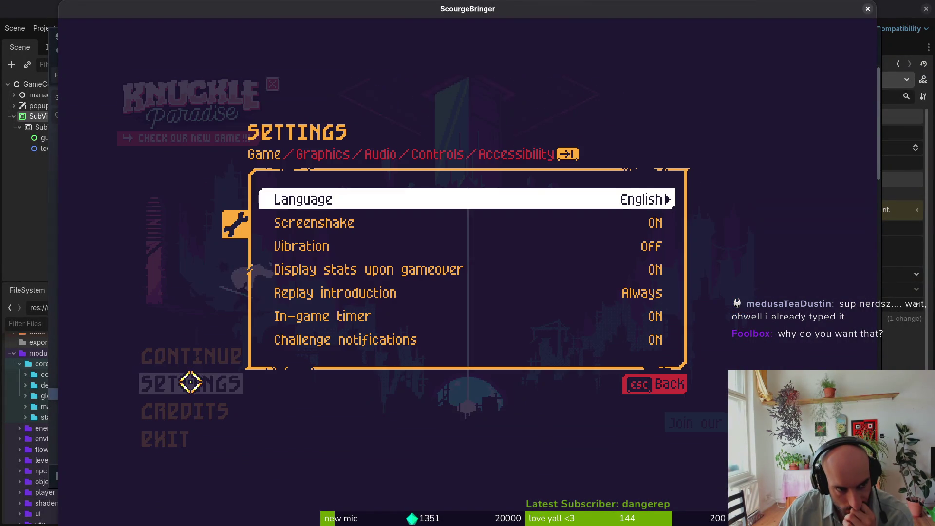
click(323, 151)
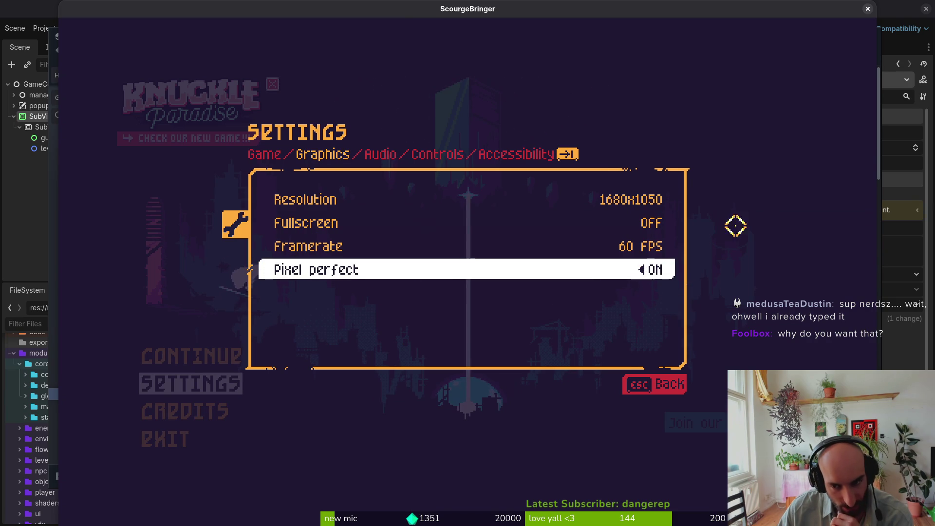
double_click(793, 10)
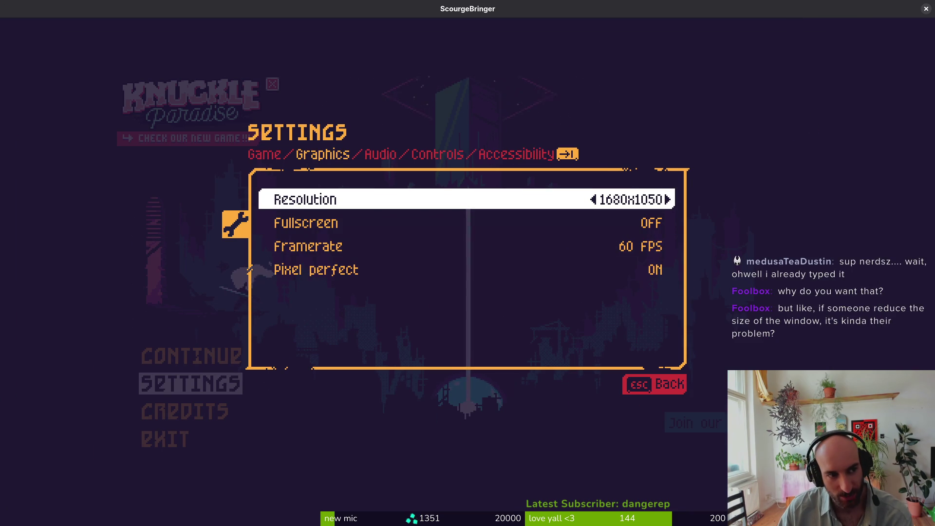
click(657, 384)
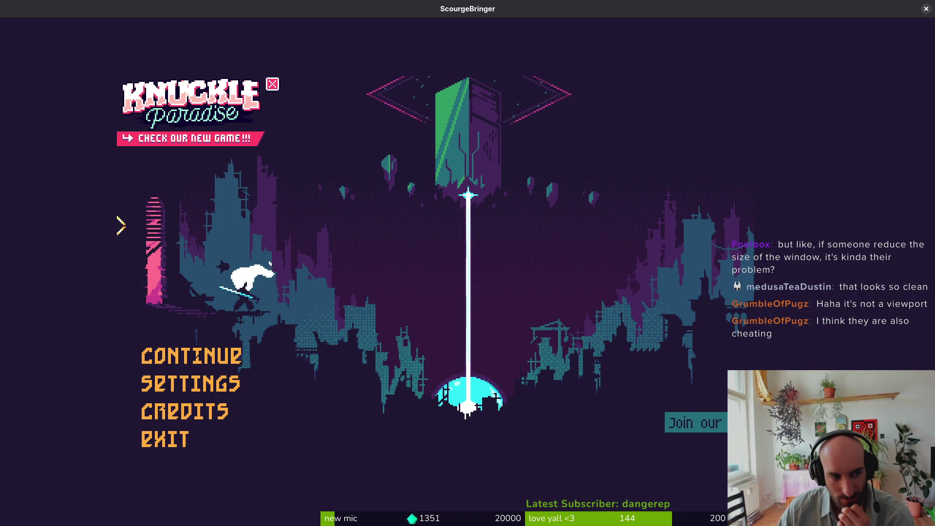
key(Return)
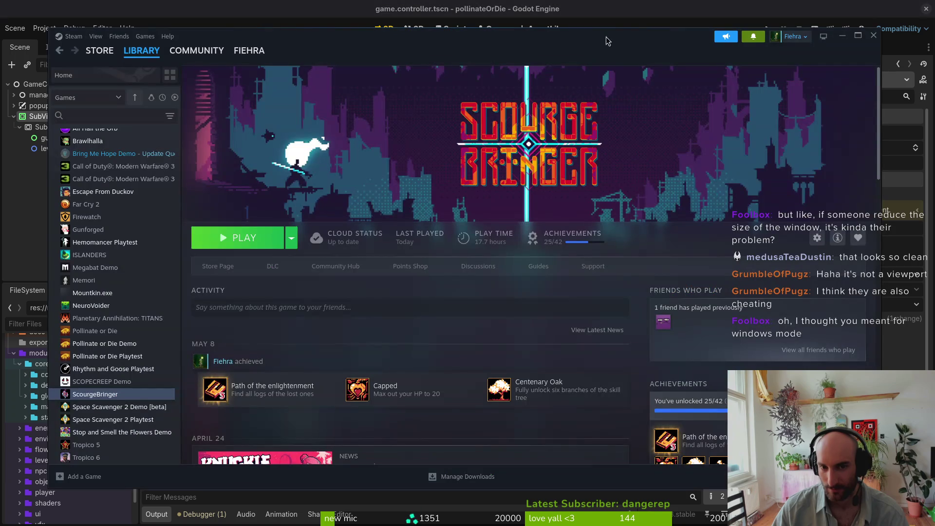
click(258, 240)
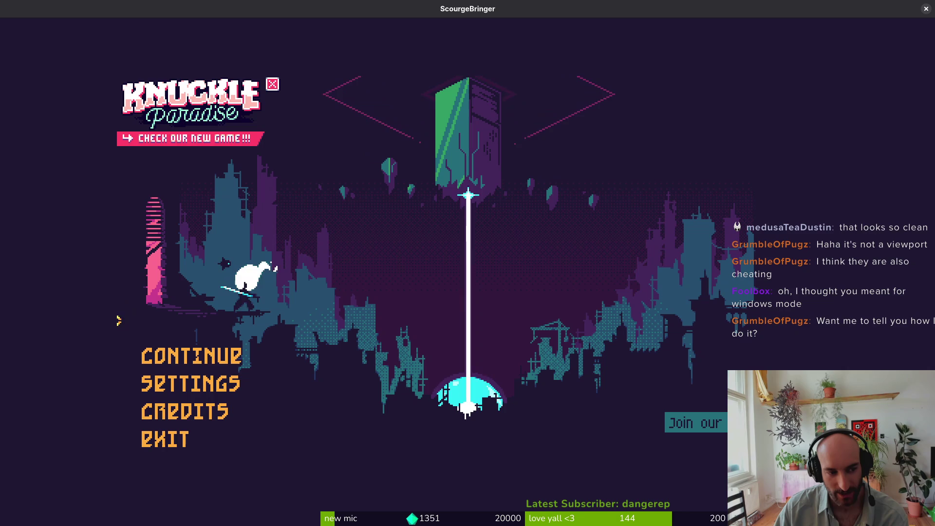
Open ScourgeBringer's Settings from the title menu
click(190, 383)
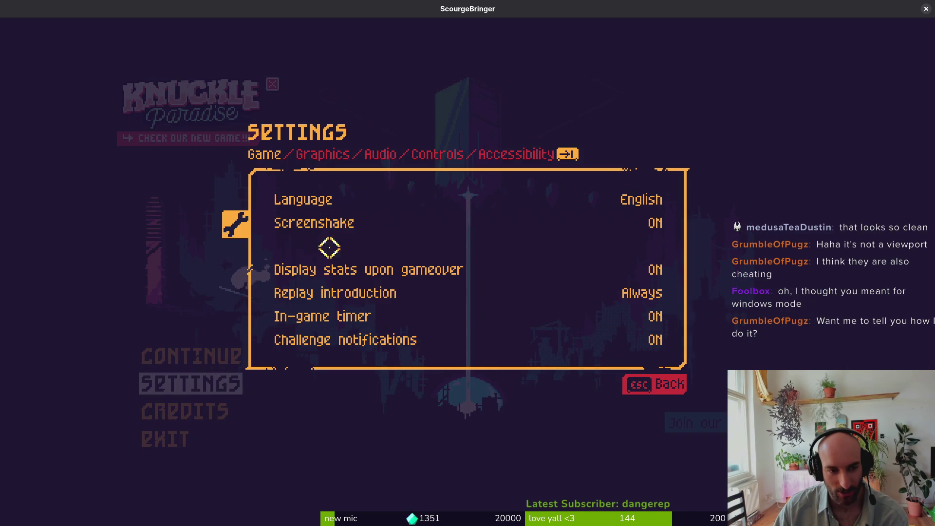
Turn Pixel perfect off in ScourgeBringer's Graphics settings
click(326, 154)
click(638, 267)
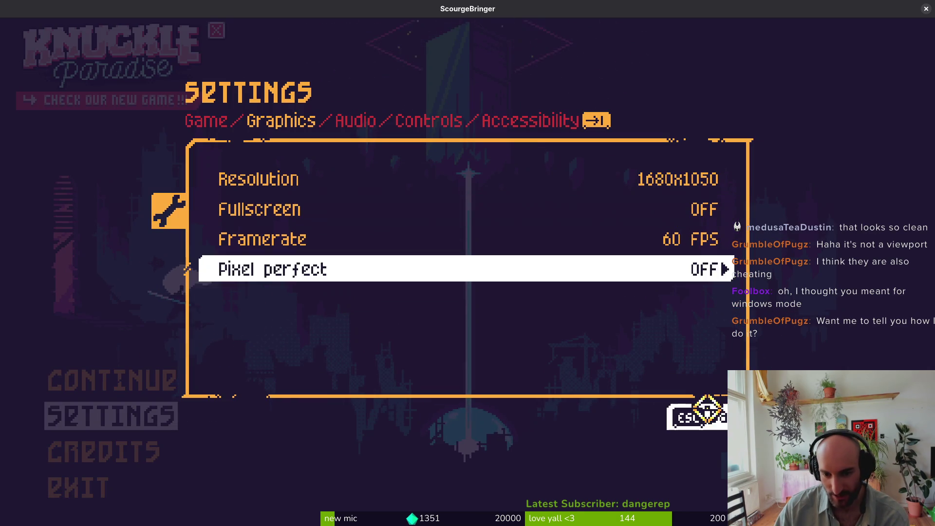
click(688, 417)
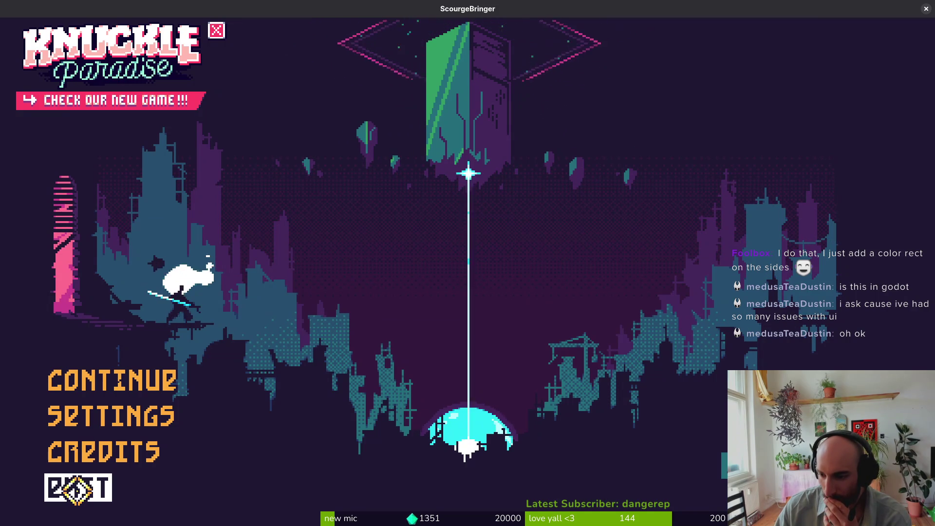
Turn ScourgeBringer's Pixel perfect setting back on and return to the menu
click(107, 417)
click(264, 120)
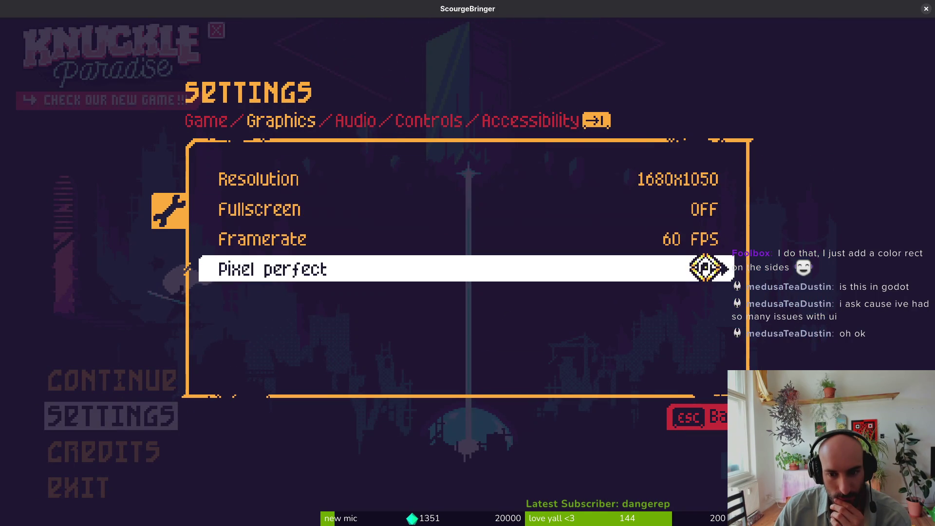
click(705, 267)
click(674, 382)
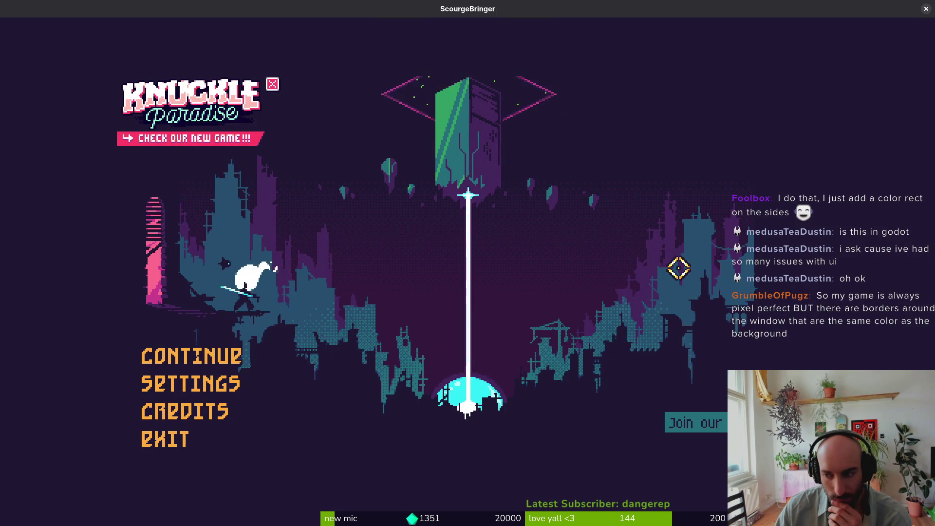
key(Down)
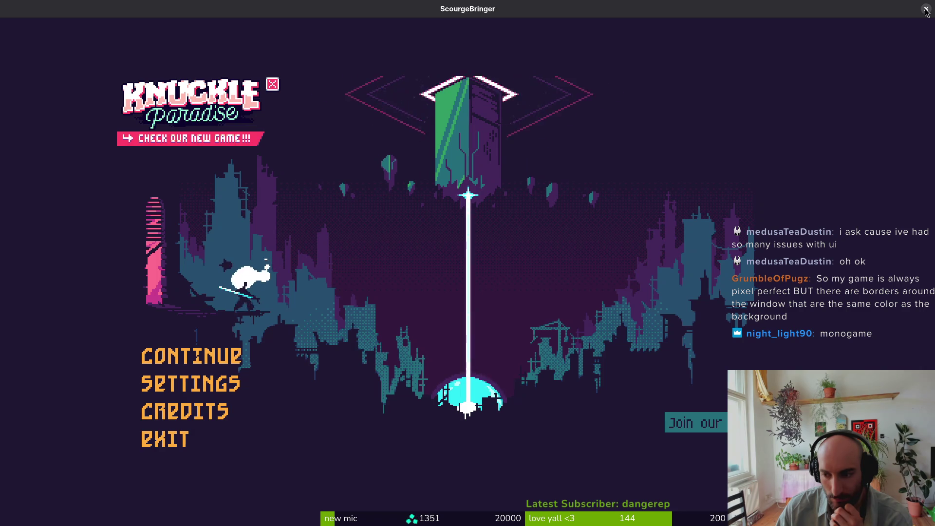
Close the game, set Godot's stretch Scale Mode to integer, and run the project
click(926, 8)
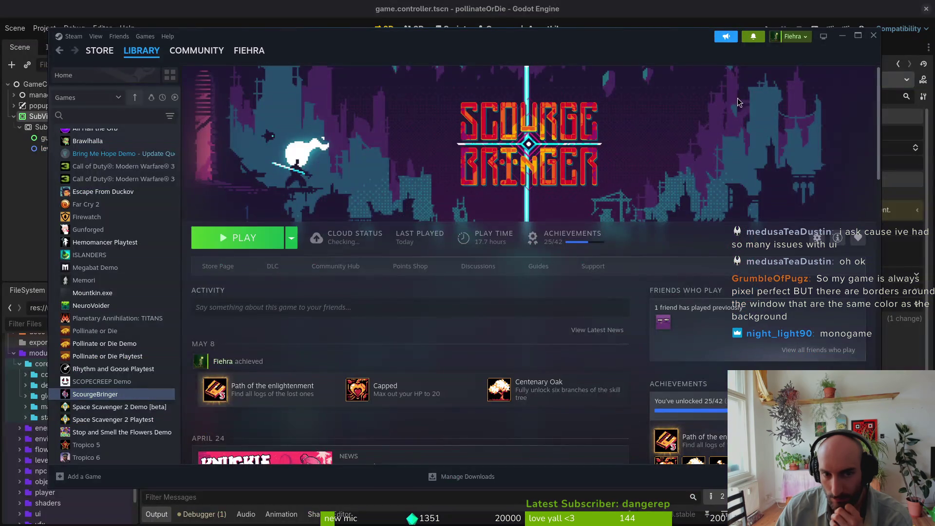
click(111, 6)
click(44, 28)
click(63, 39)
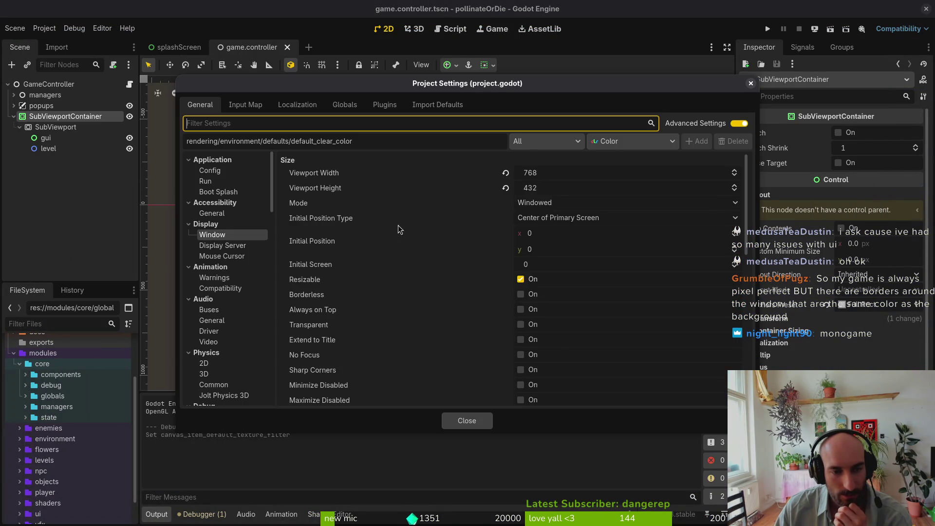
scroll(561, 372, down, 3)
click(544, 361)
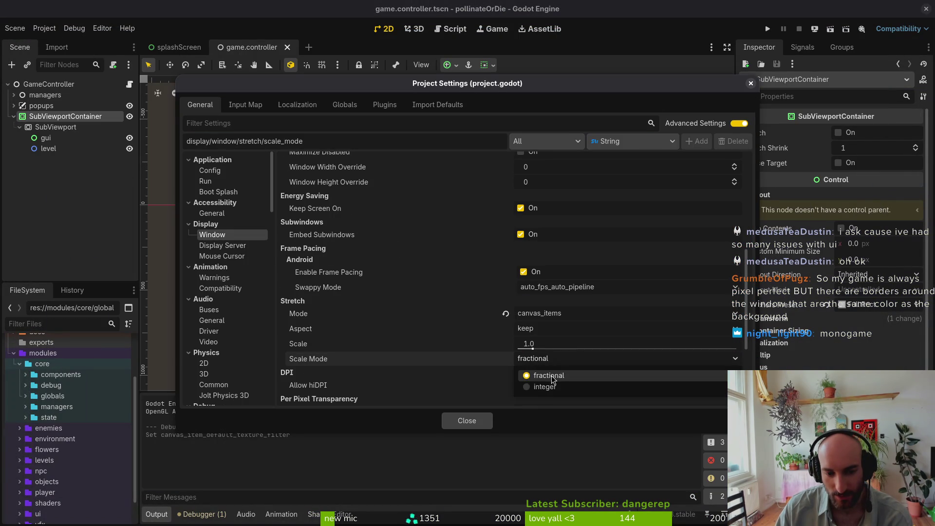
click(550, 390)
click(467, 420)
click(767, 29)
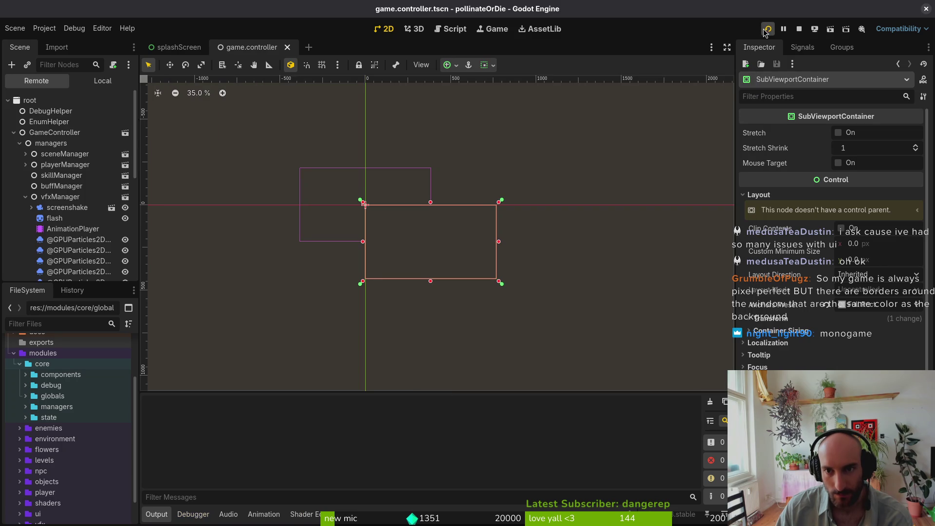
mouse_move(472, 226)
mouse_down()
mouse_move(727, 375)
mouse_move(828, 482)
mouse_move(740, 394)
mouse_move(919, 511)
mouse_up()
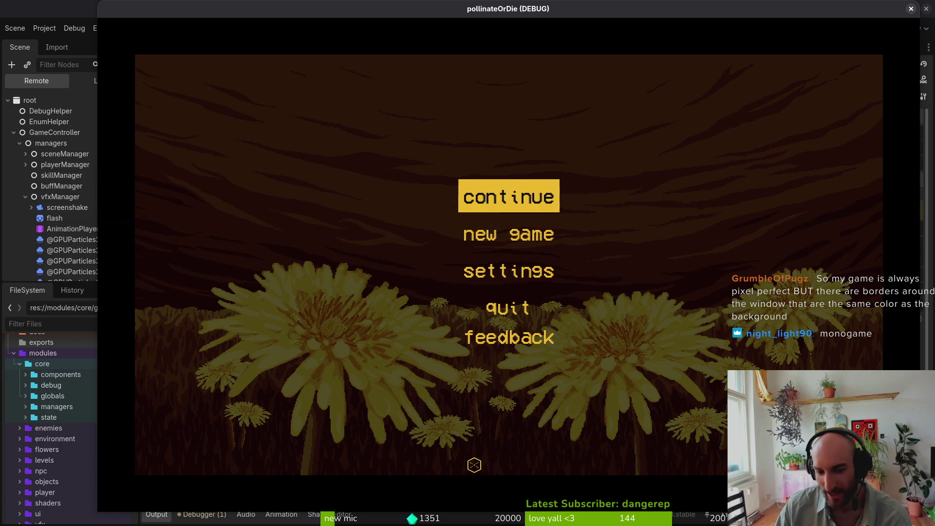
double_click(135, 14)
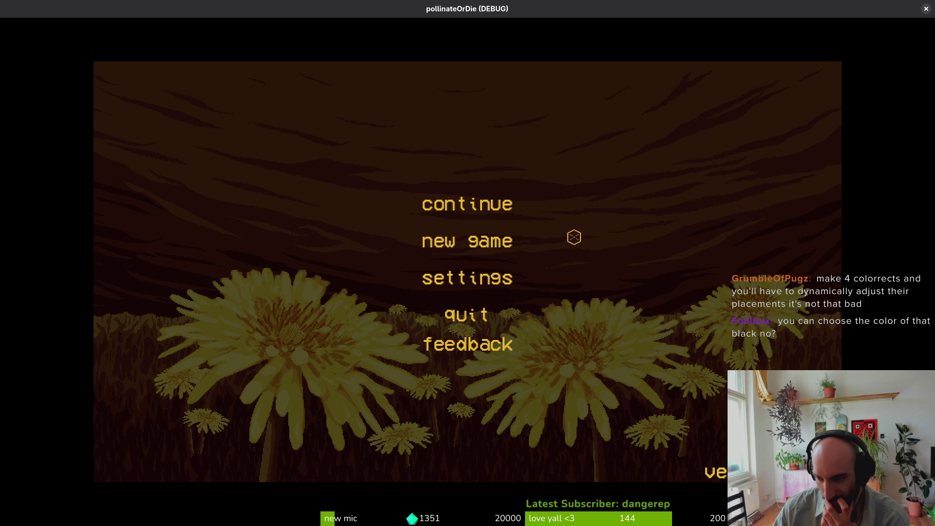
click(925, 9)
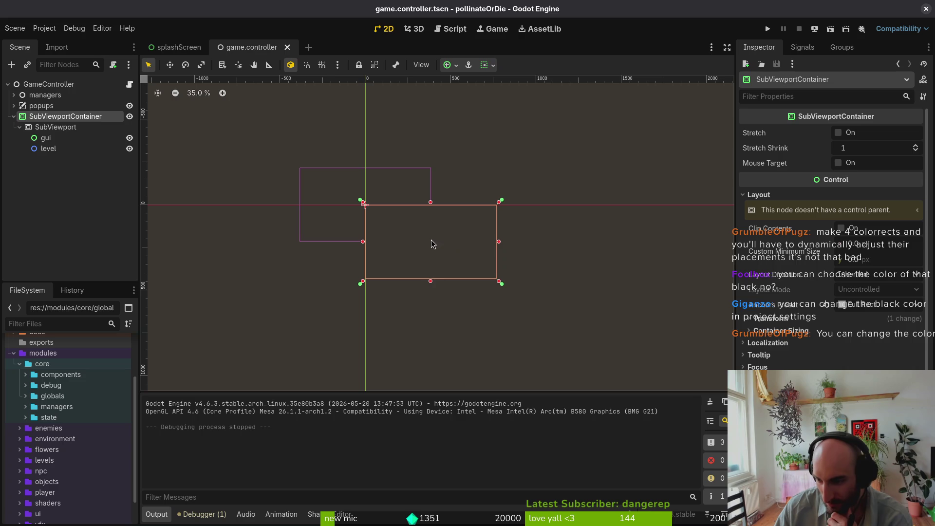
click(766, 30)
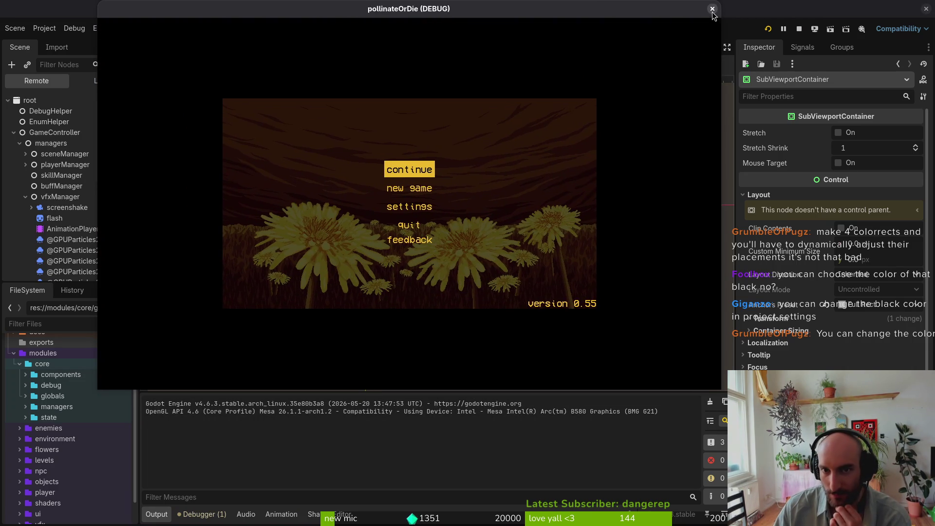
click(712, 9)
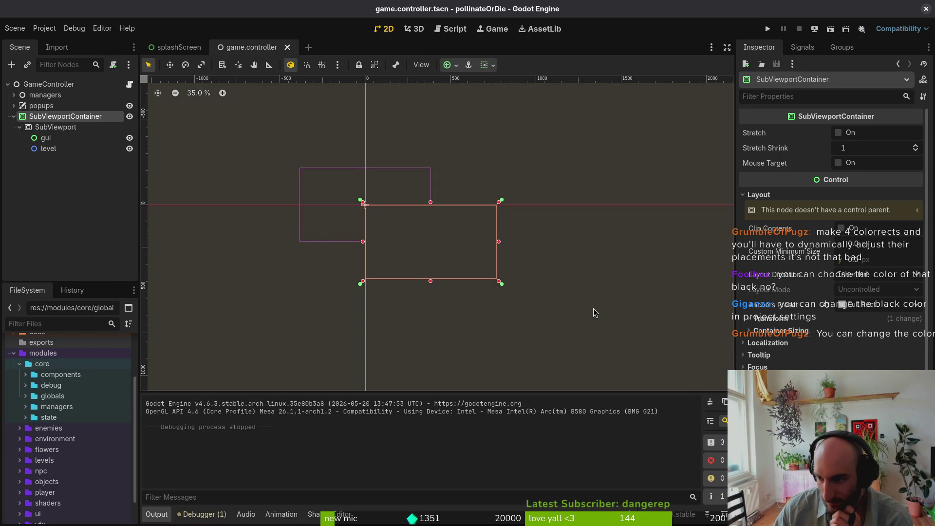
click(44, 28)
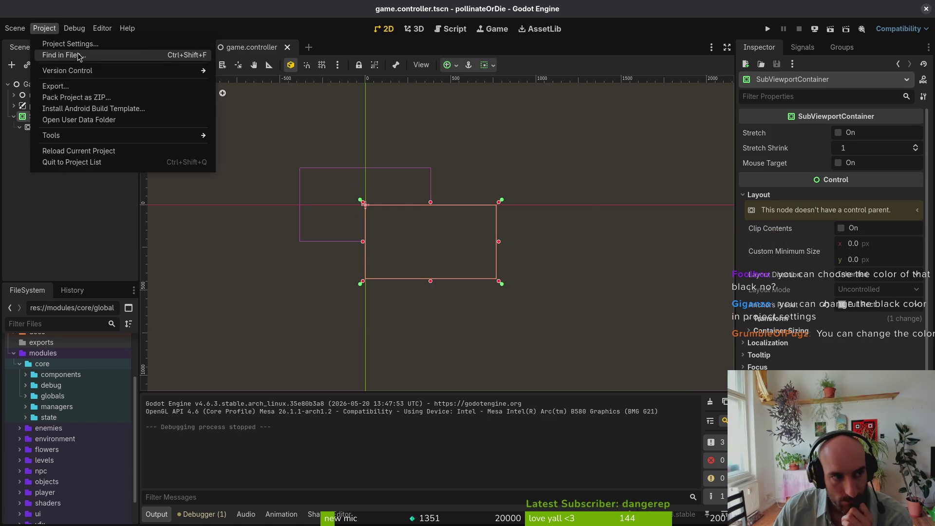
click(64, 54)
click(536, 313)
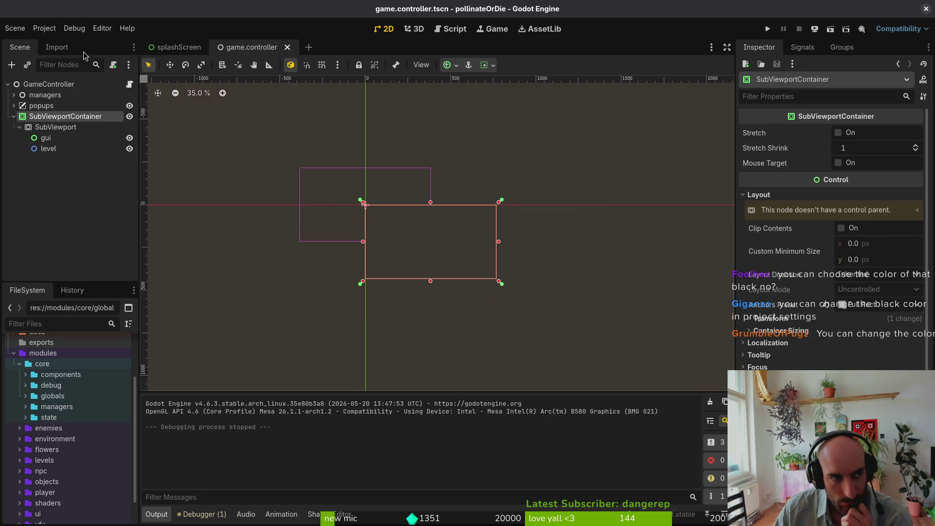
click(45, 28)
click(58, 39)
click(276, 127)
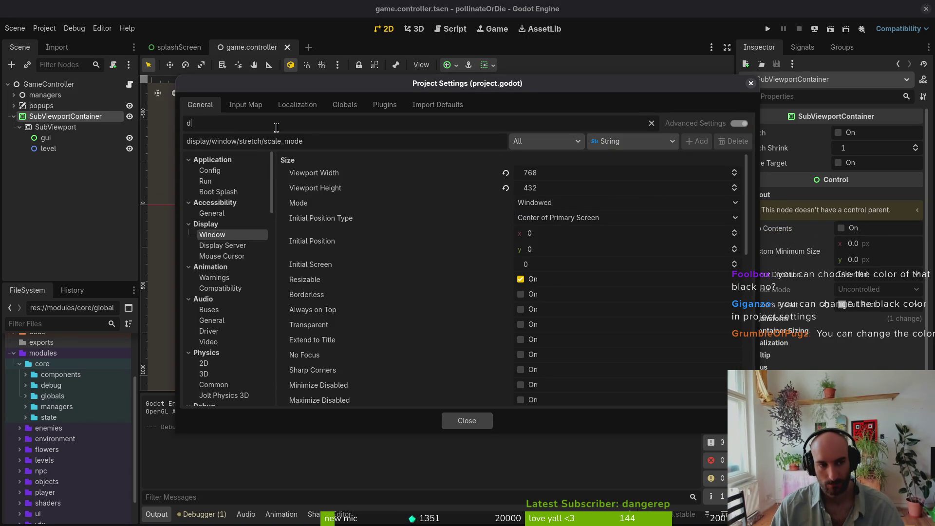
text(efault)
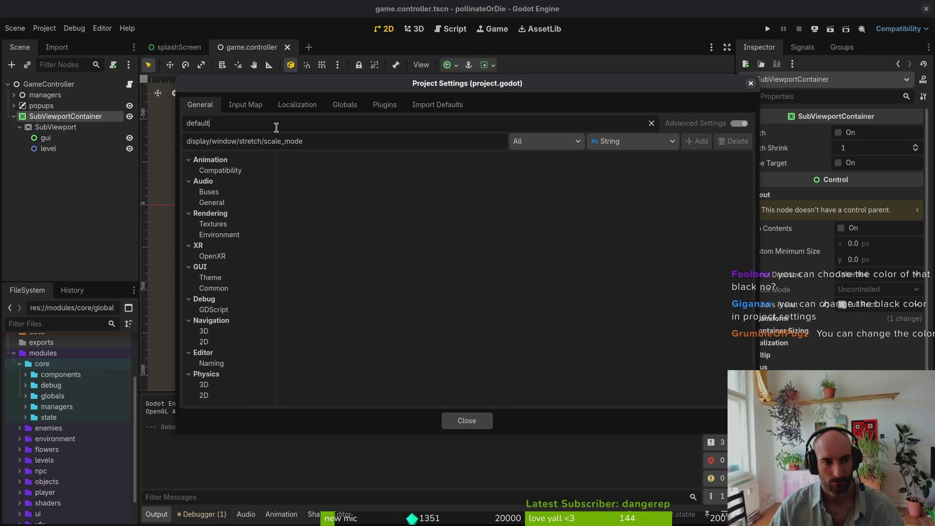
click(234, 236)
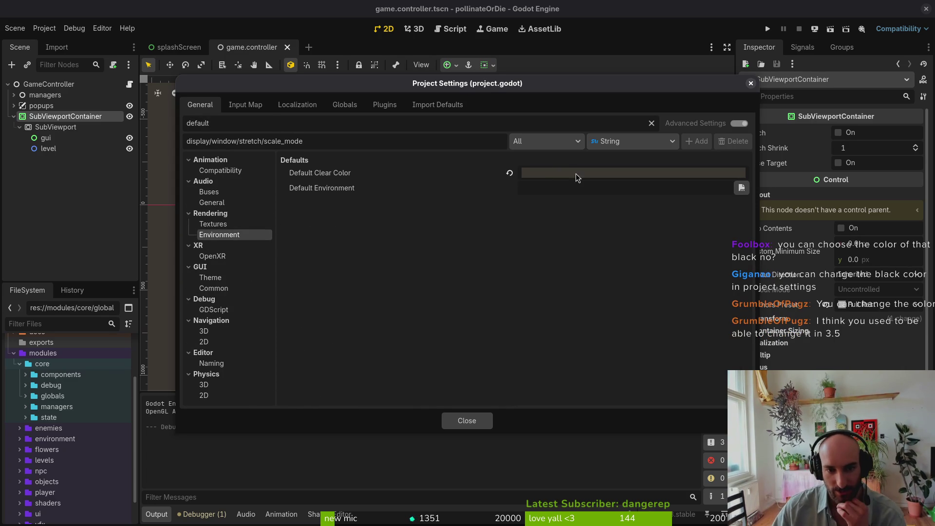
mouse_move(652, 184)
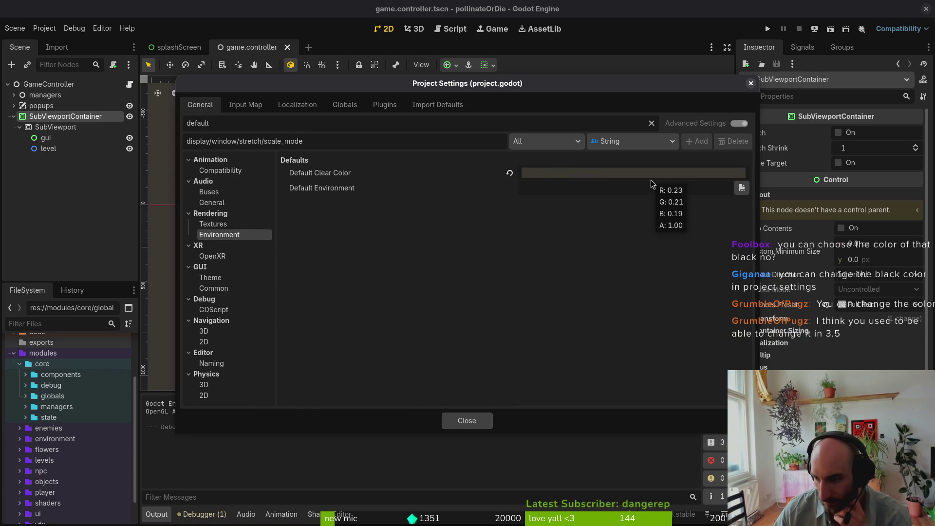
click(609, 174)
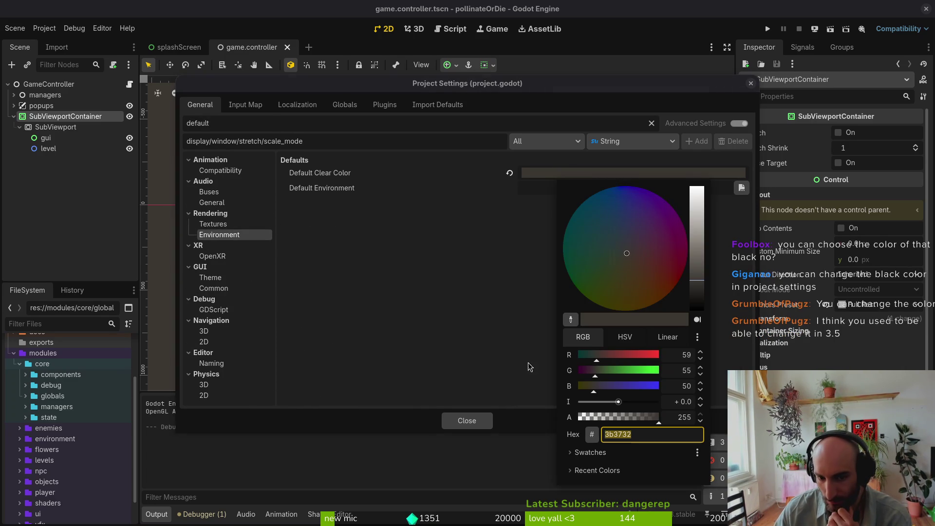
click(545, 363)
click(467, 421)
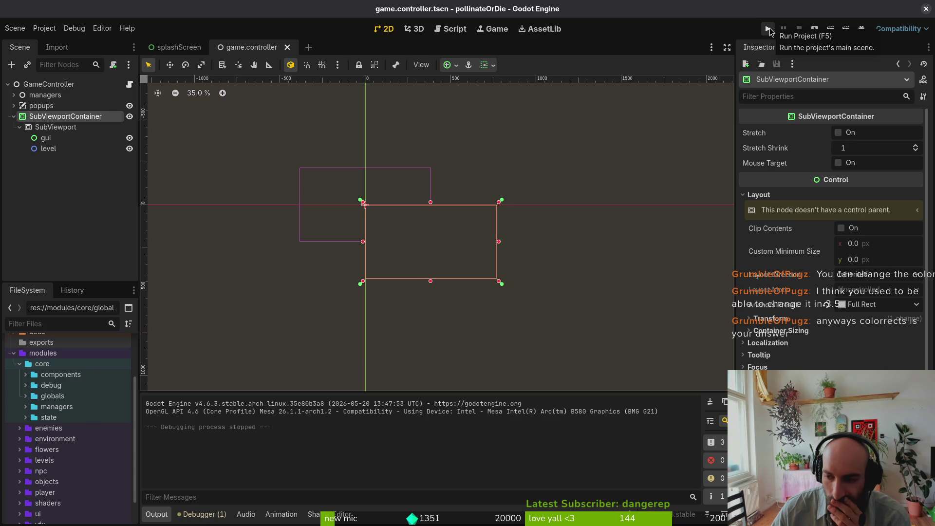
click(769, 28)
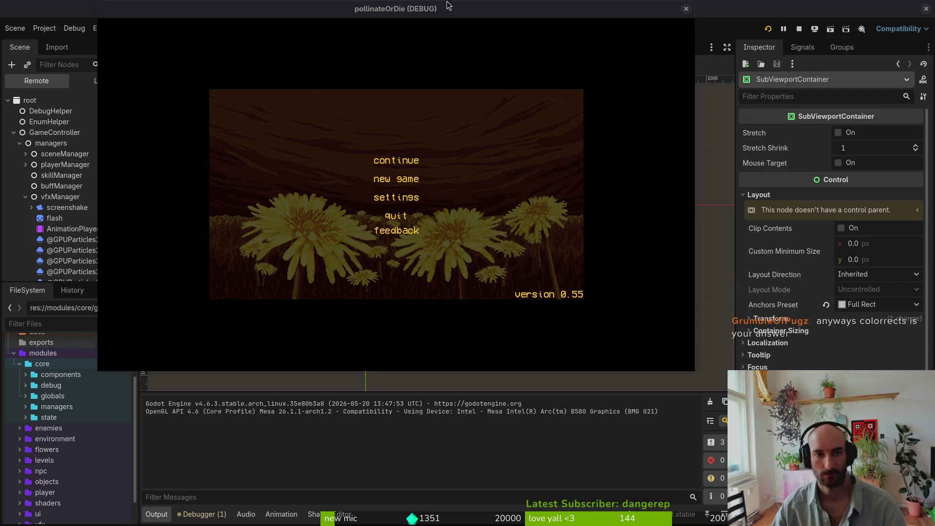
drag(445, 9, 489, 48)
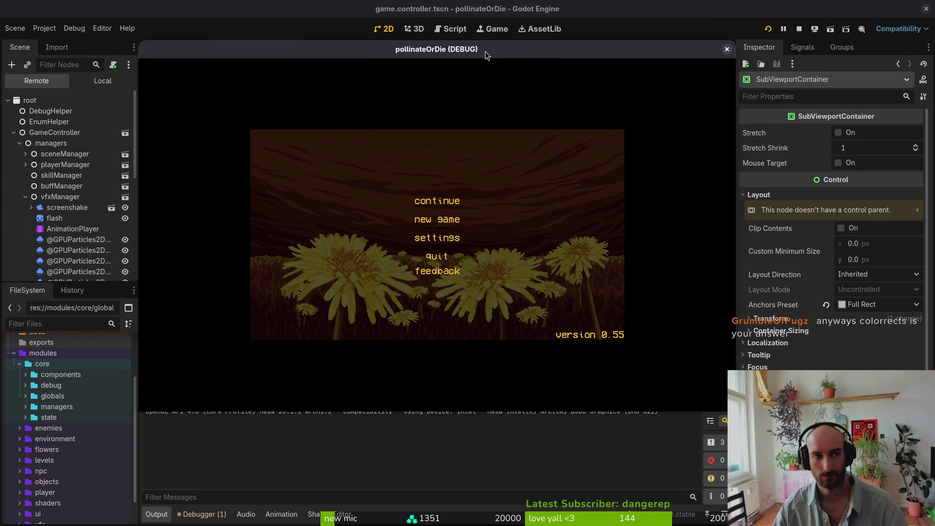
click(729, 48)
key(alt+Tab)
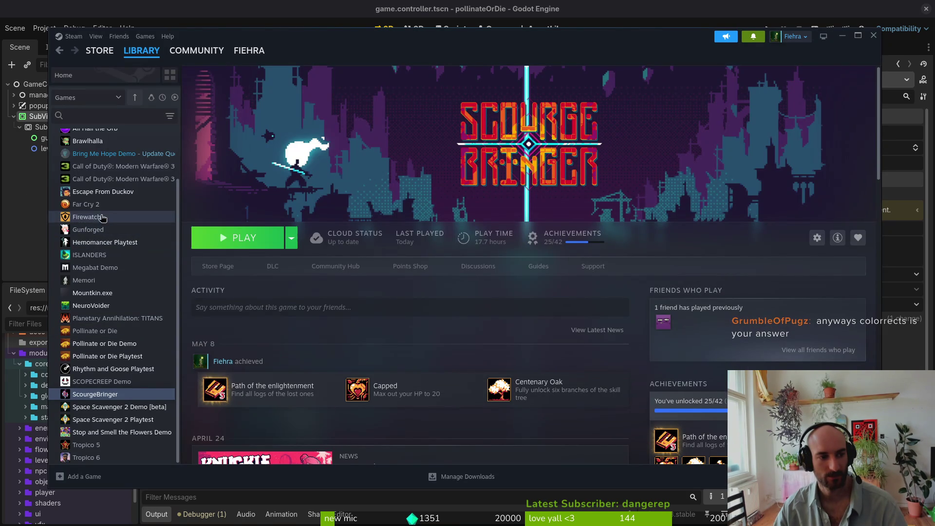
Install the SCOPECREEP Demo from the Steam library
scroll(112, 195, up, 2)
scroll(120, 224, down, 2)
double_click(102, 382)
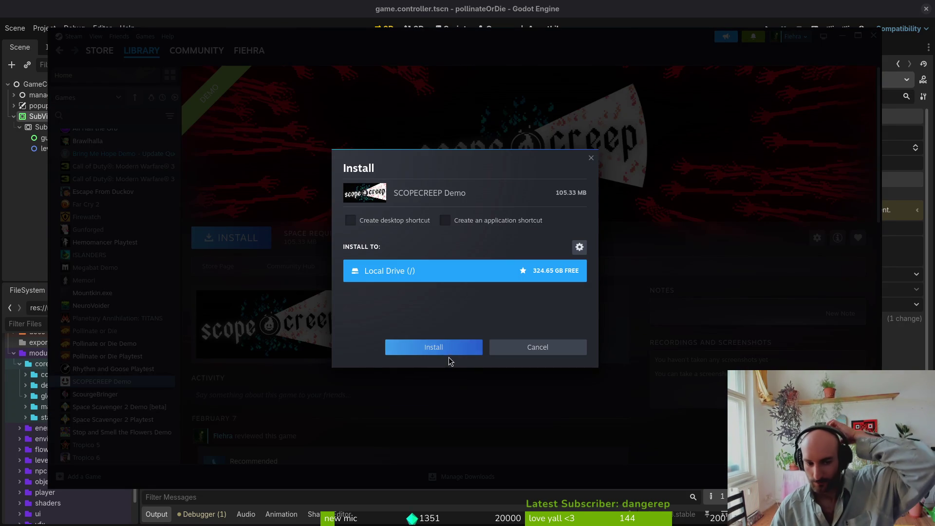
click(448, 347)
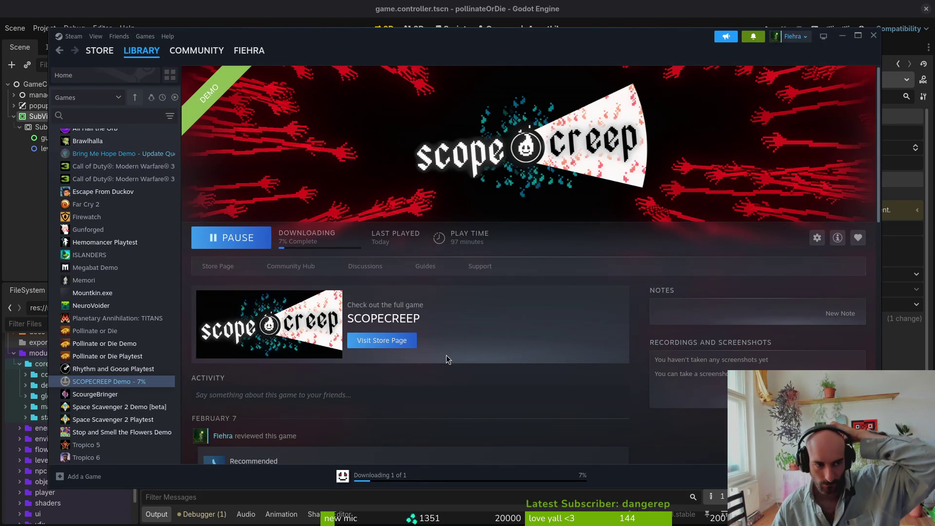
Queue the Megabat Demo install, then launch SCOPECREEP Demo
click(124, 268)
click(231, 238)
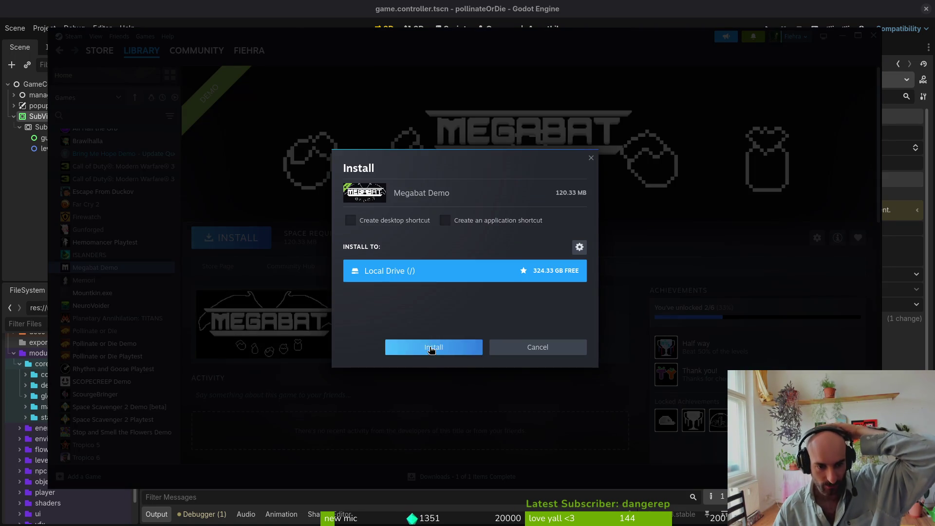
click(431, 348)
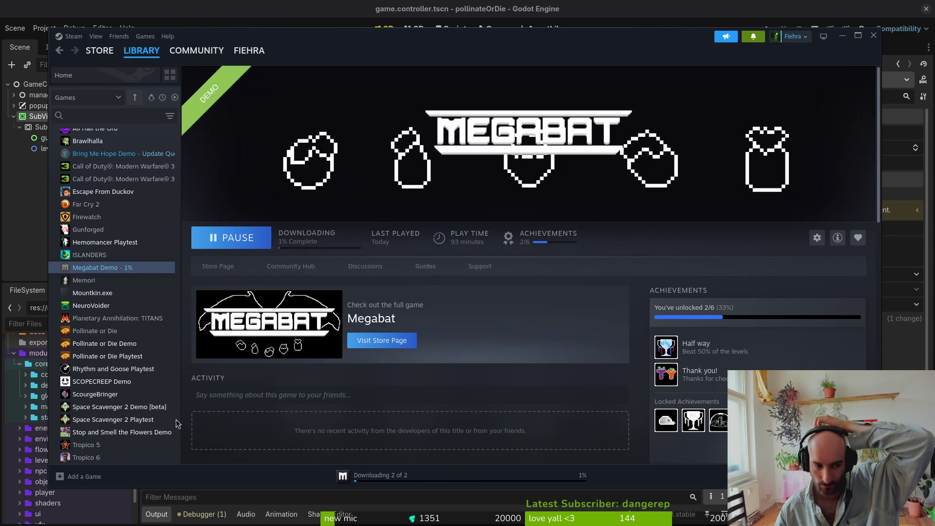
double_click(97, 381)
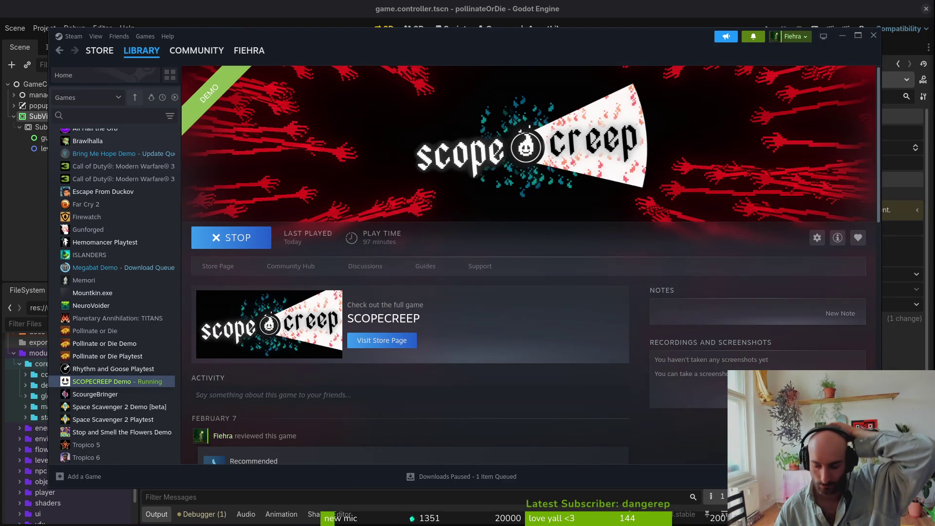
key(super)
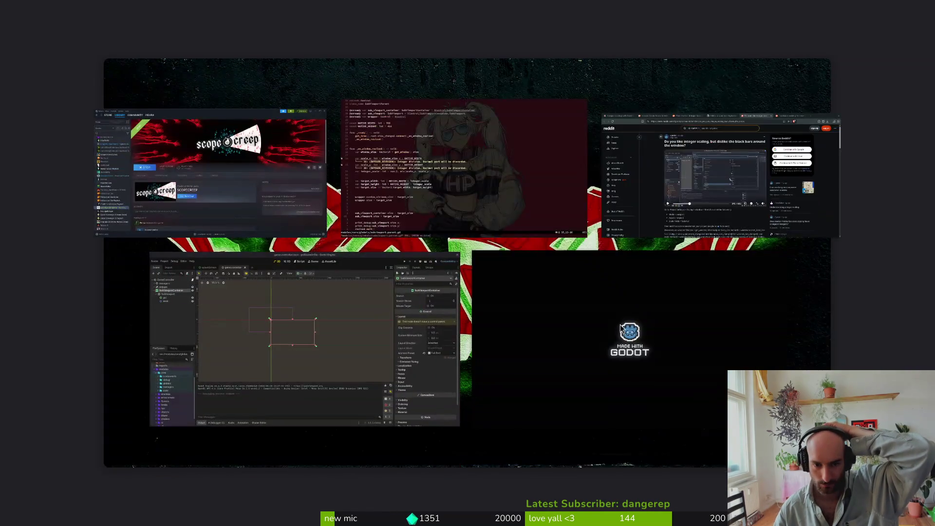
Set Fullscreen to No in the SCOPECREEP Demo options
click(620, 324)
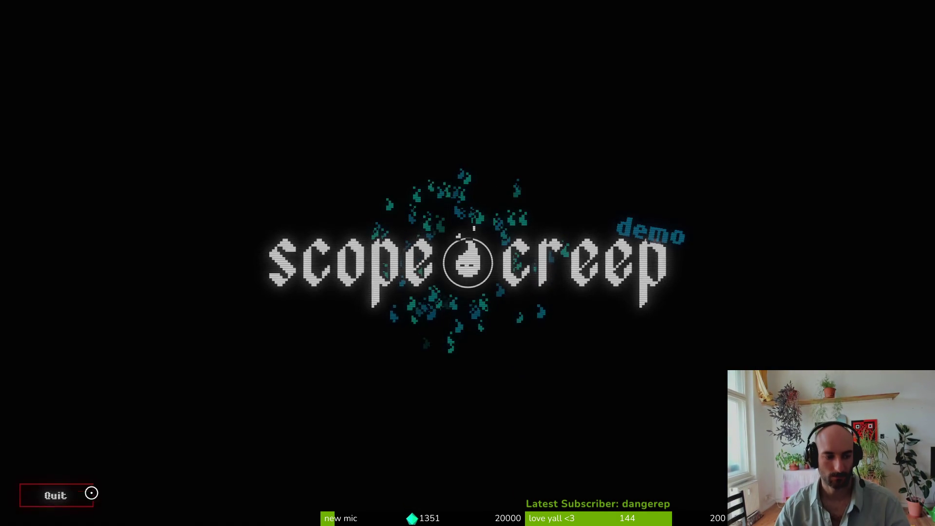
click(483, 365)
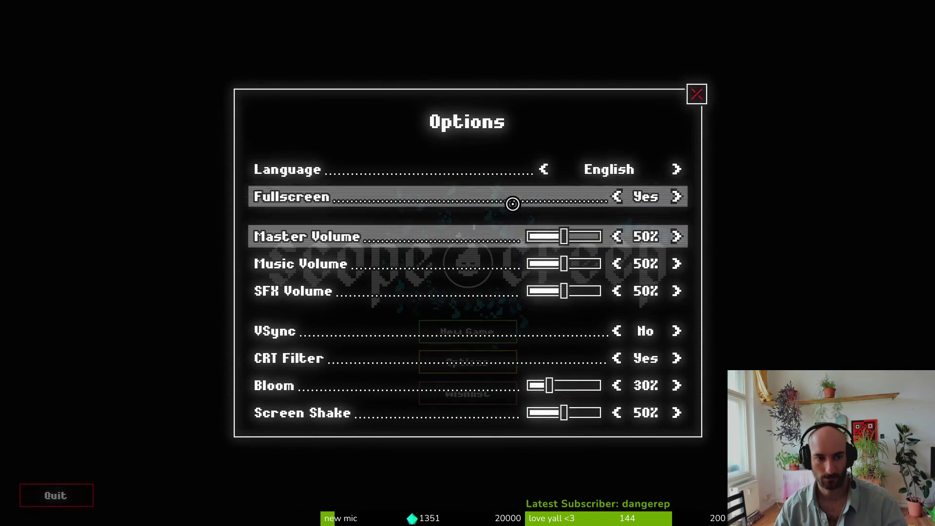
click(617, 196)
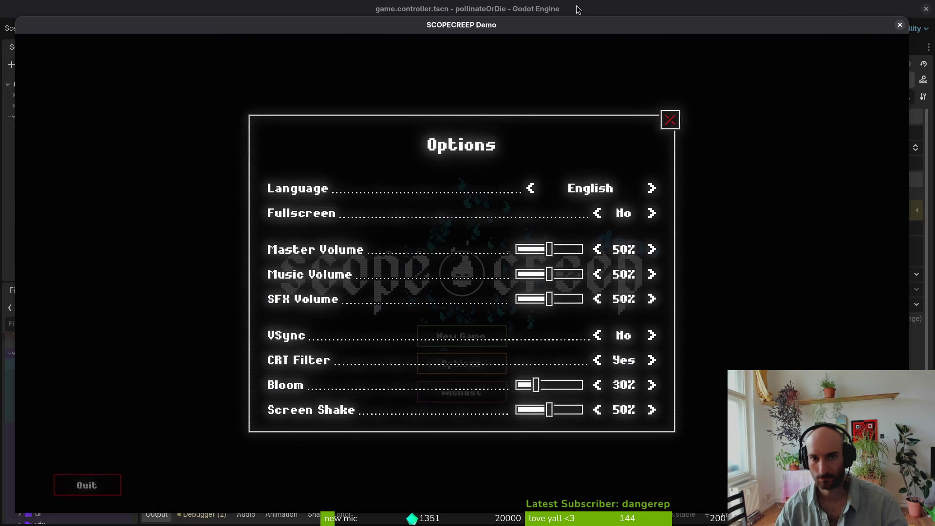
Resize the game window smaller, close Options, and return to Steam
double_click(500, 25)
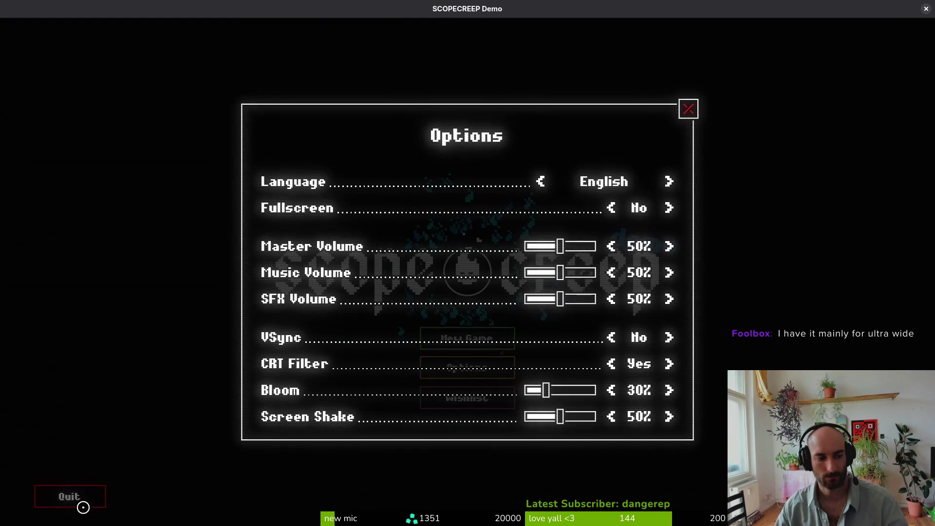
double_click(379, 11)
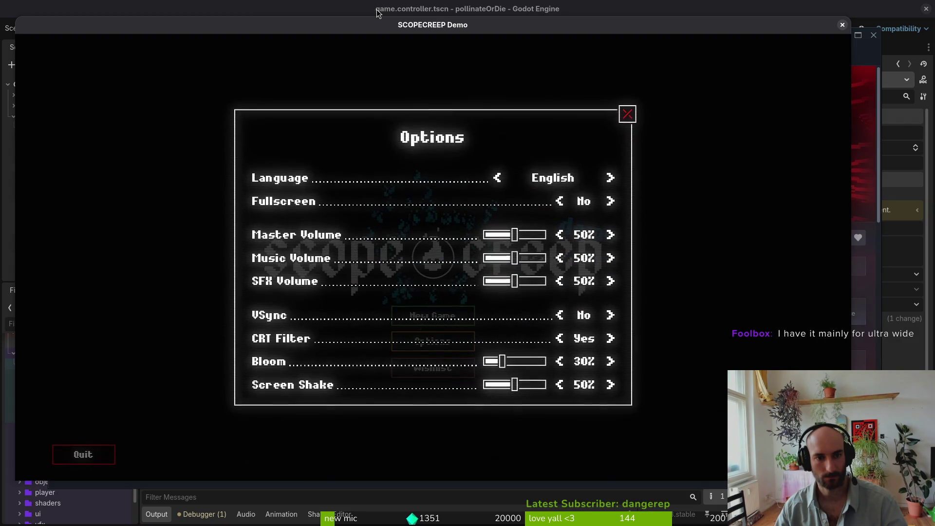
mouse_move(852, 483)
mouse_down()
mouse_move(676, 390)
mouse_move(665, 365)
mouse_move(763, 451)
mouse_up()
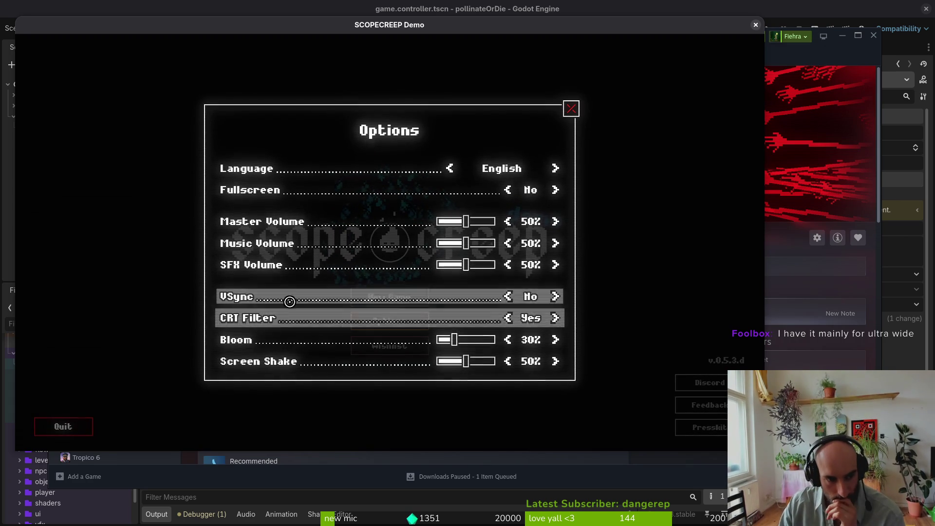
click(571, 108)
key(alt+Tab)
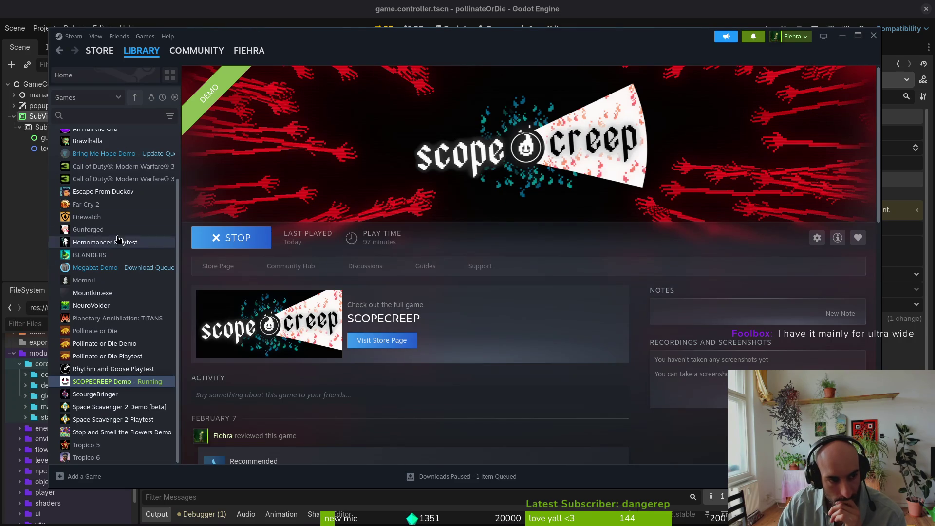
Play the downloaded Megabat Demo from its library page and bring its window forward
click(117, 268)
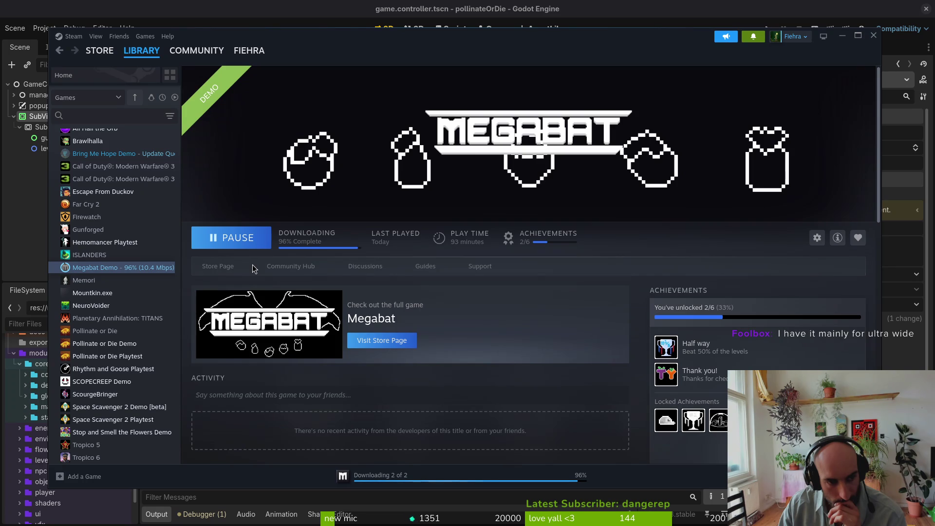
click(248, 238)
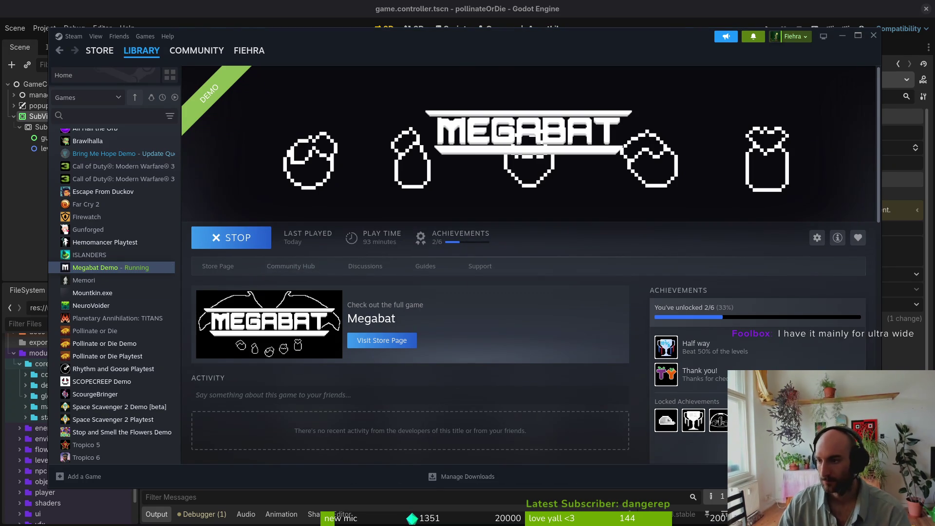
key(super)
click(528, 300)
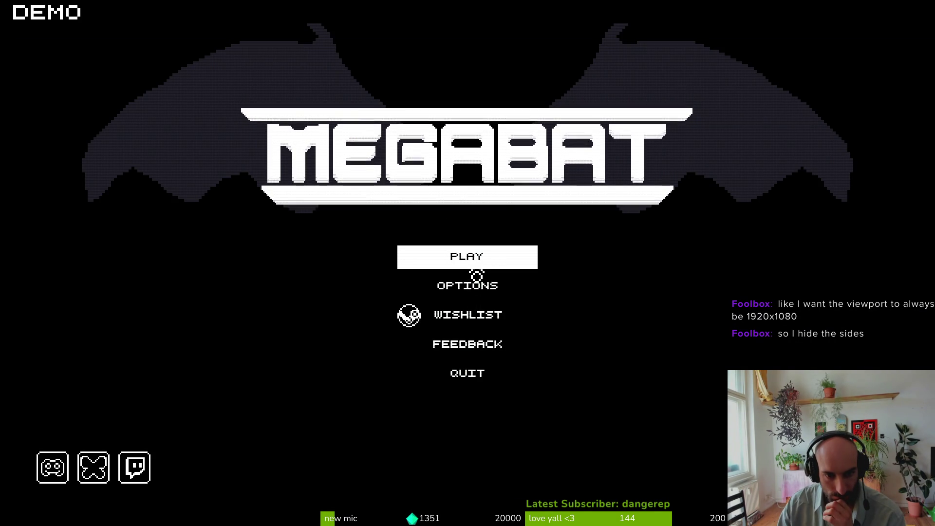
Set the Megabat Demo display mode to WINDOWED in OPTIONS > VIDEO
click(477, 284)
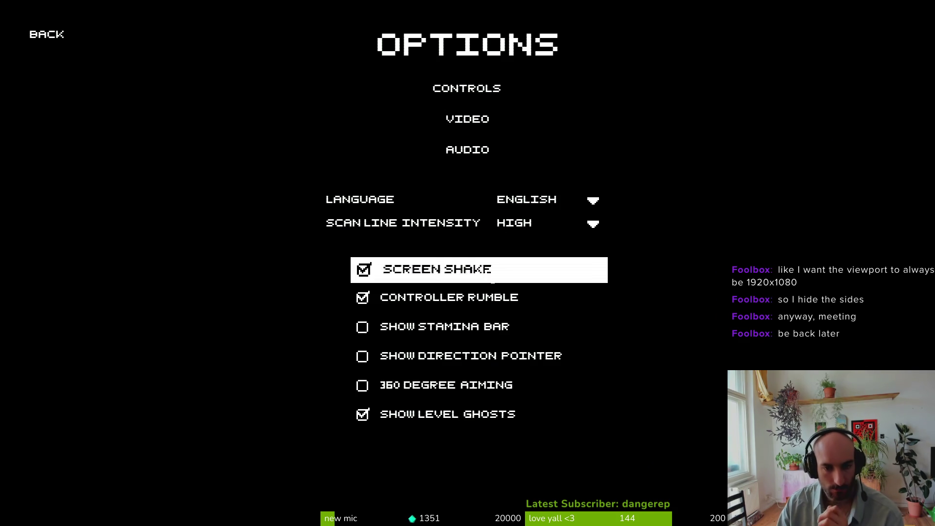
click(474, 120)
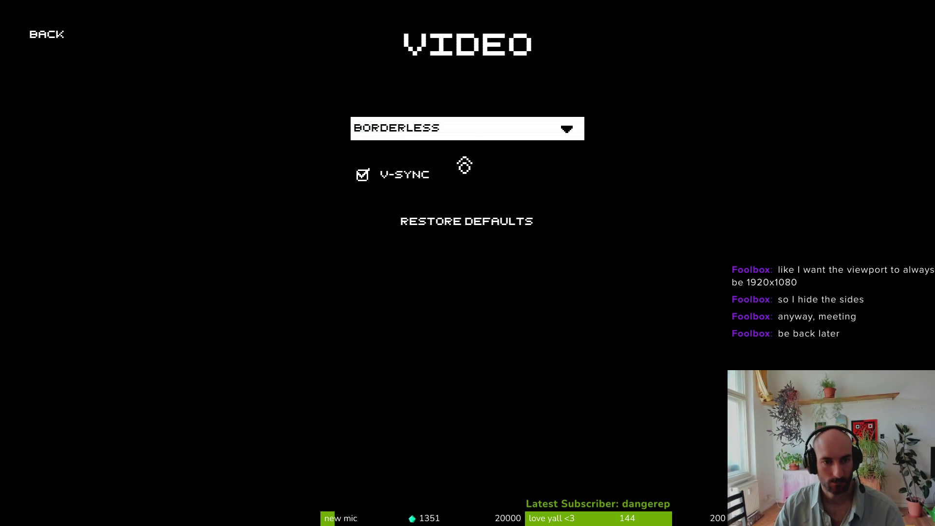
click(517, 136)
click(440, 186)
click(442, 134)
click(429, 214)
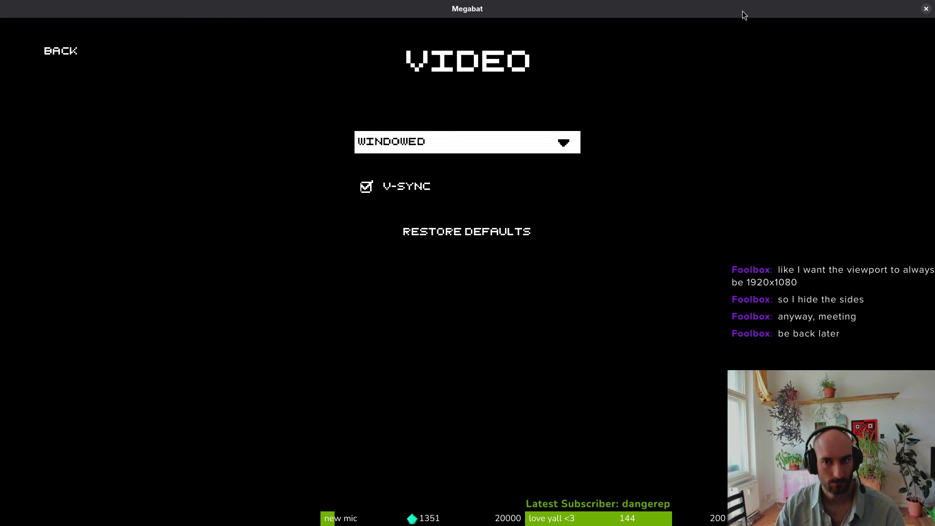
Shrink and reposition the game window, back out to the main menu, and switch to Godot
double_click(799, 15)
drag(836, 58, 501, 198)
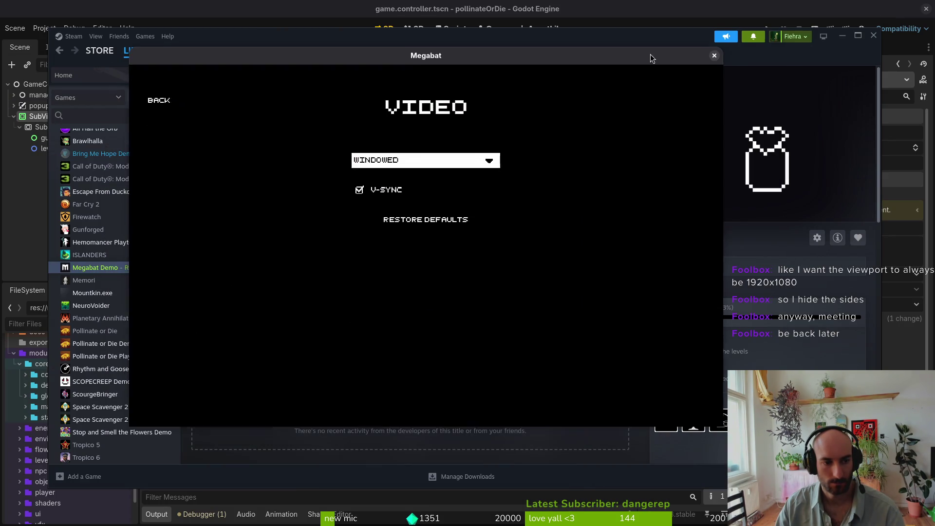
click(173, 100)
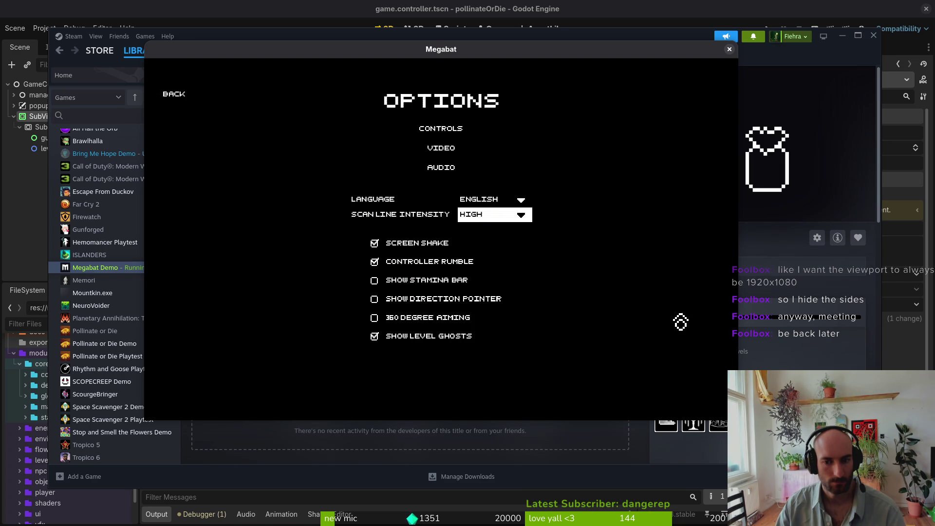
click(171, 99)
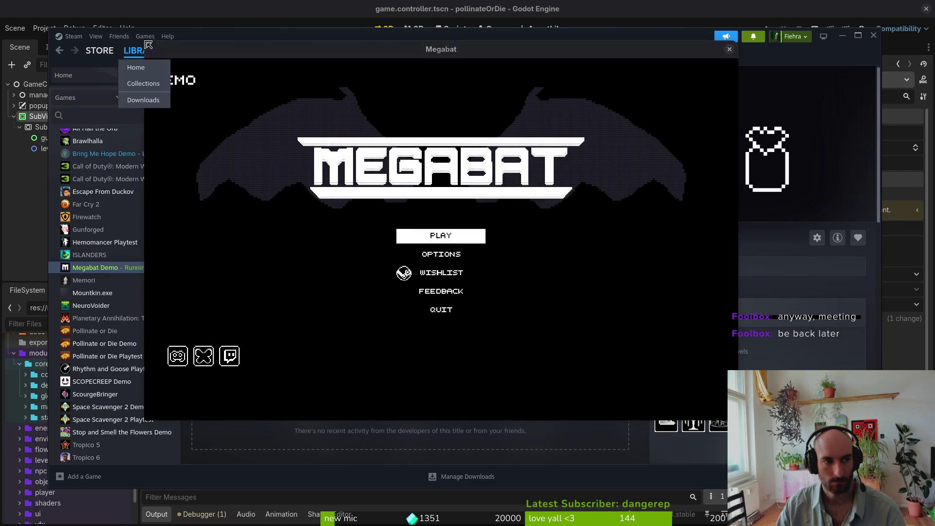
mouse_move(146, 43)
mouse_down()
mouse_move(326, 120)
mouse_move(390, 174)
mouse_move(452, 160)
mouse_move(393, 98)
mouse_move(417, 185)
mouse_move(342, 81)
mouse_move(520, 67)
mouse_move(662, 89)
mouse_move(544, 126)
mouse_move(234, 109)
mouse_move(14, 76)
mouse_move(63, 211)
mouse_move(52, 121)
mouse_move(247, 125)
mouse_move(18, 116)
mouse_move(345, 114)
mouse_move(411, 91)
mouse_move(63, 47)
mouse_move(45, 36)
mouse_move(43, 50)
mouse_move(237, 46)
mouse_move(197, 60)
mouse_up()
mouse_move(358, 73)
mouse_down()
mouse_move(454, 109)
mouse_move(437, 94)
mouse_up()
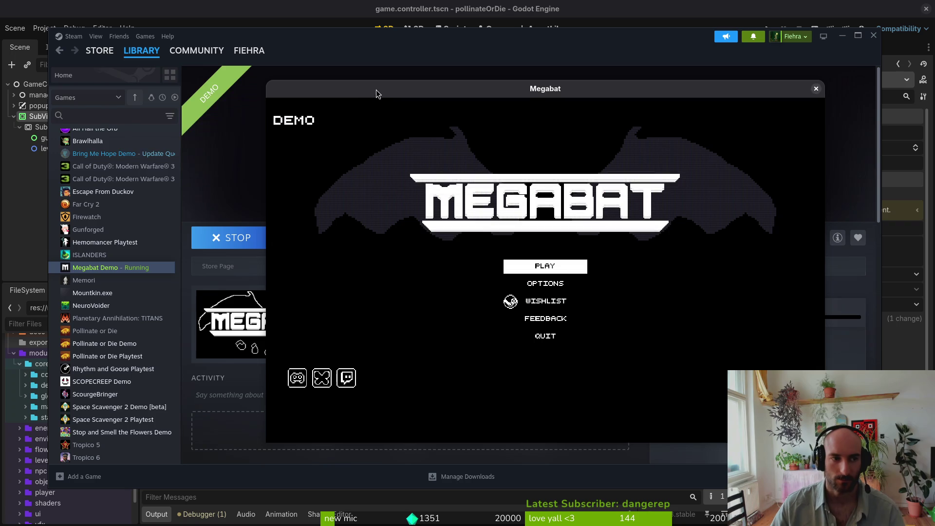
key(alt+Tab)
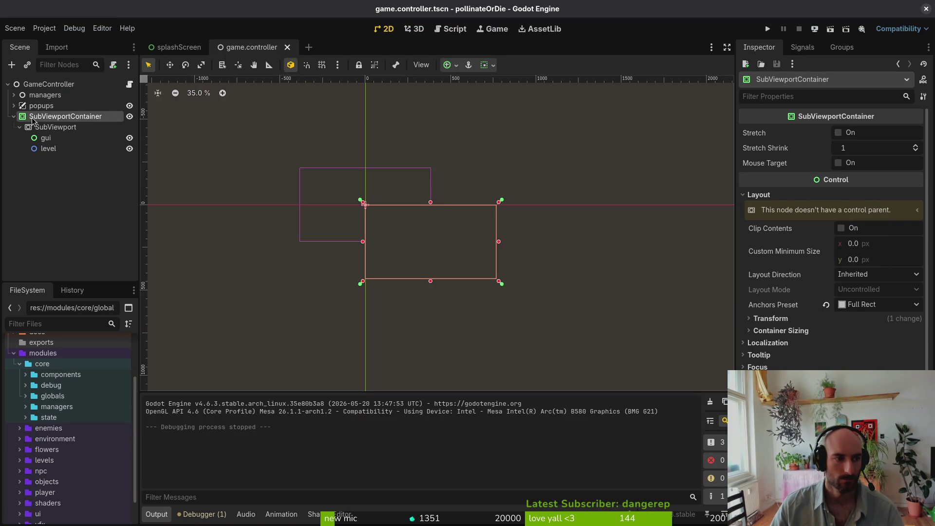
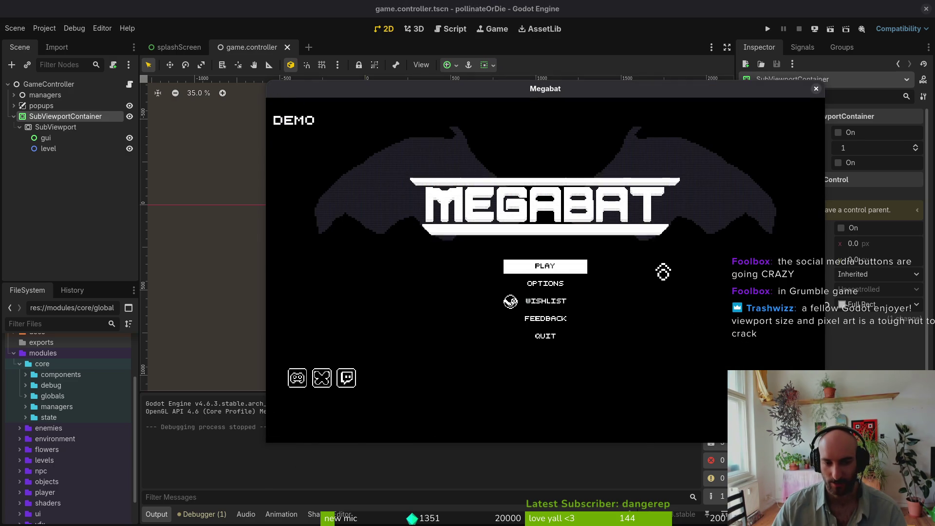
Select QUIT in Megabat's menu, then widen the game window leftward and shift it slightly
key(Up)
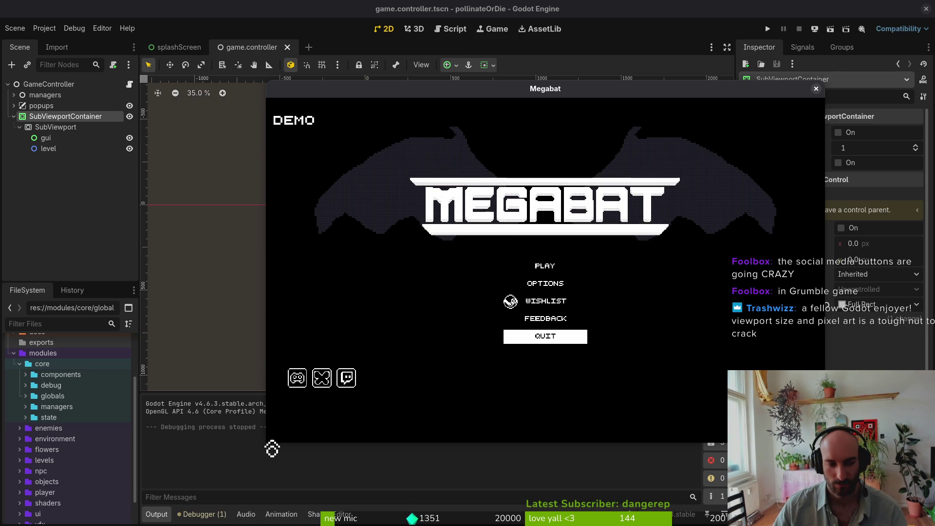
mouse_move(266, 442)
mouse_down()
mouse_move(73, 487)
mouse_move(24, 425)
mouse_move(28, 474)
mouse_move(4, 511)
mouse_move(224, 443)
mouse_move(2, 470)
mouse_move(306, 418)
mouse_move(733, 416)
mouse_move(260, 400)
mouse_move(359, 397)
mouse_move(689, 350)
mouse_move(785, 370)
mouse_move(710, 418)
mouse_move(229, 414)
mouse_move(219, 372)
mouse_move(286, 485)
mouse_move(511, 271)
mouse_move(361, 397)
mouse_move(338, 429)
mouse_move(354, 501)
mouse_move(368, 477)
mouse_up()
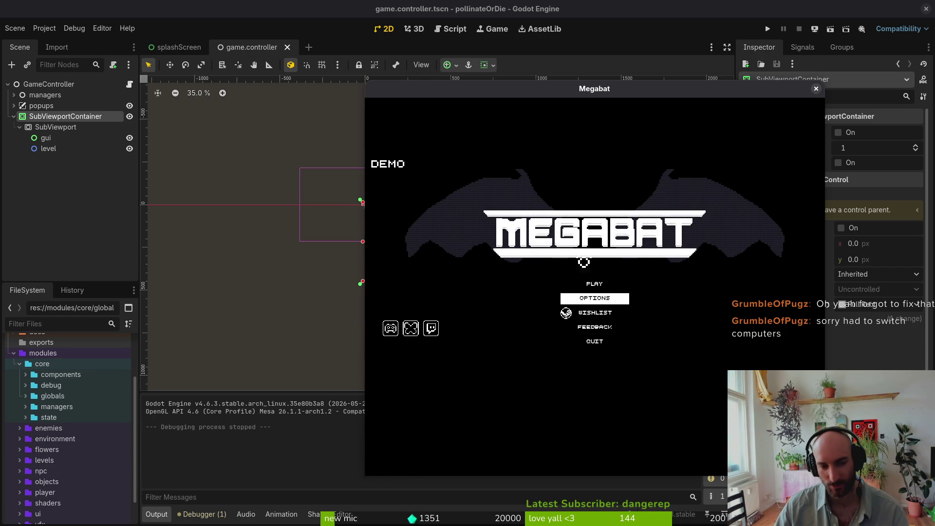
mouse_move(746, 101)
mouse_down()
mouse_move(708, 83)
mouse_move(761, 92)
mouse_move(714, 89)
mouse_move(720, 83)
mouse_up()
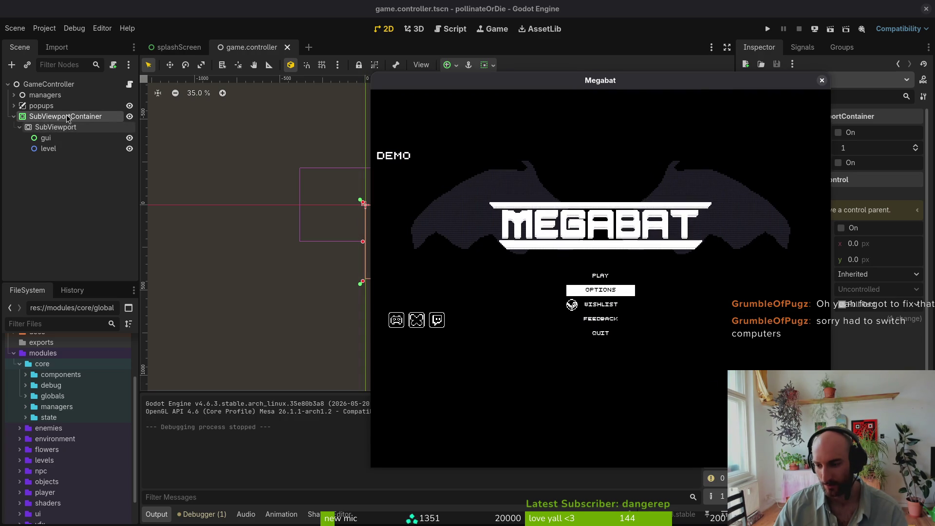
Test-run the game with F5 and widen its window toward the left
click(69, 202)
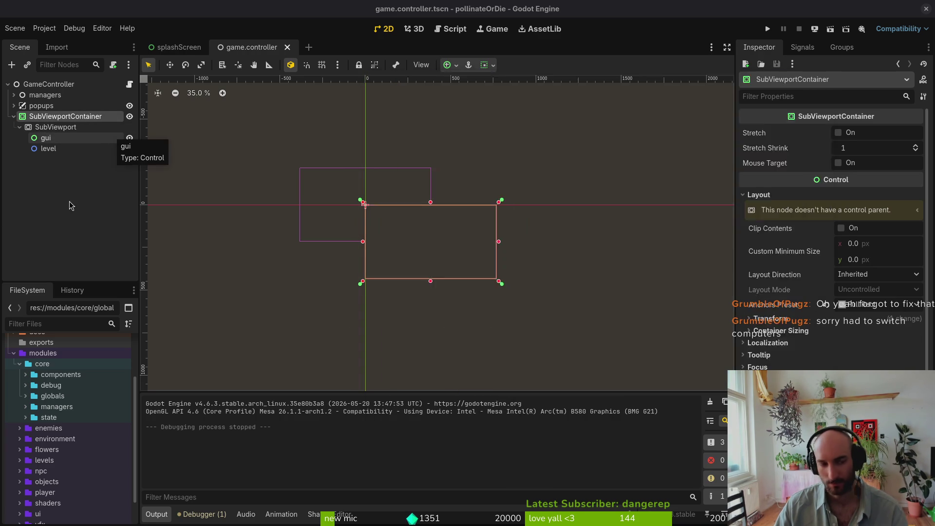
click(49, 148)
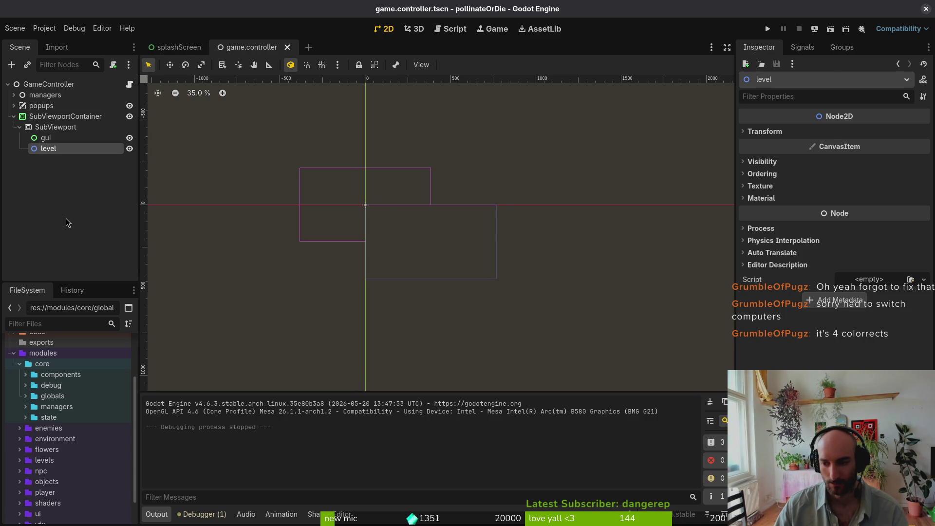
key(F5)
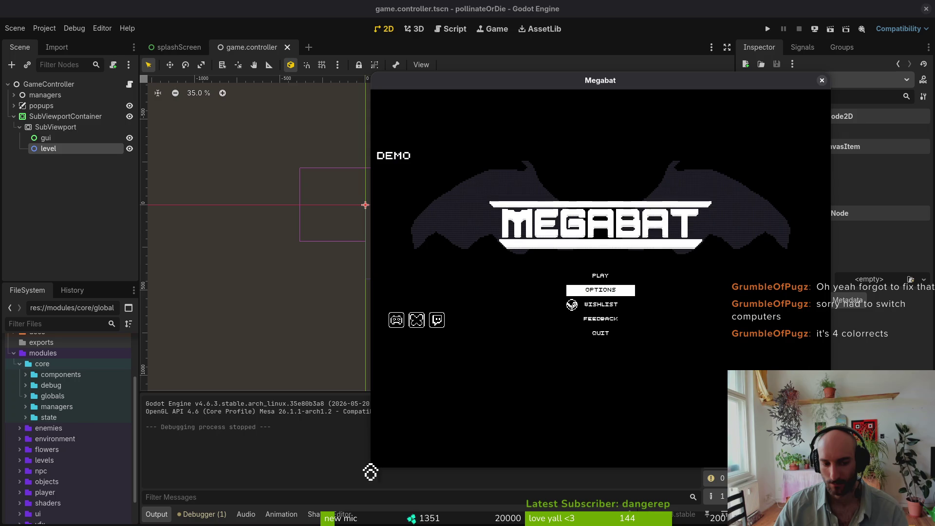
mouse_move(371, 460)
mouse_down()
mouse_move(225, 444)
mouse_move(253, 450)
mouse_move(175, 482)
mouse_move(273, 457)
mouse_move(403, 453)
mouse_move(454, 433)
mouse_up()
Move the gui and level nodes directly under GameController
click(85, 212)
click(65, 117)
click(46, 138)
shift+click(49, 149)
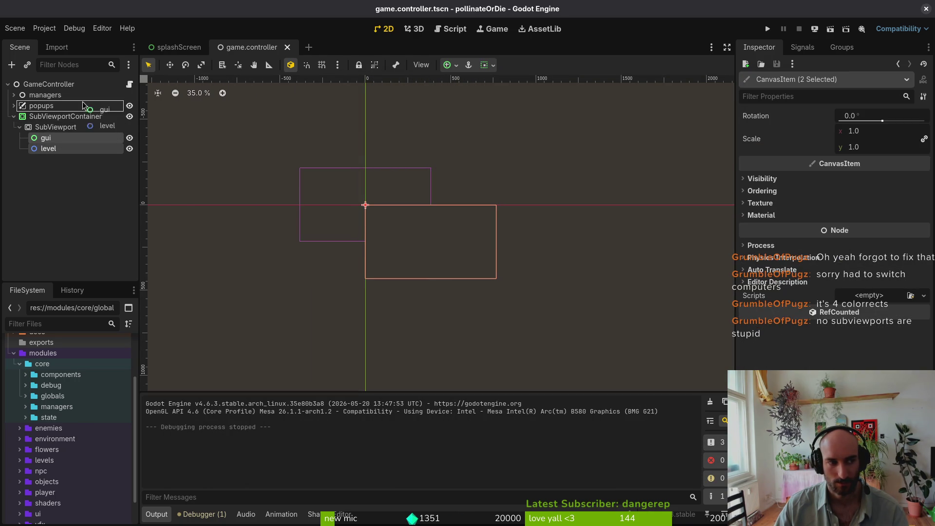
drag(41, 118, 41, 116)
Delete the SubViewportContainer and SubViewport wrapper nodes and save the scene
click(65, 138)
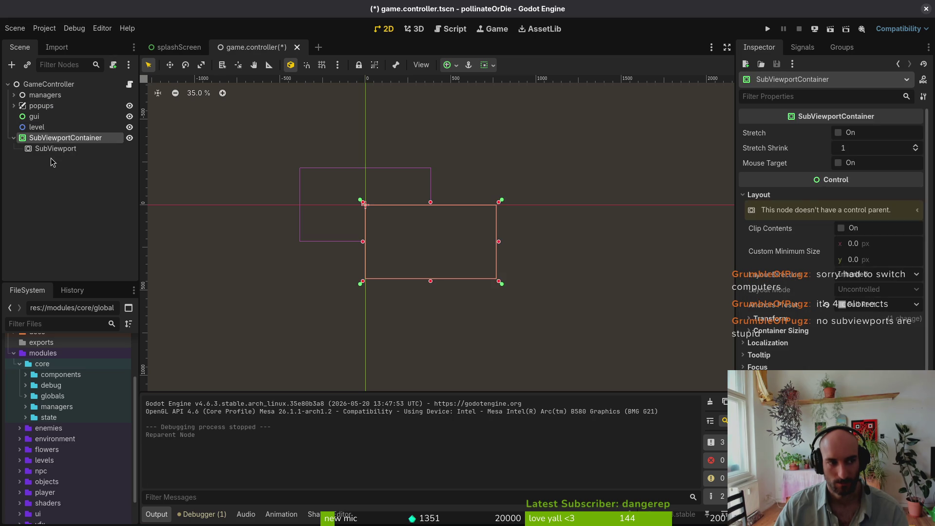
shift+click(55, 148)
key(Delete)
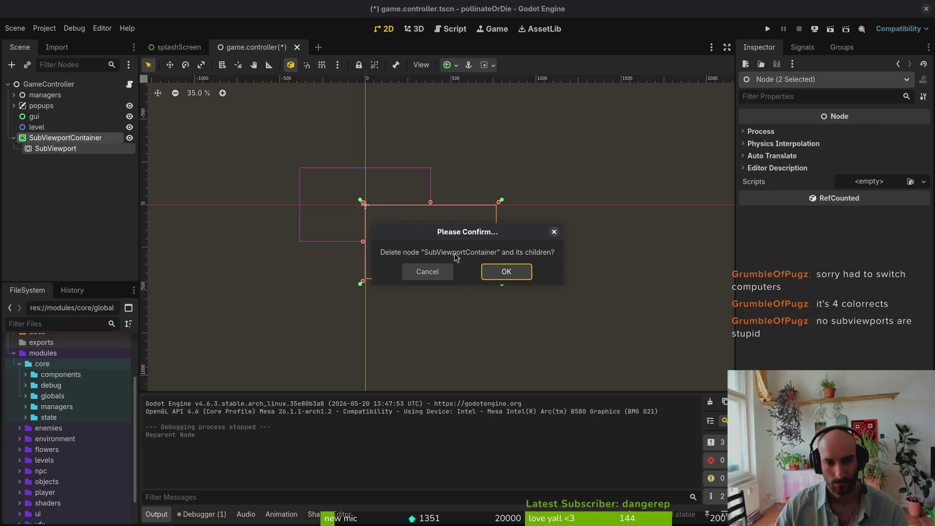
click(495, 274)
key(ctrl+s)
Review the level, popups and gui nodes in the scene tree
click(37, 127)
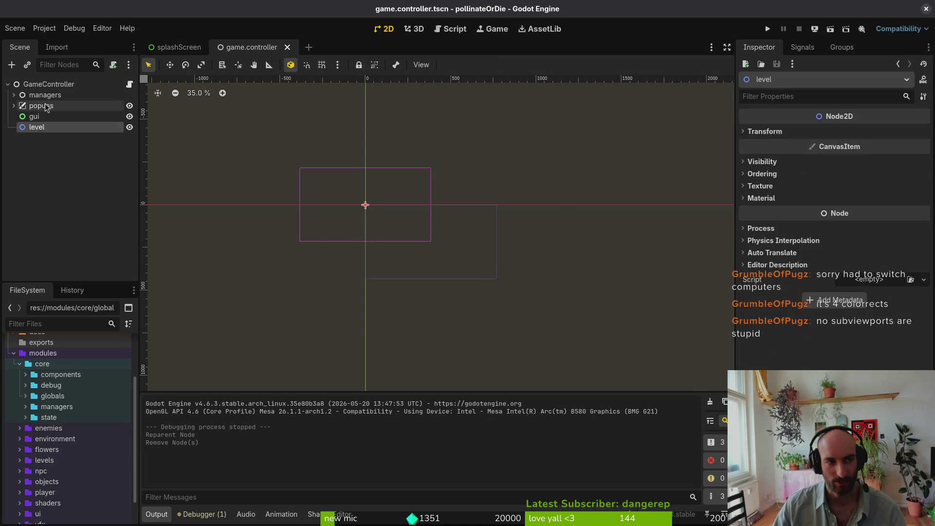
click(41, 105)
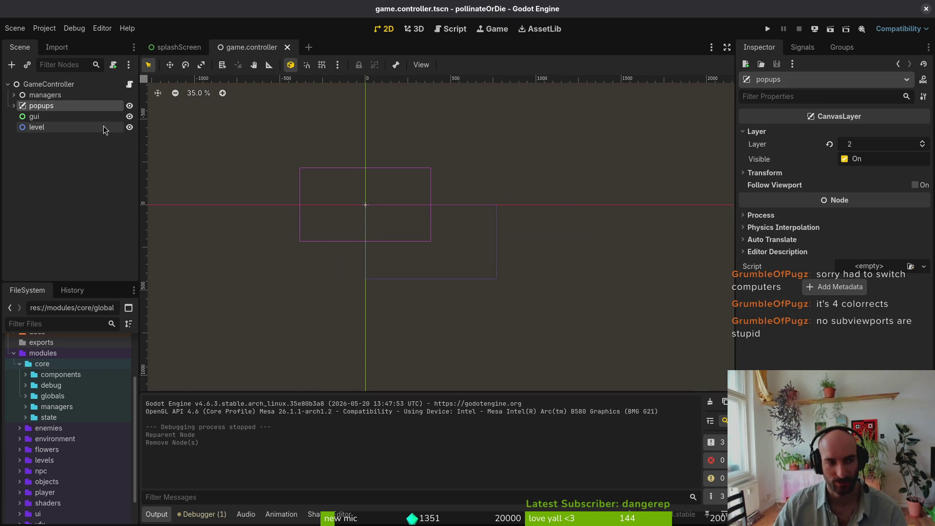
click(37, 127)
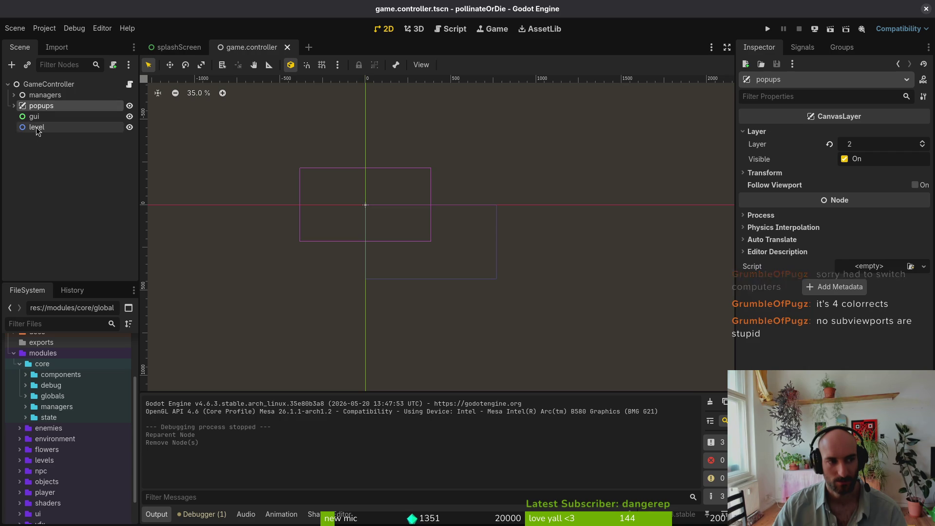
click(39, 118)
click(38, 128)
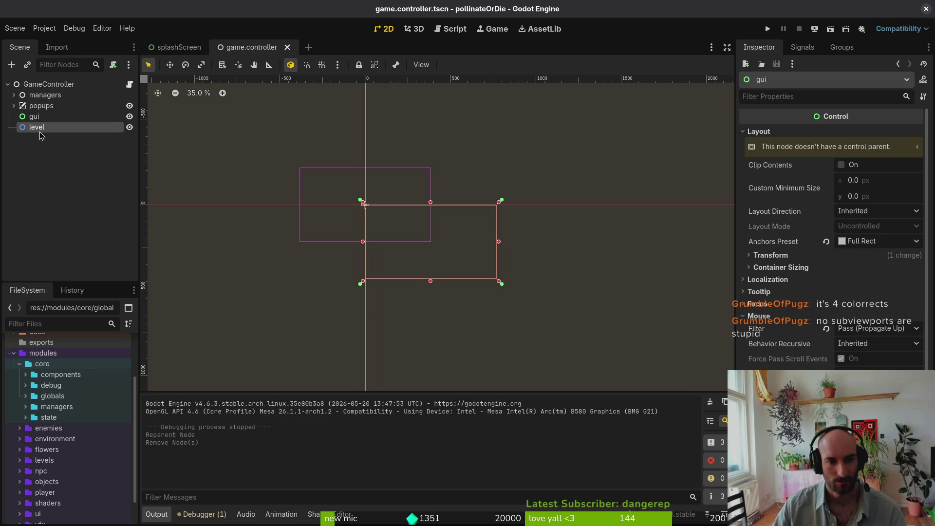
click(41, 168)
click(37, 127)
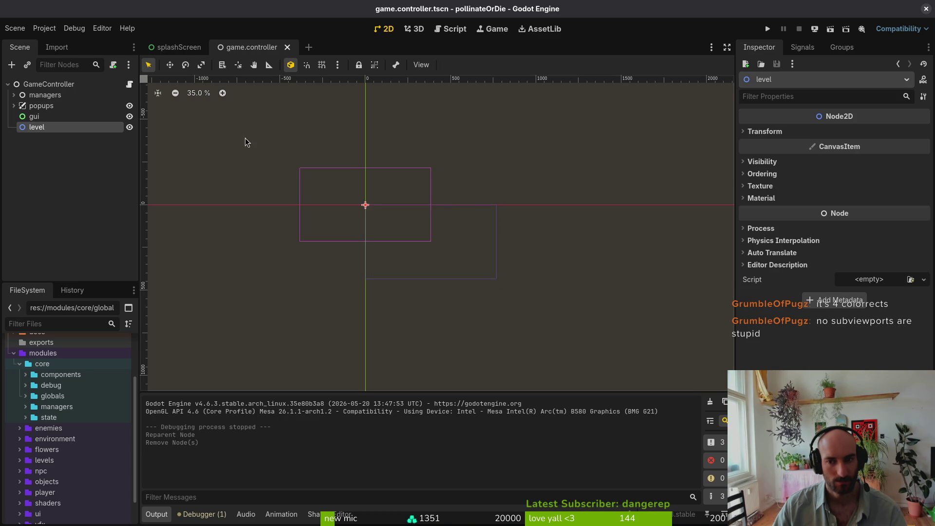
Check the level node's Transform properties, then run the game again
click(793, 133)
click(793, 133)
click(77, 159)
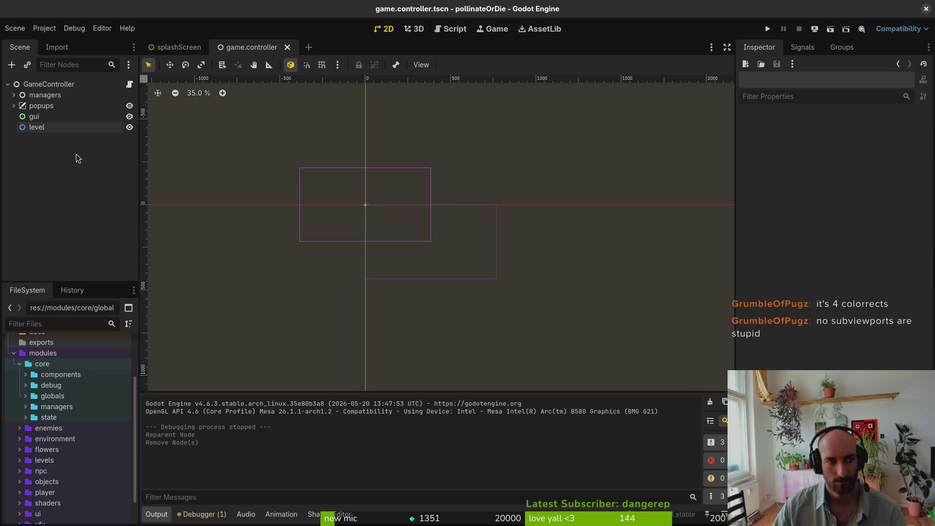
click(41, 131)
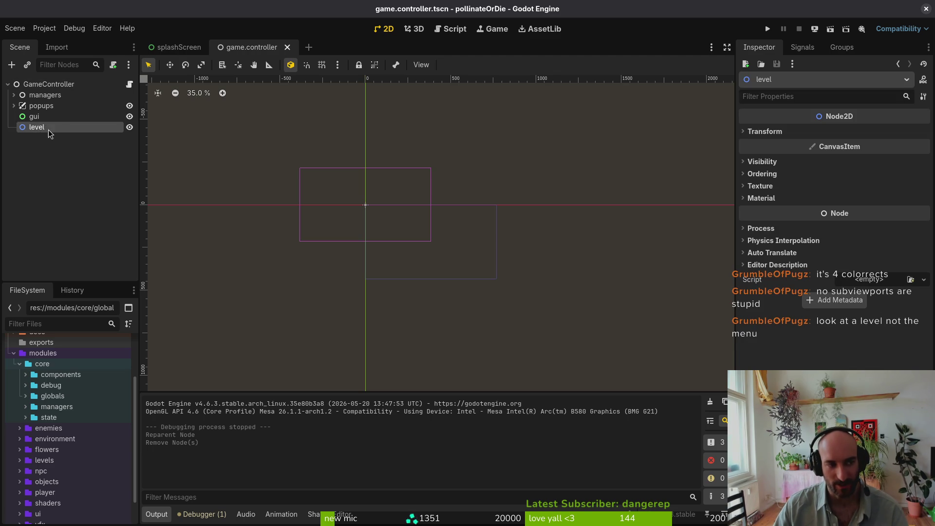
click(59, 195)
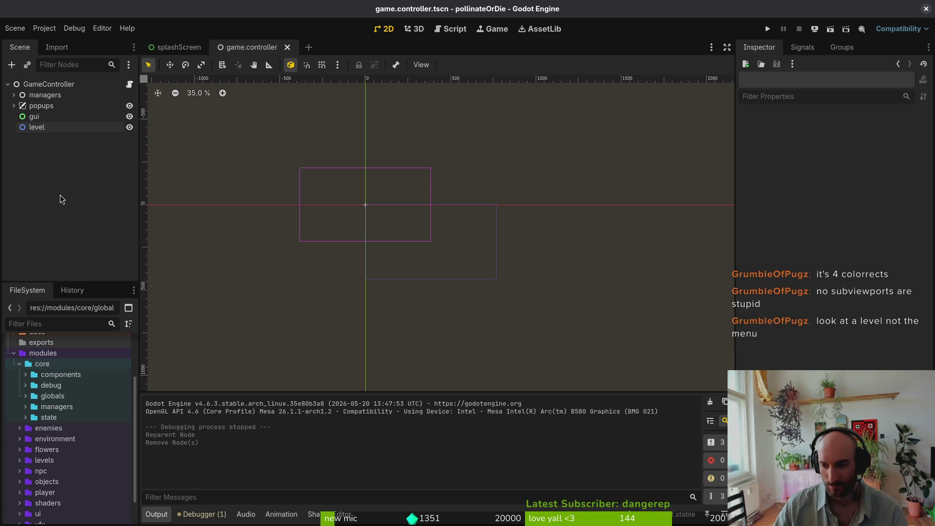
key(F5)
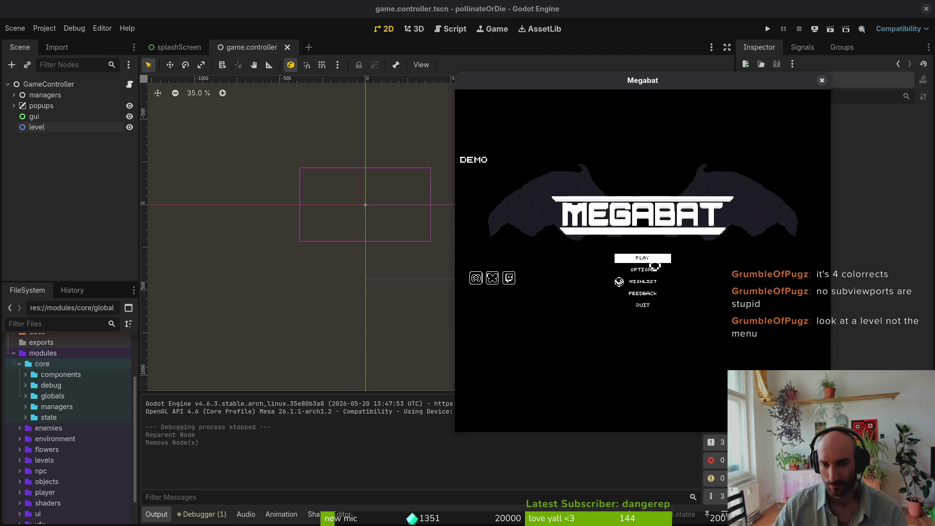
Start a new game in an empty profile slot and resume from the pause menu
click(635, 254)
click(641, 253)
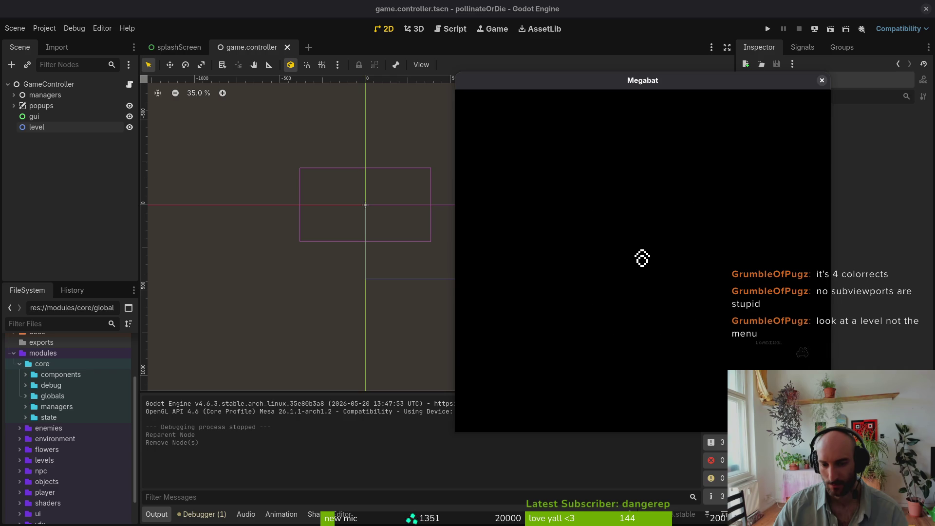
key(Escape)
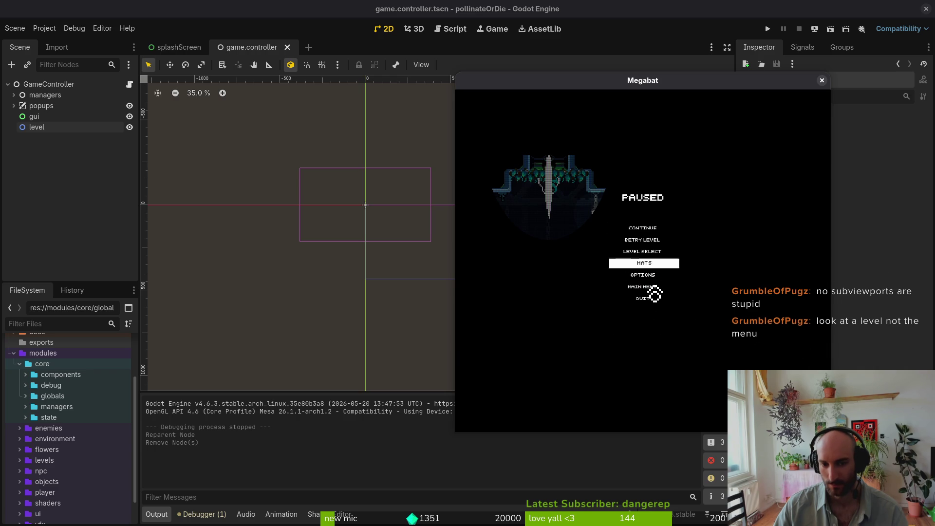
click(639, 236)
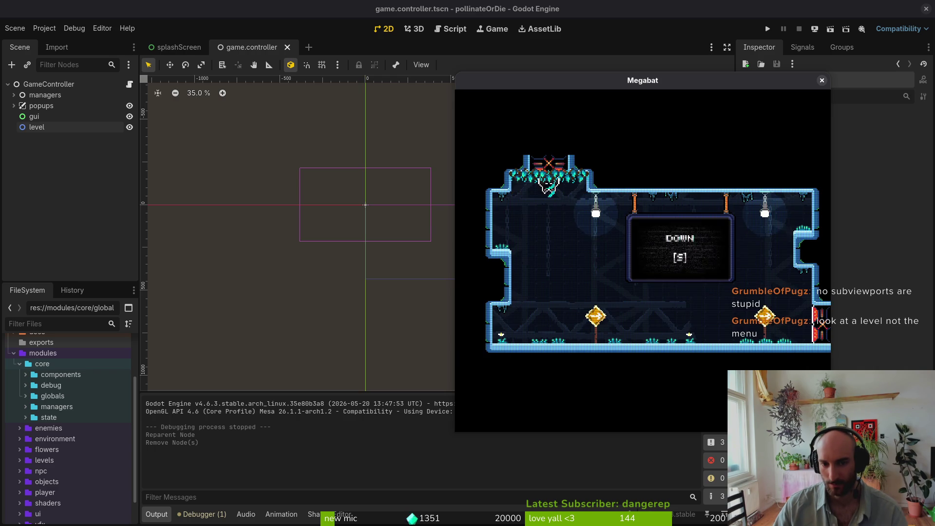
Try the level with the window enlarged, maximized, restored and resized, then close it with F8
mouse_move(457, 79)
mouse_down()
mouse_move(298, 156)
mouse_move(73, 197)
mouse_move(83, 273)
mouse_move(309, 60)
mouse_move(545, 60)
mouse_move(495, 60)
mouse_move(380, 100)
mouse_move(313, 99)
mouse_move(111, 173)
mouse_move(116, 236)
mouse_move(324, 23)
mouse_move(261, 52)
mouse_move(210, 54)
mouse_up()
drag(286, 59, 75, 1)
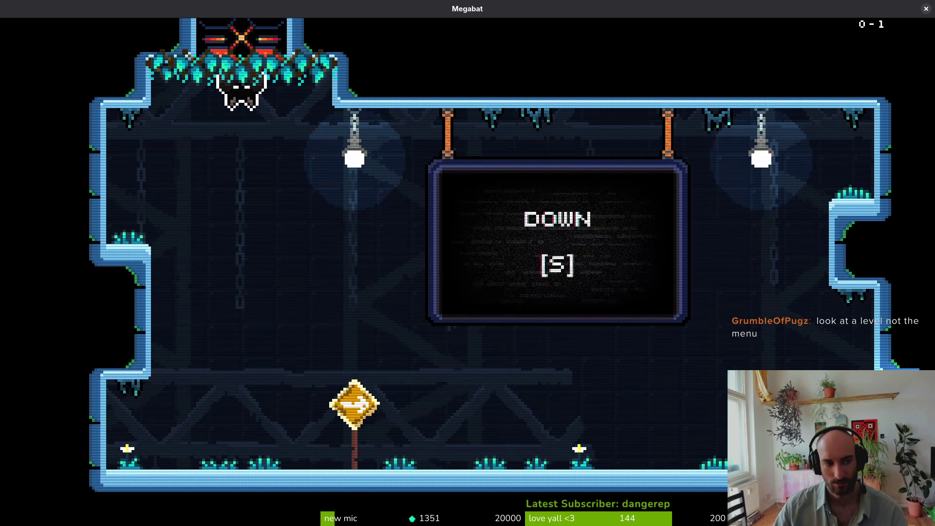
double_click(33, 16)
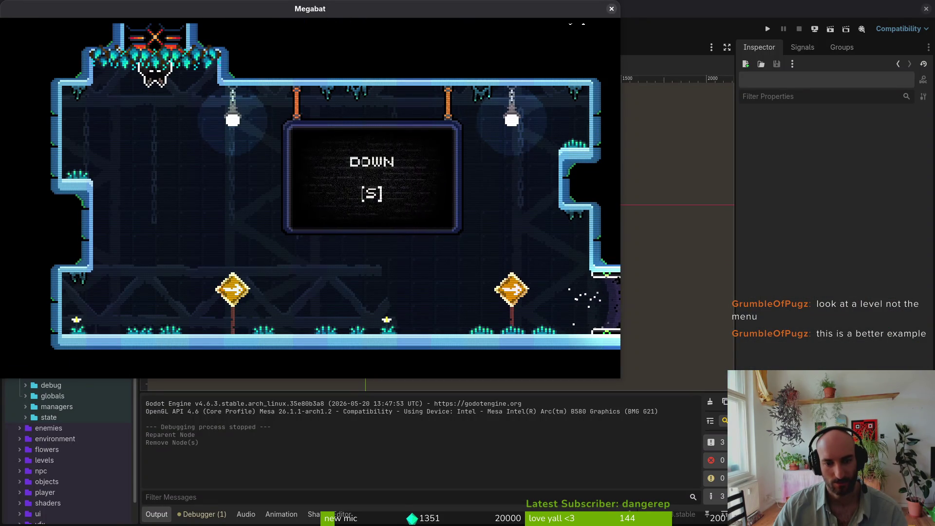
mouse_move(621, 377)
mouse_down()
mouse_move(517, 340)
mouse_move(396, 275)
mouse_move(934, 510)
mouse_move(756, 468)
mouse_move(305, 226)
mouse_move(246, 208)
mouse_move(623, 387)
mouse_up()
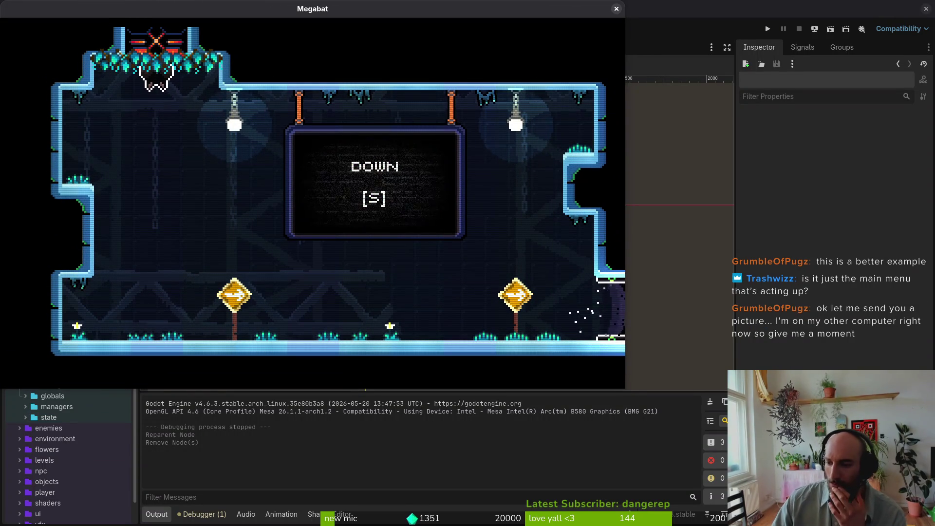
mouse_move(337, 12)
mouse_down()
mouse_move(646, 103)
mouse_move(518, 68)
mouse_move(518, 86)
mouse_up()
mouse_move(804, 460)
mouse_down()
mouse_move(890, 506)
mouse_move(754, 438)
mouse_up()
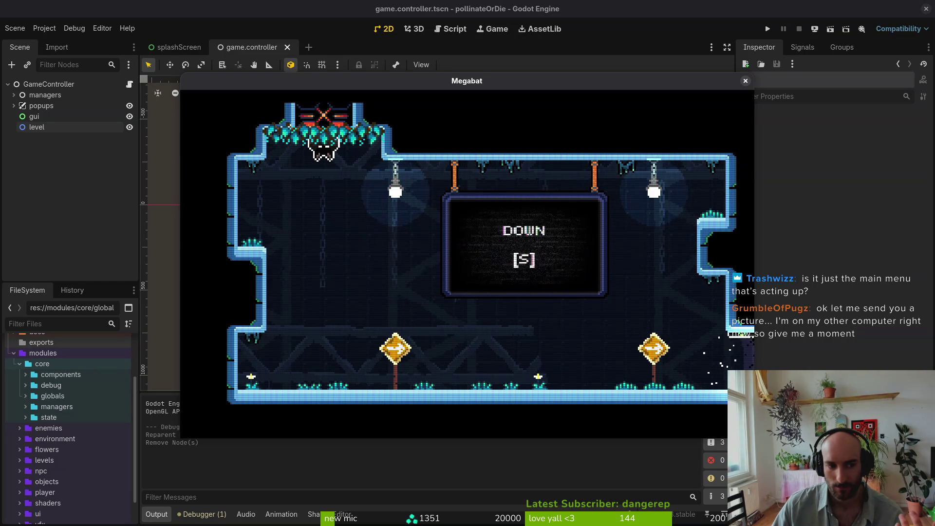
mouse_move(753, 437)
mouse_down()
mouse_move(718, 414)
mouse_move(778, 428)
mouse_move(804, 447)
mouse_move(761, 386)
mouse_move(877, 443)
mouse_move(755, 417)
mouse_move(706, 386)
mouse_move(477, 390)
mouse_move(407, 487)
mouse_move(745, 404)
mouse_move(850, 485)
mouse_move(794, 434)
mouse_move(796, 457)
mouse_move(711, 396)
mouse_move(653, 407)
mouse_move(703, 412)
mouse_up()
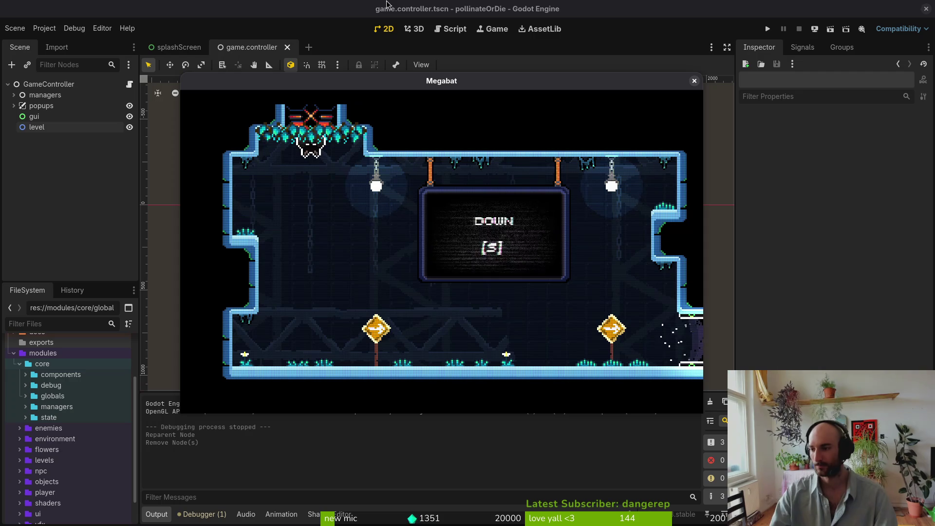
key(F8)
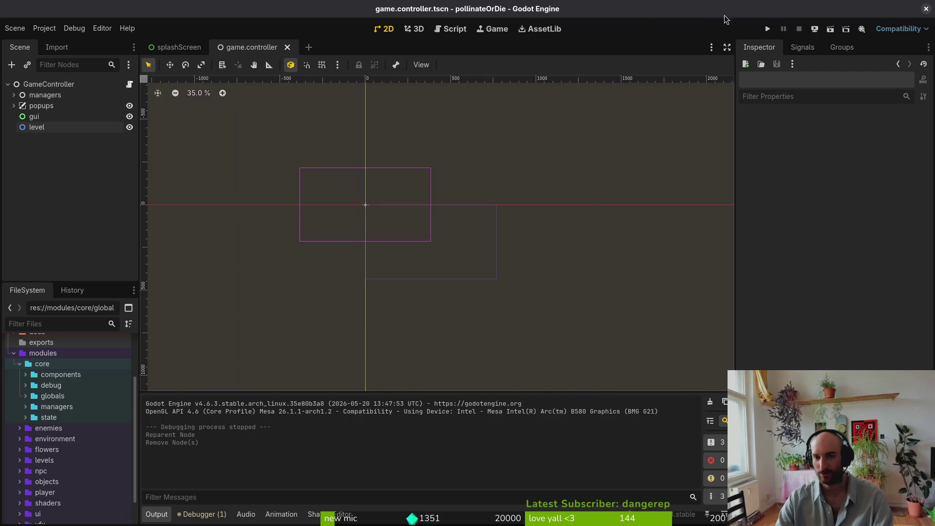
Launch pollinateOrDie in debug mode, reposition and enlarge Megabat, then enlarge the debug window
click(768, 29)
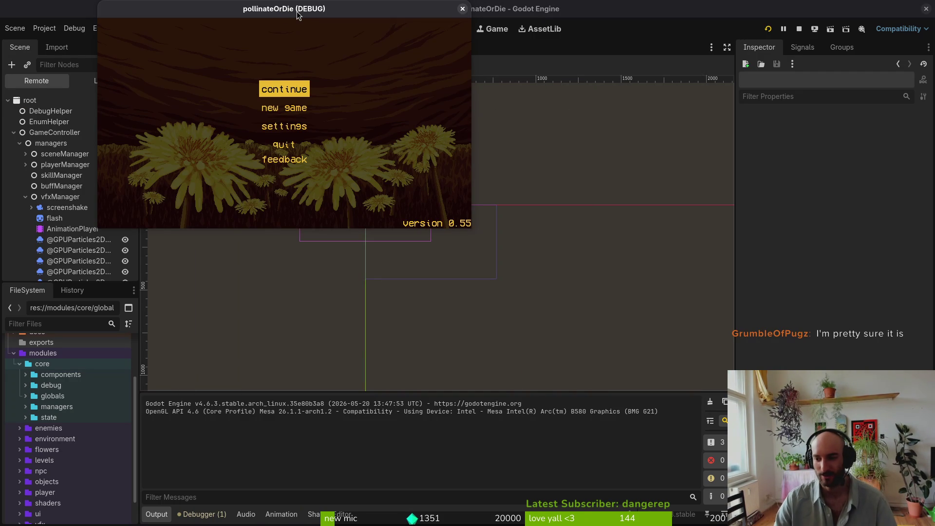
key(Return)
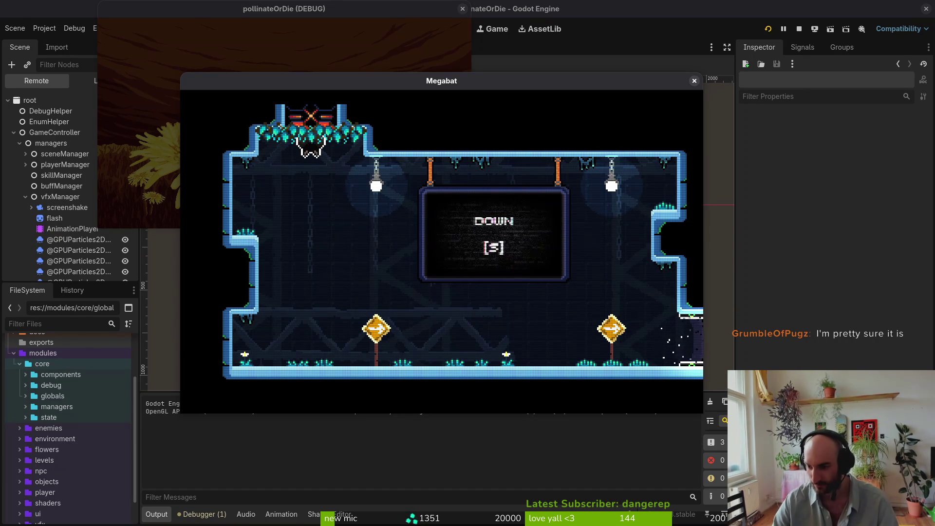
mouse_move(494, 81)
mouse_down()
mouse_move(600, 104)
mouse_move(667, 138)
mouse_move(569, 104)
mouse_up()
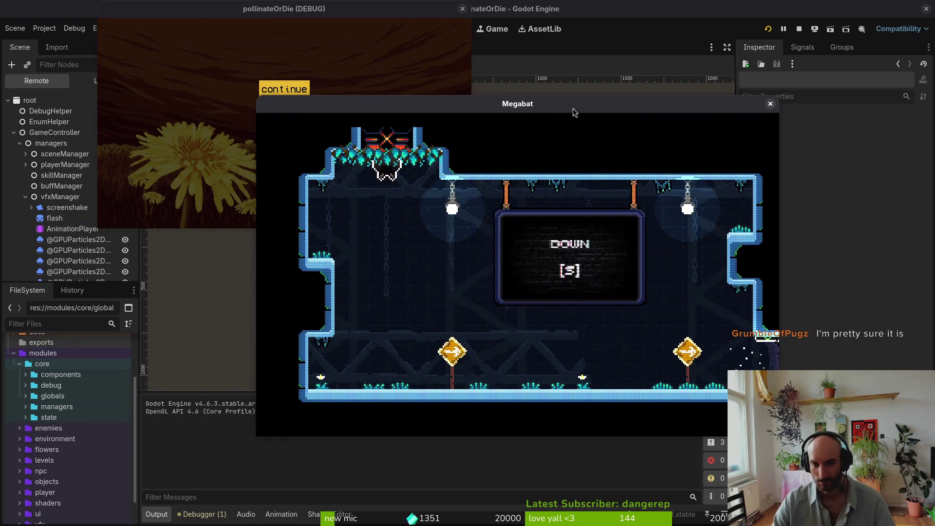
mouse_move(779, 436)
mouse_down()
mouse_move(682, 409)
mouse_move(563, 355)
mouse_move(834, 467)
mouse_move(890, 507)
mouse_move(720, 389)
mouse_move(818, 424)
mouse_move(842, 452)
mouse_up()
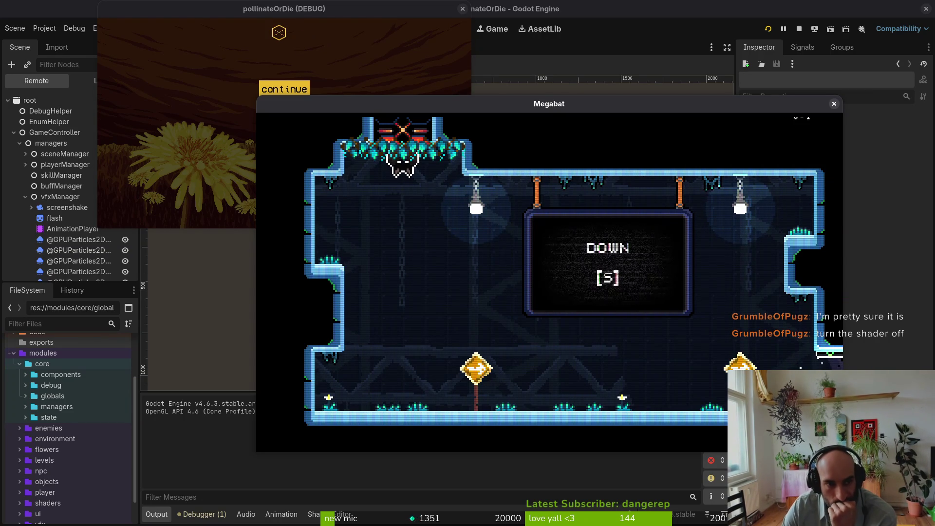
click(341, 83)
mouse_move(470, 225)
mouse_down()
mouse_move(823, 450)
mouse_move(672, 382)
mouse_move(912, 492)
mouse_move(678, 344)
mouse_move(910, 492)
mouse_move(755, 397)
mouse_move(627, 345)
mouse_up()
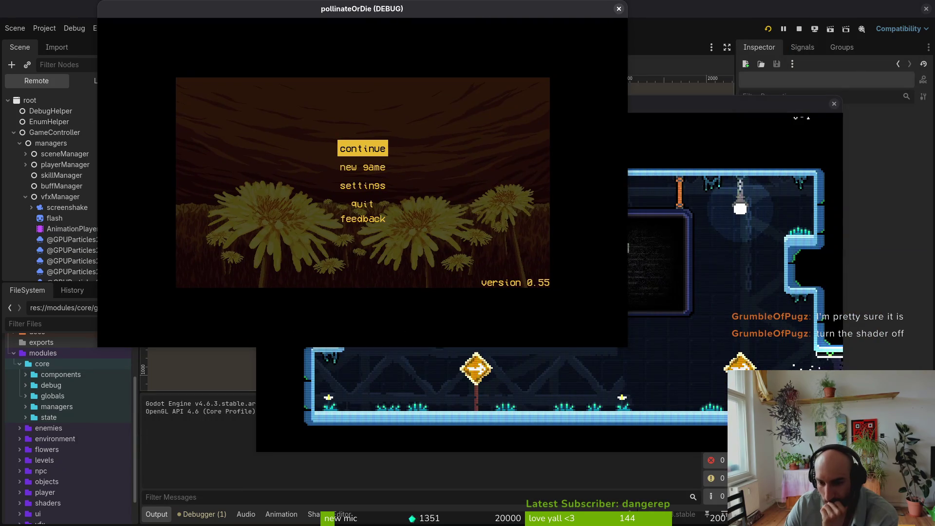
Pause Megabat and look through its Options and Video settings screens
click(633, 351)
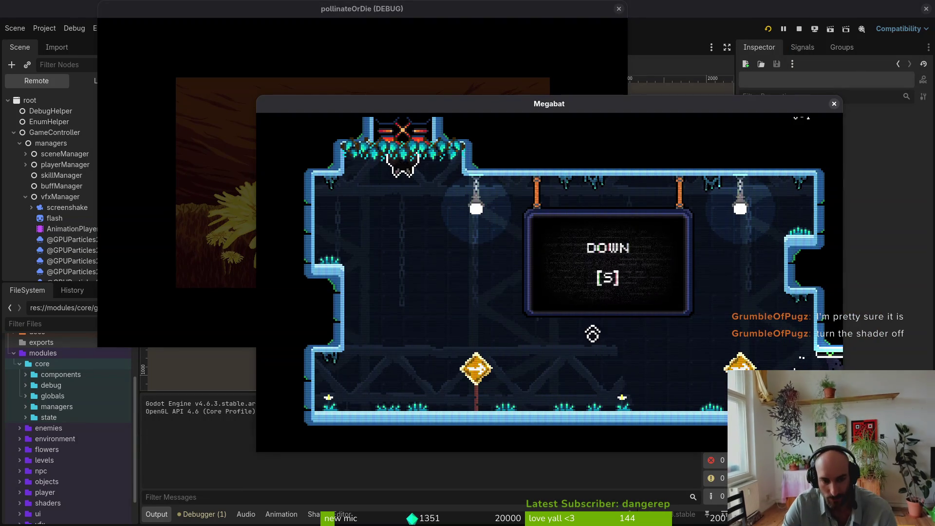
key(Escape)
click(547, 312)
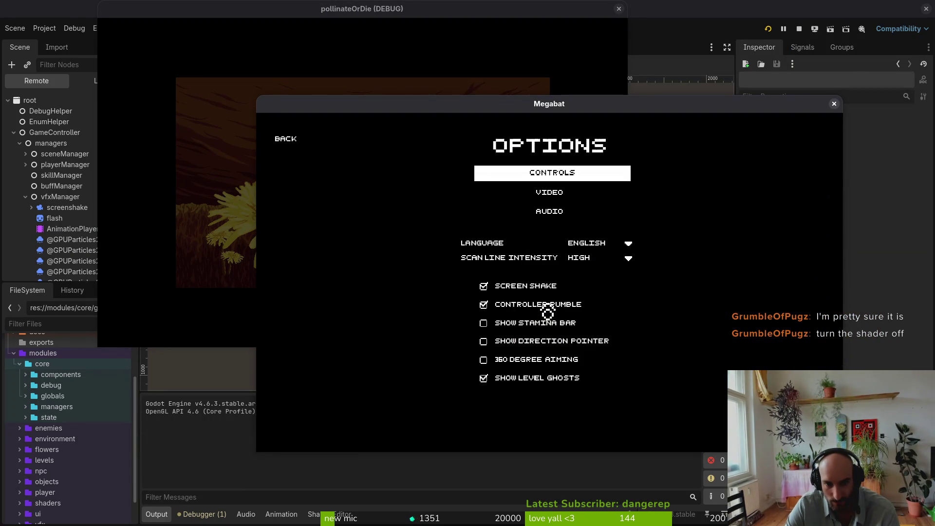
click(549, 192)
key(Escape)
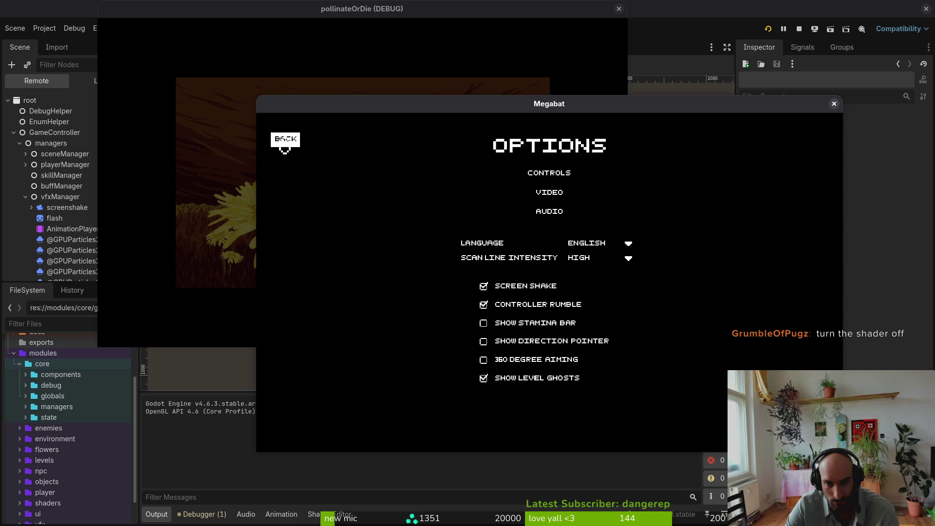
click(284, 141)
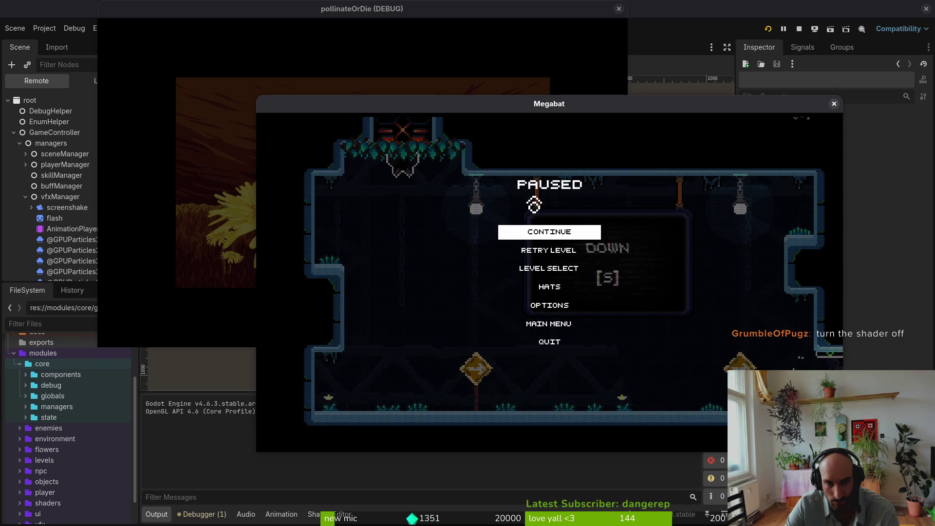
Set Scan Line Intensity to OFF in Options, then resume playing
click(552, 312)
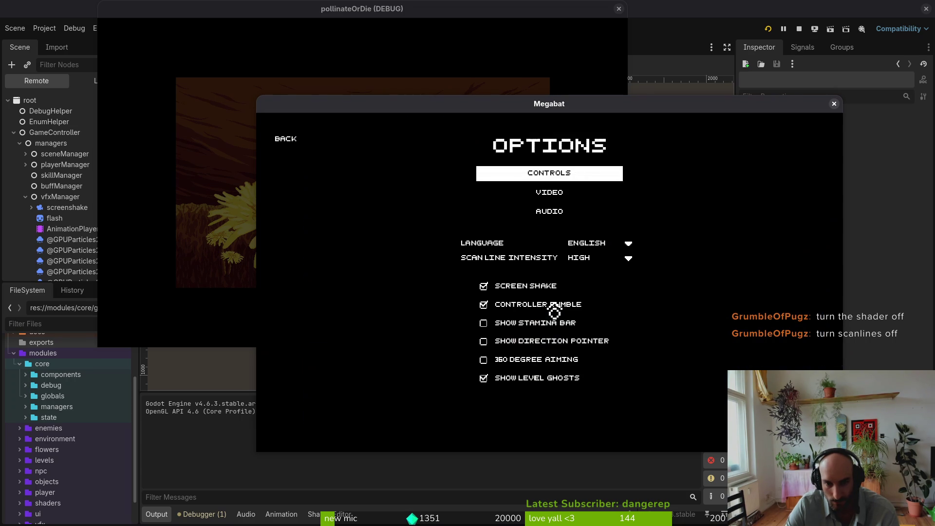
click(603, 259)
click(609, 314)
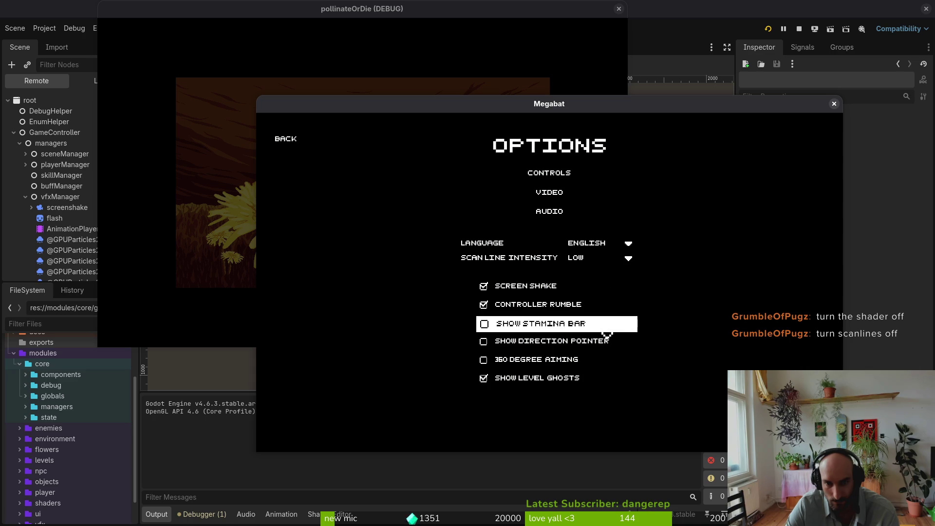
click(593, 257)
click(594, 332)
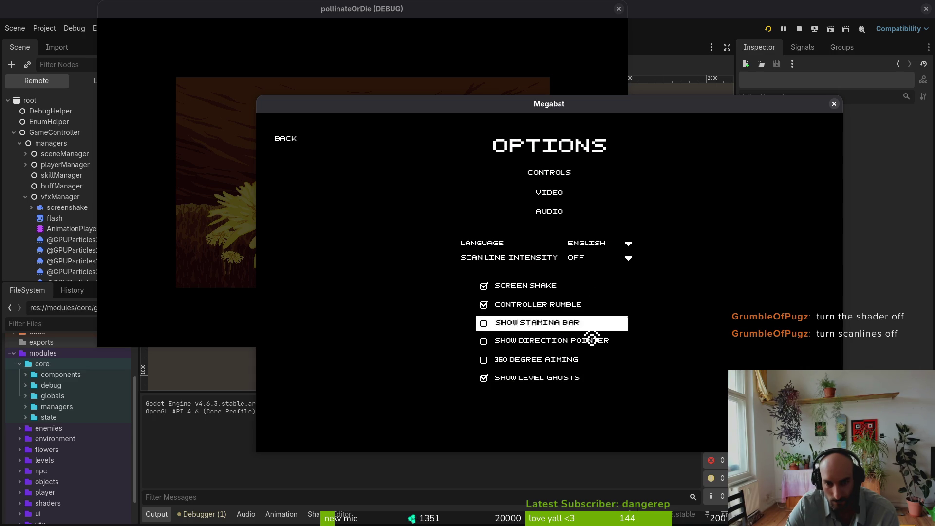
click(286, 142)
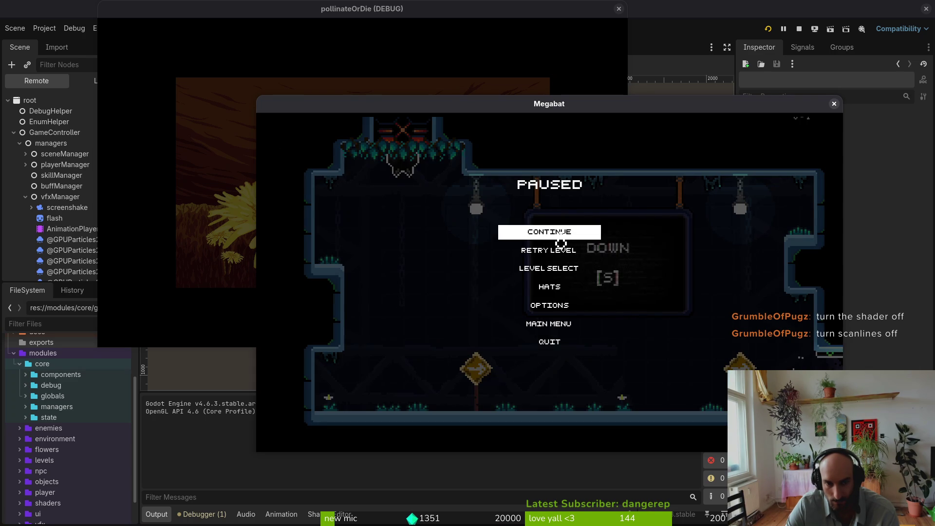
click(541, 239)
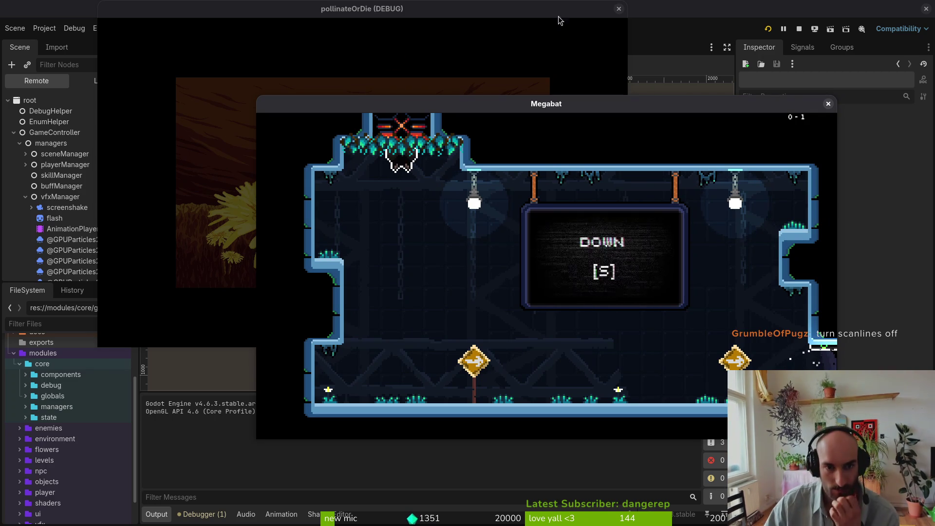
Close Megabat, move and resize the pollinateOrDie debug window, then close it to stop debugging
click(828, 104)
mouse_move(362, 9)
mouse_down()
mouse_move(653, 172)
mouse_move(572, 153)
mouse_up()
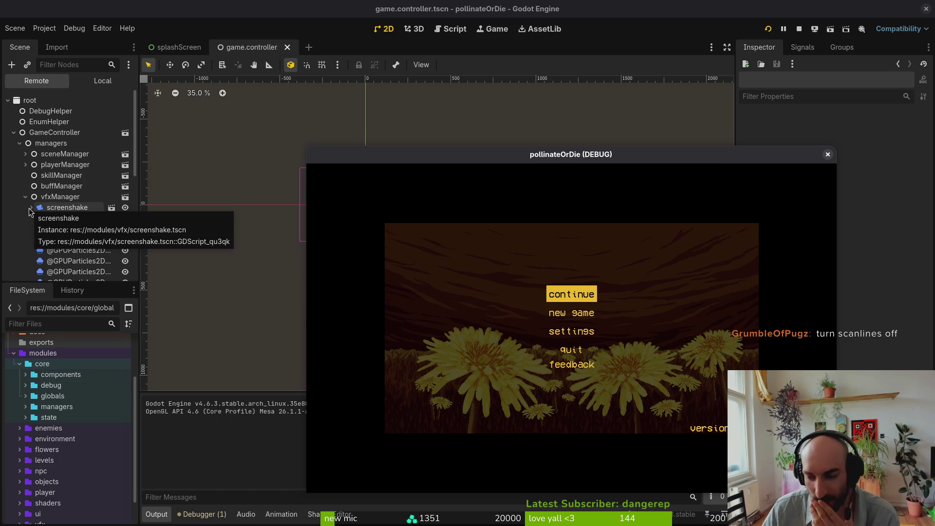
drag(604, 155, 542, 86)
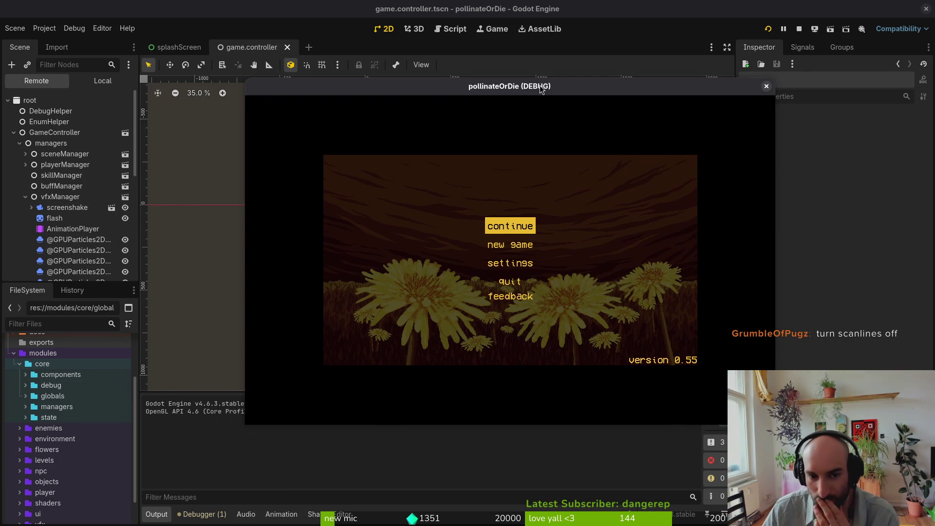
mouse_move(775, 424)
mouse_down()
mouse_move(841, 462)
mouse_move(605, 317)
mouse_move(783, 400)
mouse_move(805, 443)
mouse_move(678, 404)
mouse_move(631, 315)
mouse_move(854, 437)
mouse_move(930, 521)
mouse_up()
drag(591, 90, 398, 22)
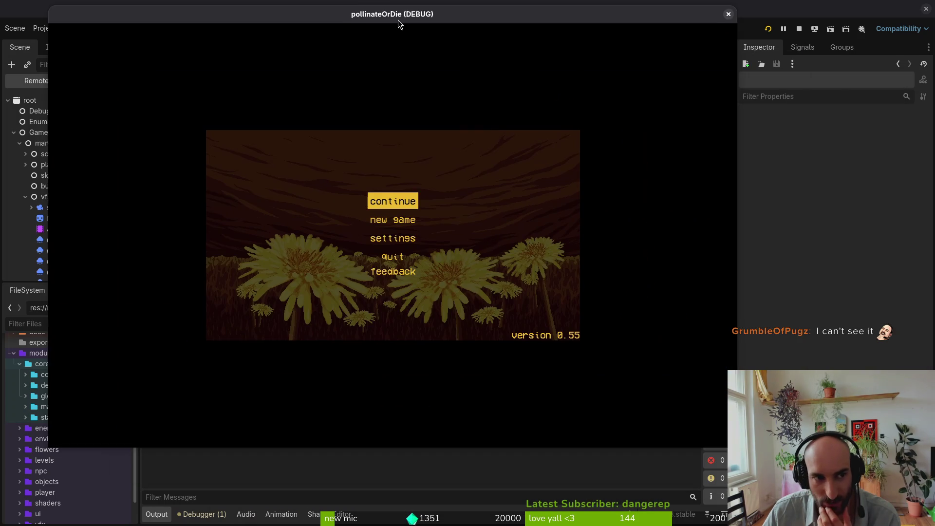
mouse_move(738, 443)
mouse_down()
mouse_move(844, 518)
mouse_move(719, 429)
mouse_move(851, 497)
mouse_move(746, 431)
mouse_move(718, 429)
mouse_move(745, 430)
mouse_move(664, 379)
mouse_up()
click(654, 10)
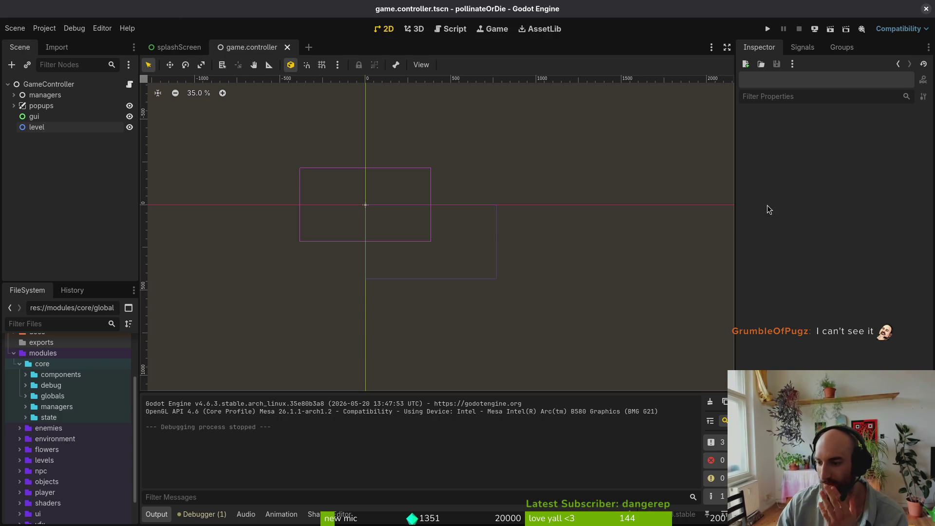
Return to Godot from the window overview and open Project > Project Settings
key(super)
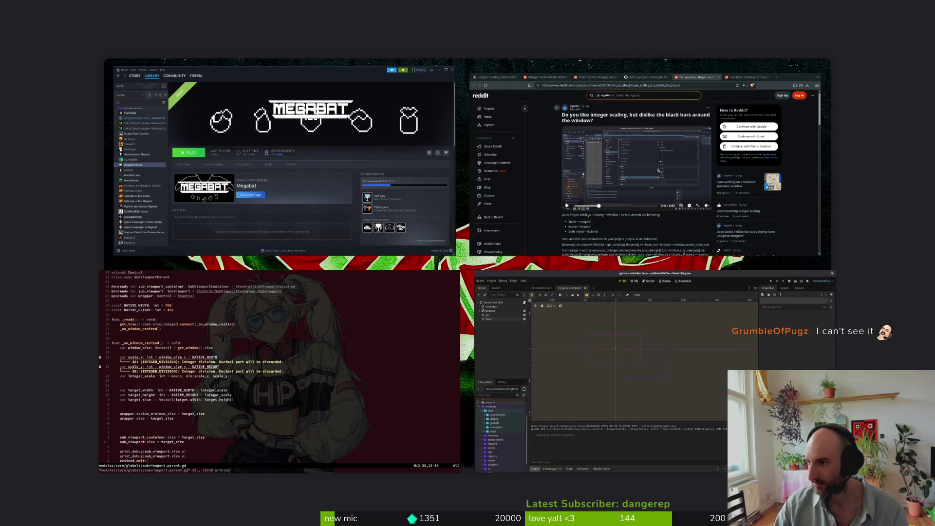
key(super)
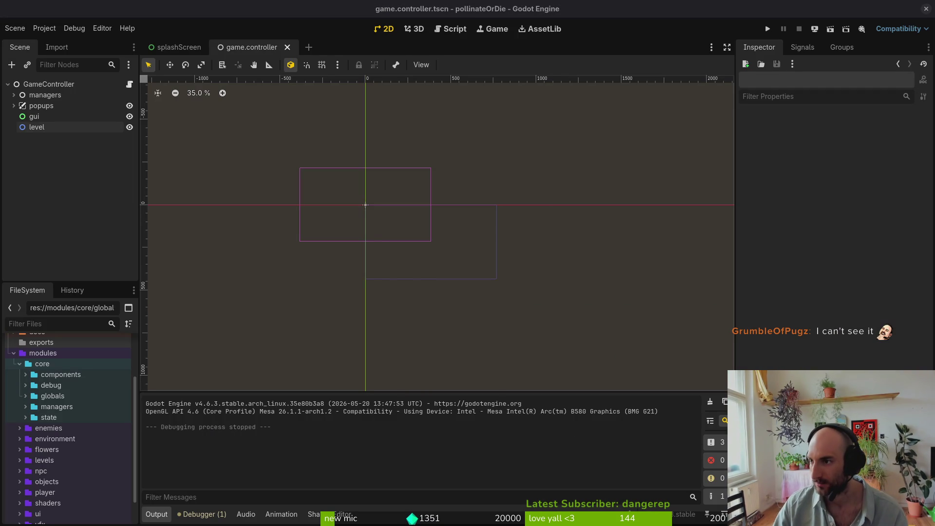
click(44, 28)
click(54, 39)
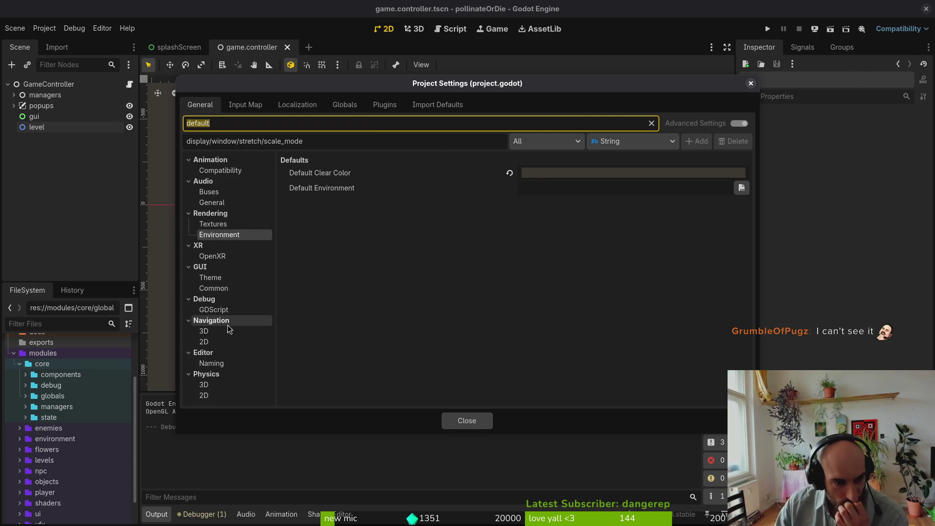
Clear the settings filter and browse the Display Window, Display Server, Mouse Cursor and Physics 2D pages
click(651, 123)
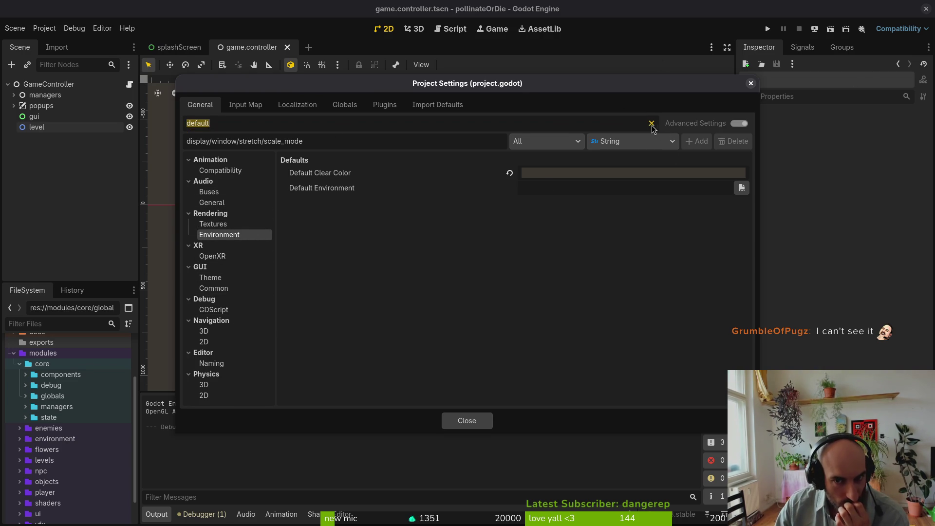
click(219, 237)
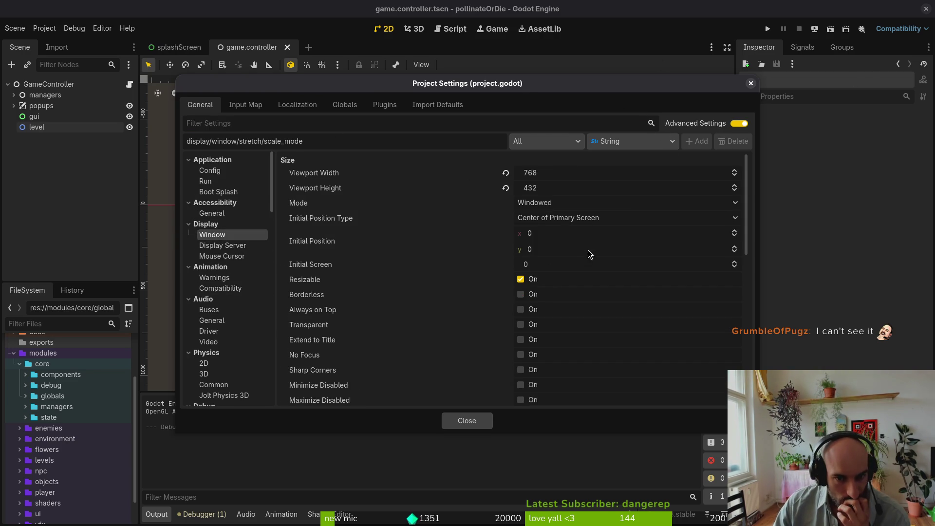
scroll(588, 253, down, 10)
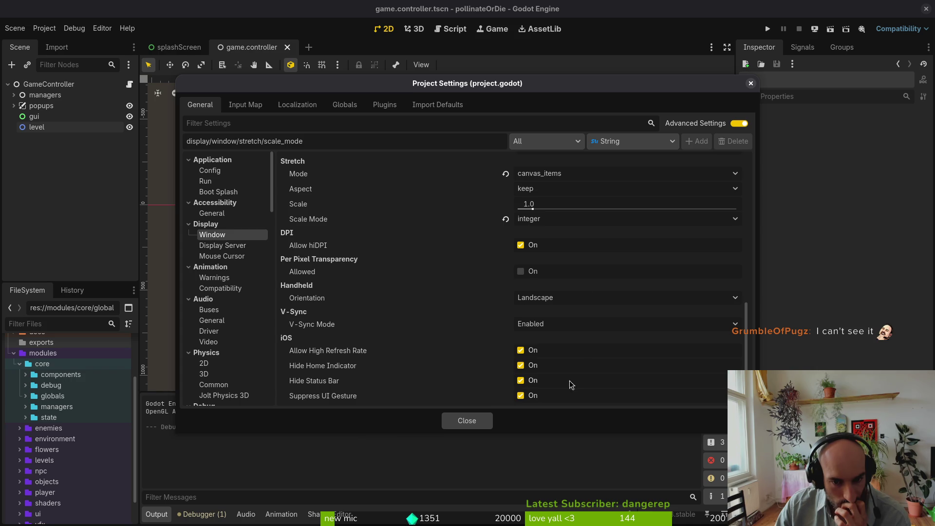
click(225, 246)
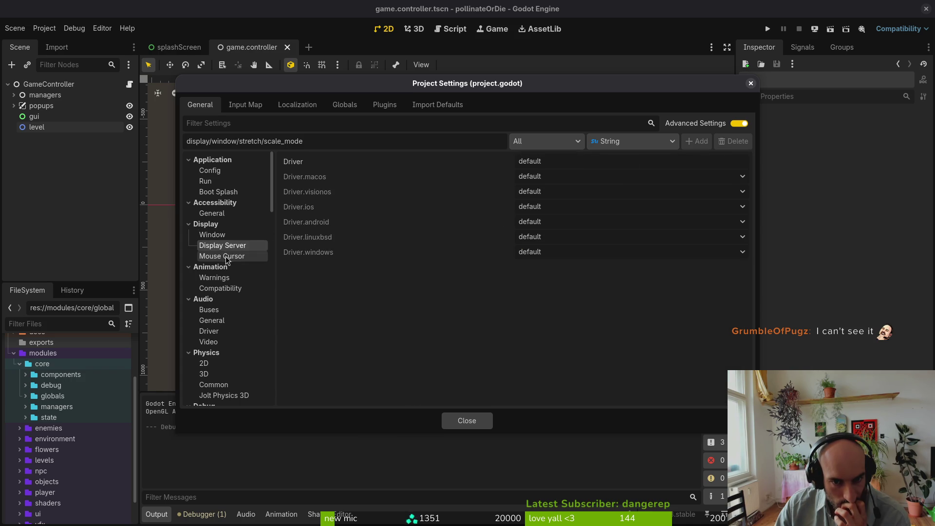
click(225, 255)
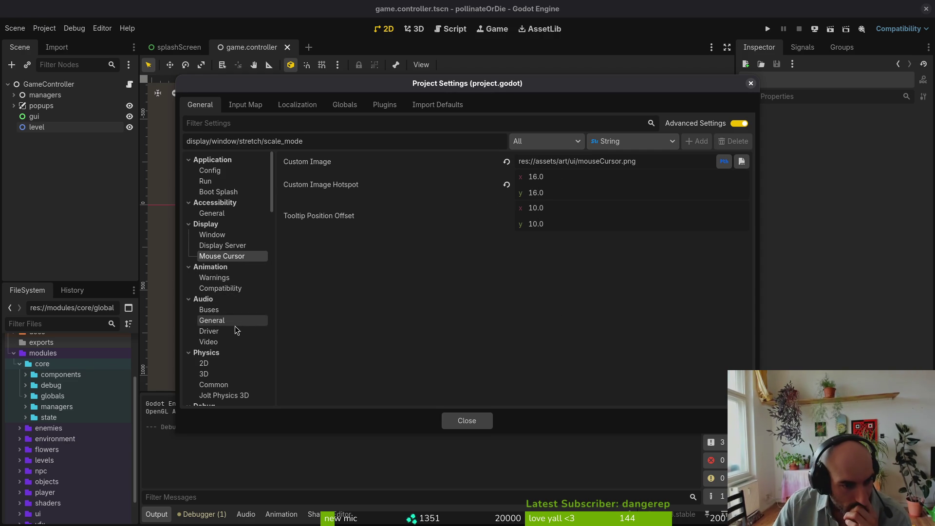
click(232, 364)
scroll(233, 364, down, 4)
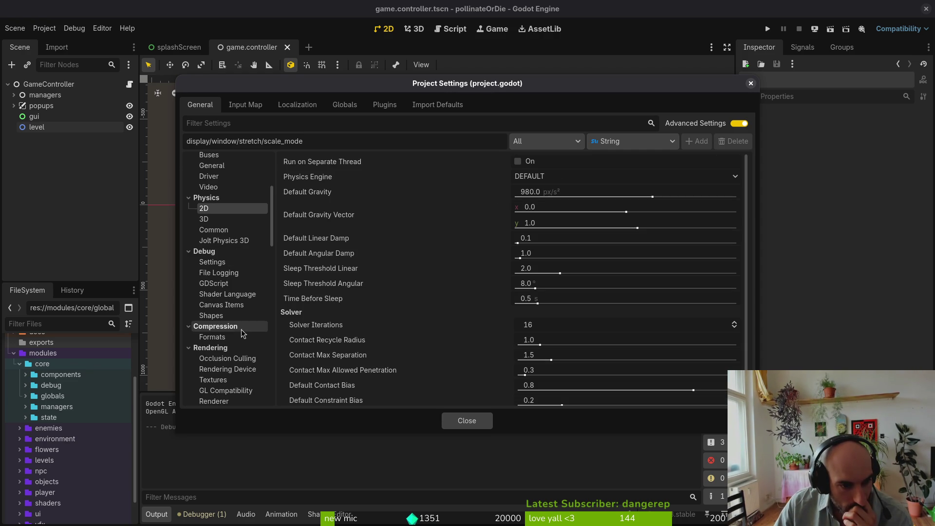
Browse the Rendering Occlusion Culling, Textures, Renderer and 2D pages, ending on Viewport's Transparent Background
click(228, 358)
scroll(233, 360, down, 3)
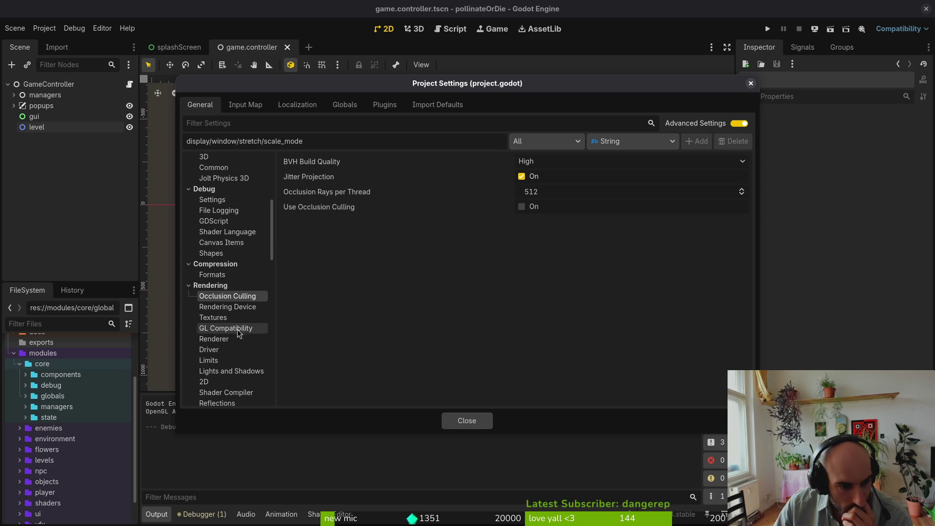
click(214, 317)
scroll(579, 205, down, 4)
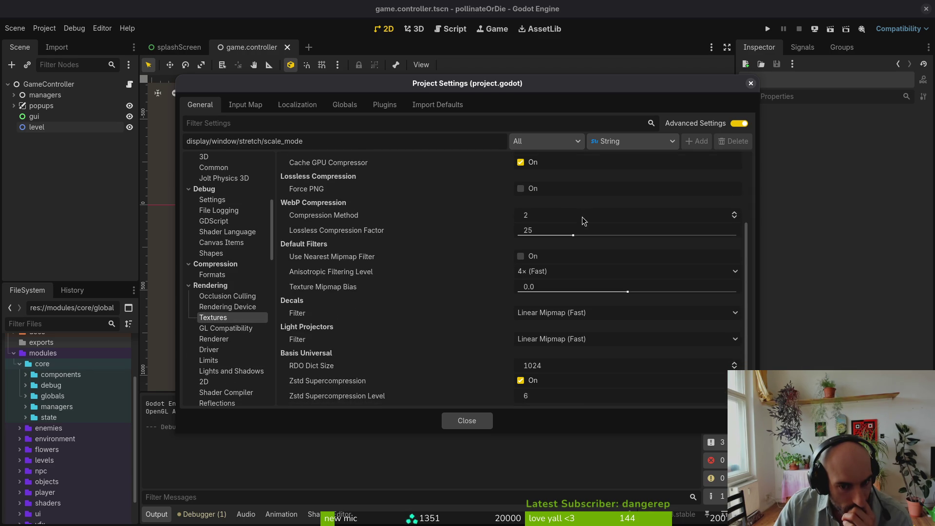
click(224, 339)
scroll(226, 343, down, 3)
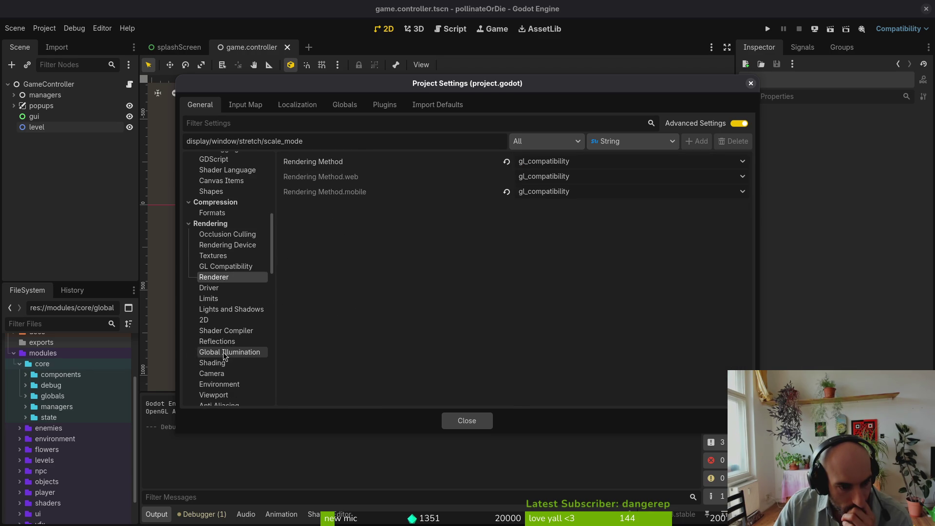
click(232, 319)
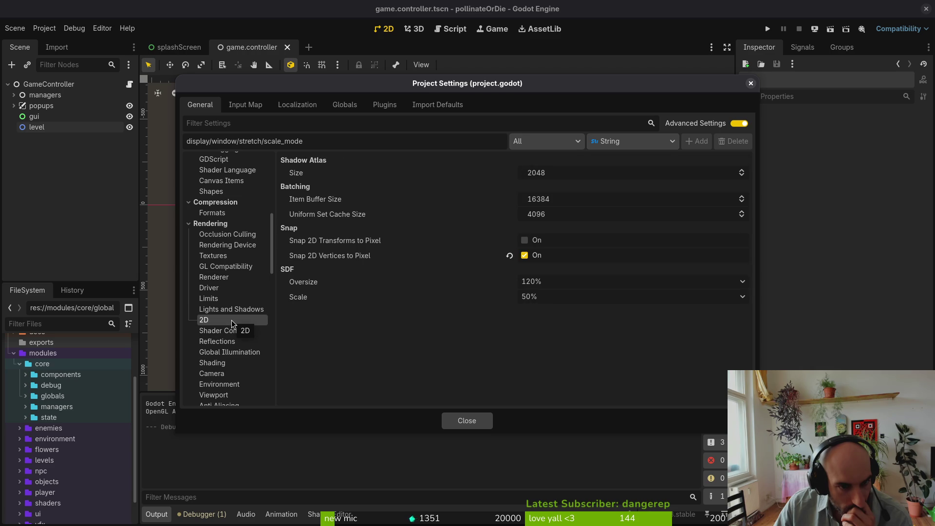
scroll(231, 319, down, 1)
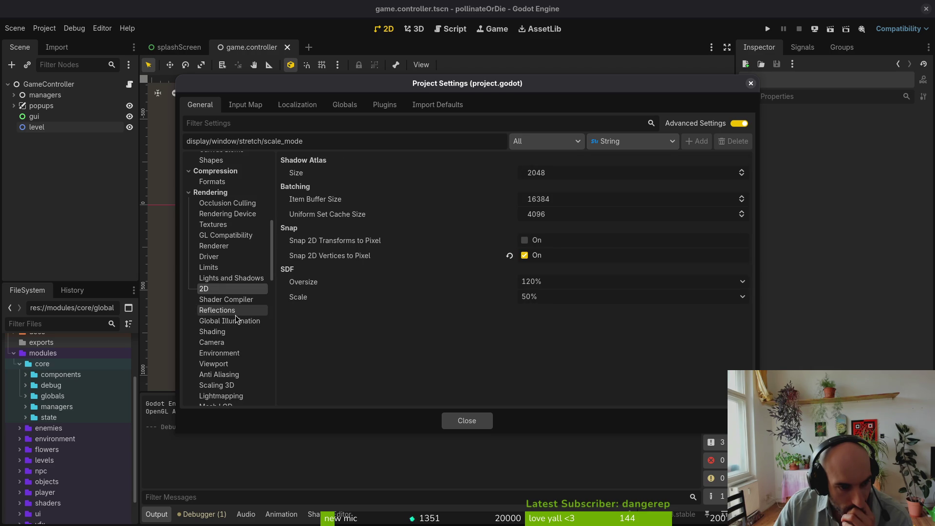
click(232, 364)
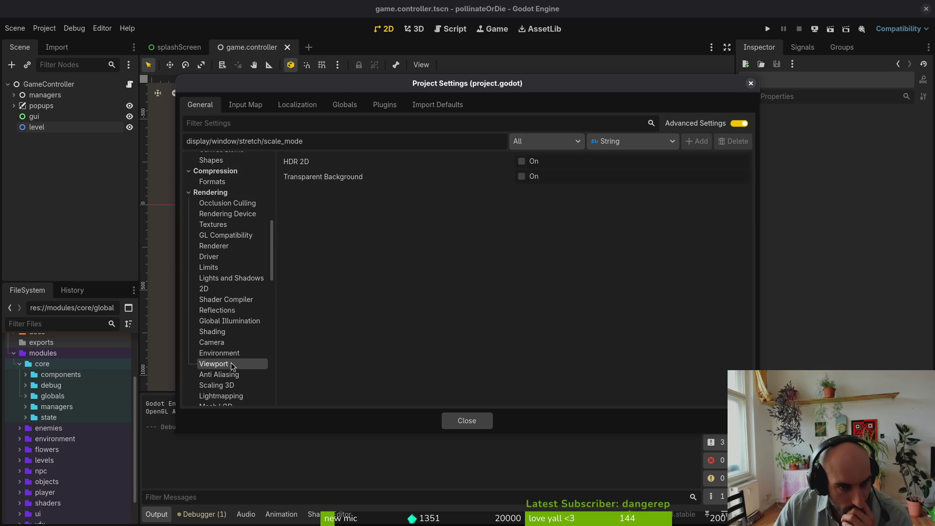
mouse_move(337, 178)
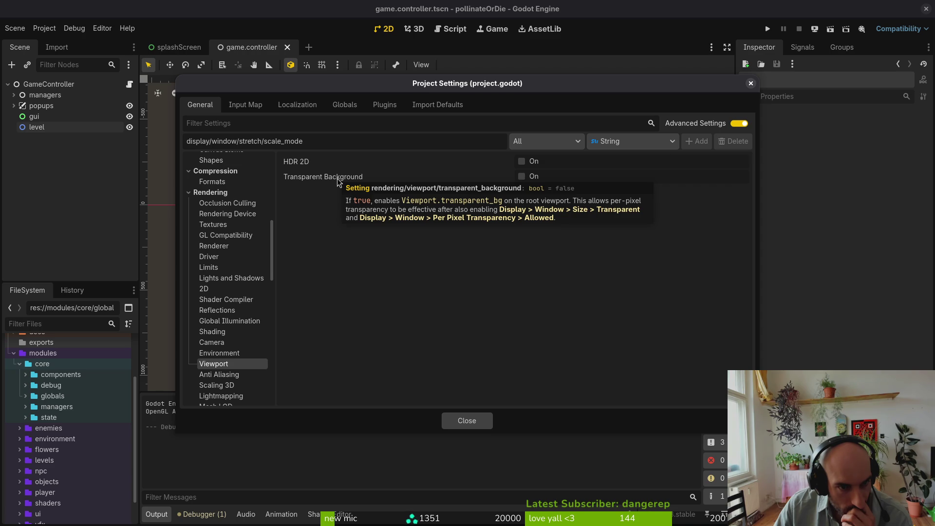
Close Project Settings, test-run the game, and close it
click(461, 420)
click(768, 28)
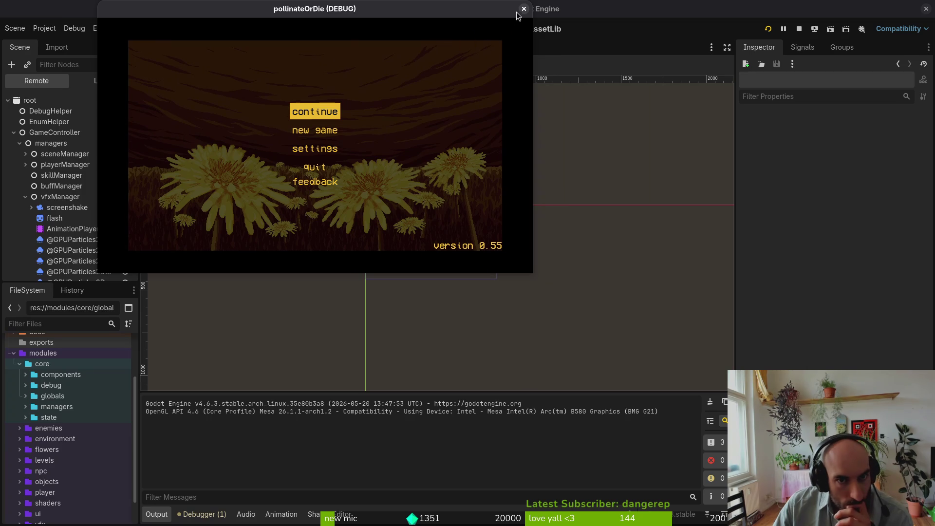
click(524, 9)
Reopen Project Settings and uncheck Rendering > Viewport > Transparent Background
click(44, 28)
click(63, 47)
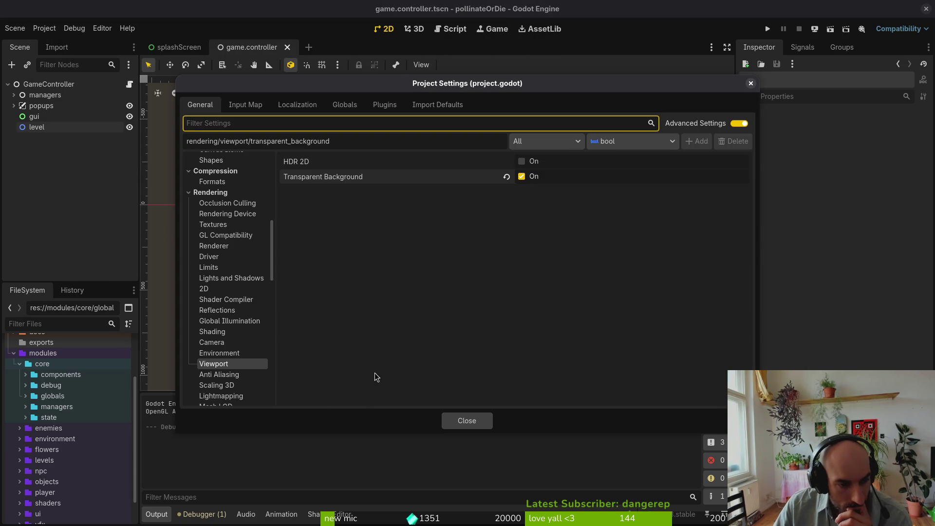
click(522, 176)
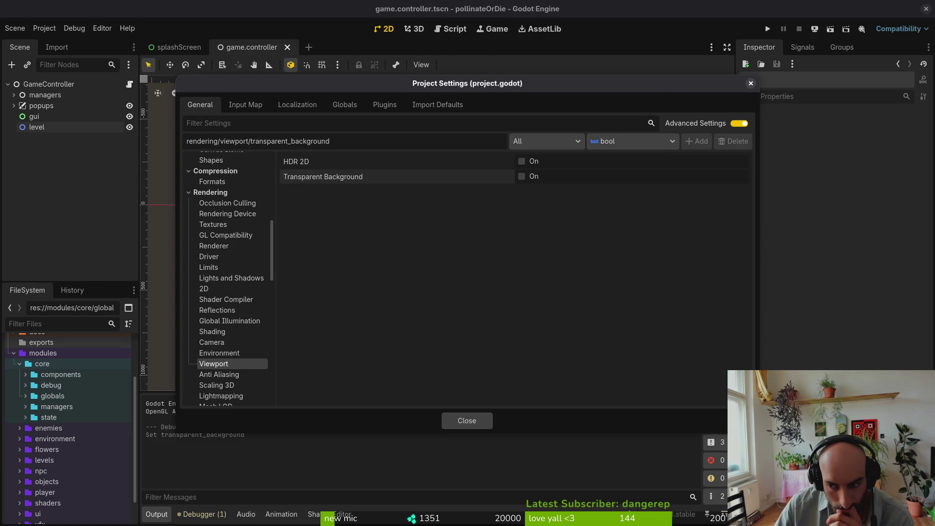
click(224, 375)
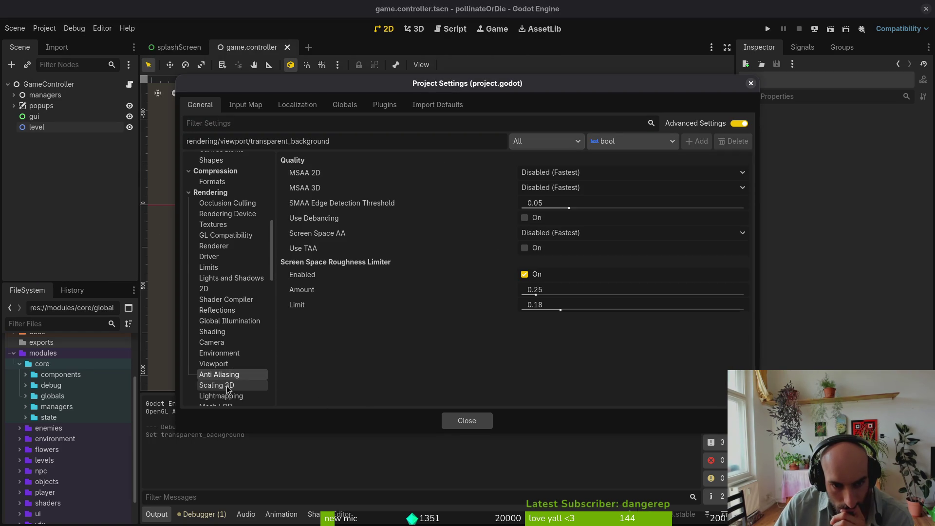
Scroll through the Rendering Scaling 3D settings and return to the Viewport page
click(227, 386)
scroll(232, 343, down, 3)
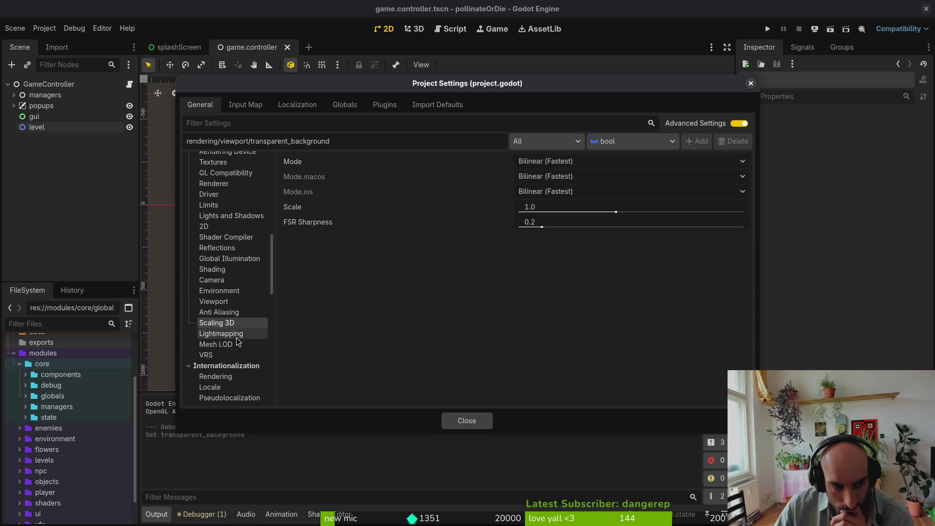
scroll(239, 377, down, 3)
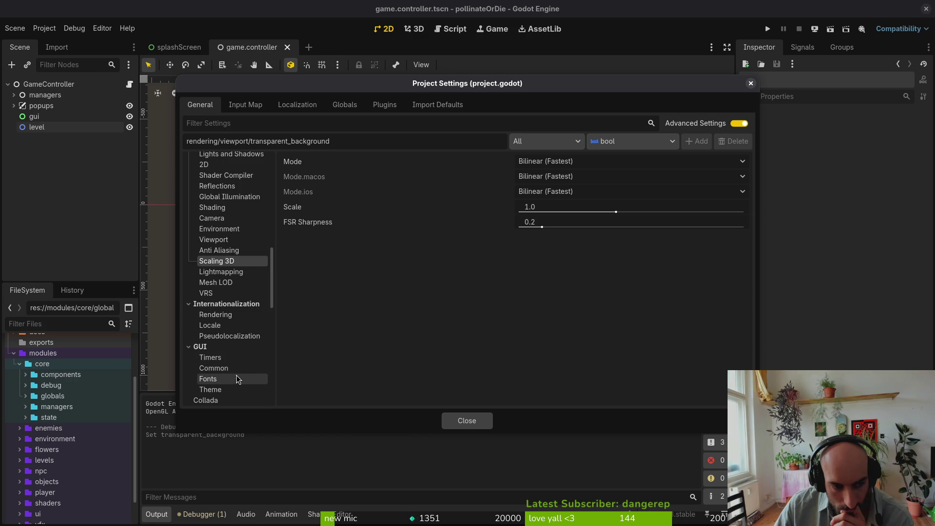
scroll(237, 362, down, 3)
scroll(235, 360, down, 2)
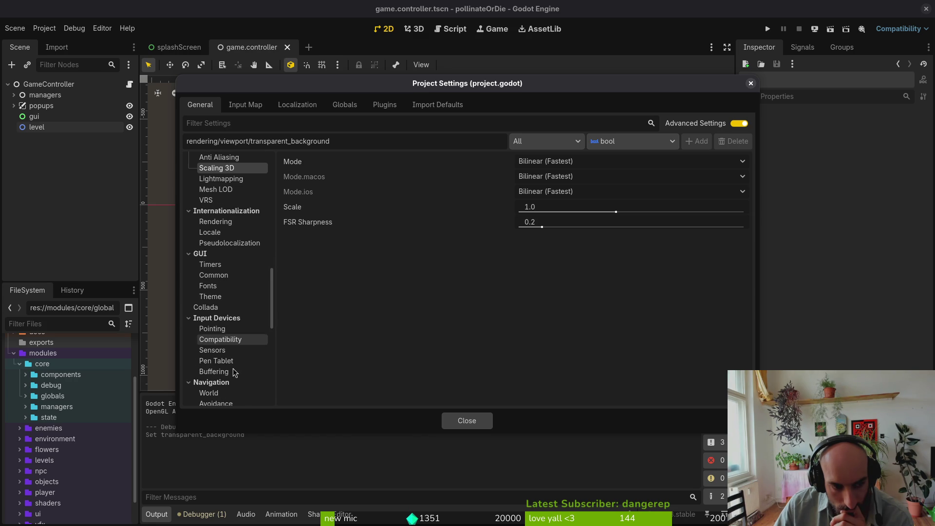
scroll(241, 368, down, 1)
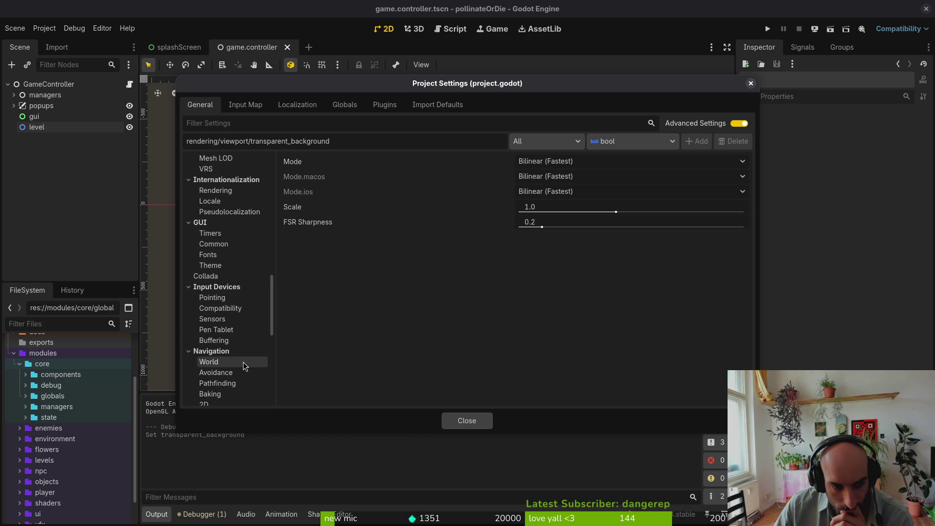
scroll(244, 374, down, 1)
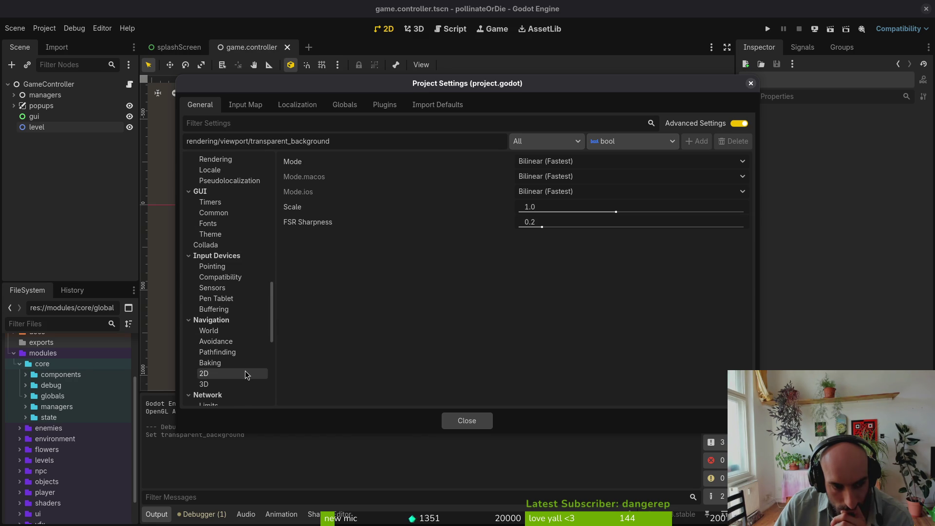
scroll(245, 374, down, 7)
scroll(244, 366, down, 2)
scroll(240, 370, up, 10)
scroll(213, 306, up, 5)
scroll(233, 322, up, 1)
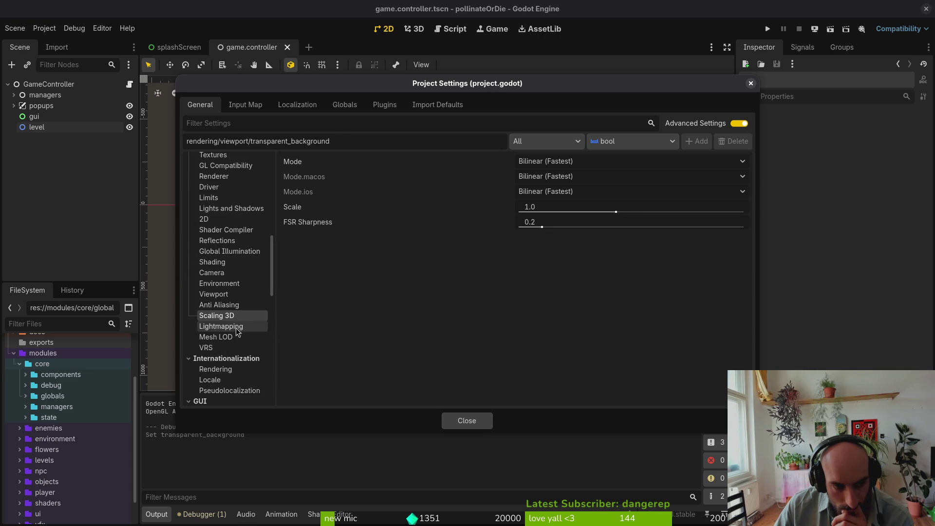
click(223, 297)
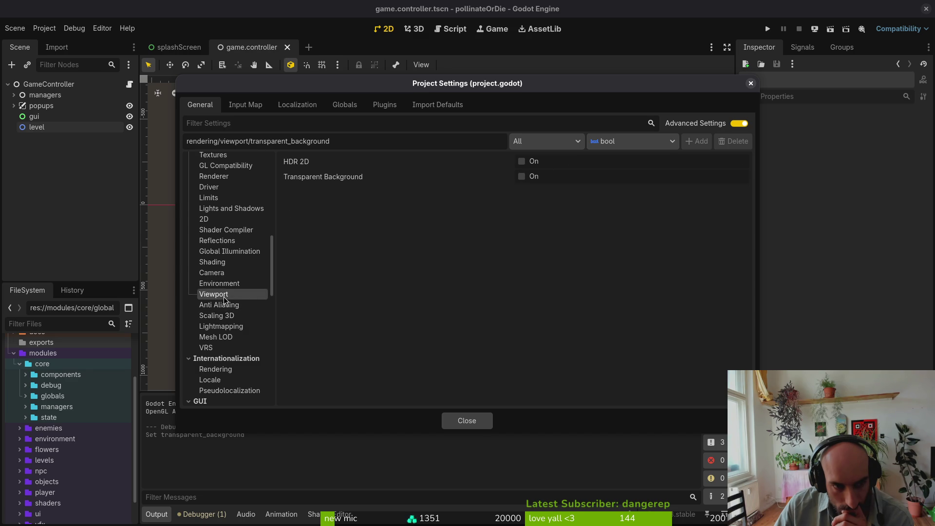
Review the 2D, Limits, Textures, Rendering Device, Occlusion Culling and compression pages, then close Project Settings
scroll(218, 315, up, 2)
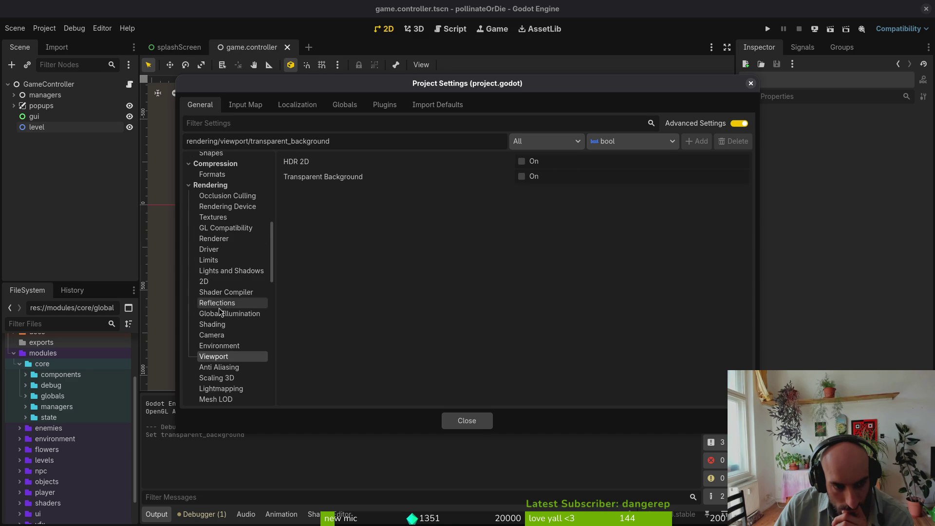
click(217, 282)
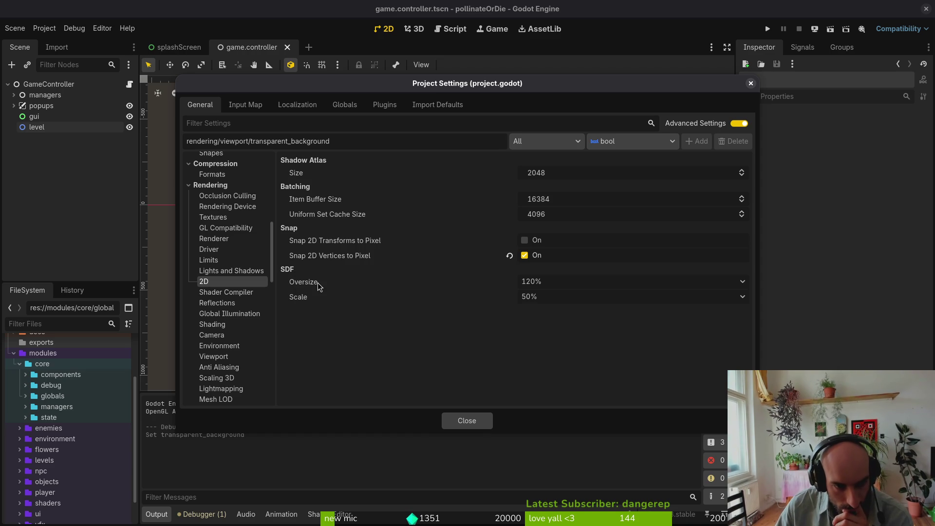
mouse_move(317, 283)
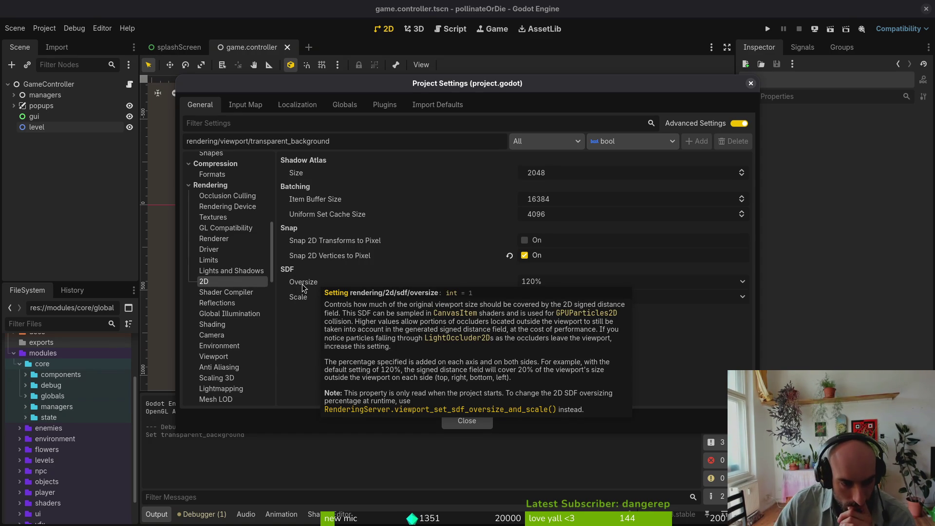
click(214, 261)
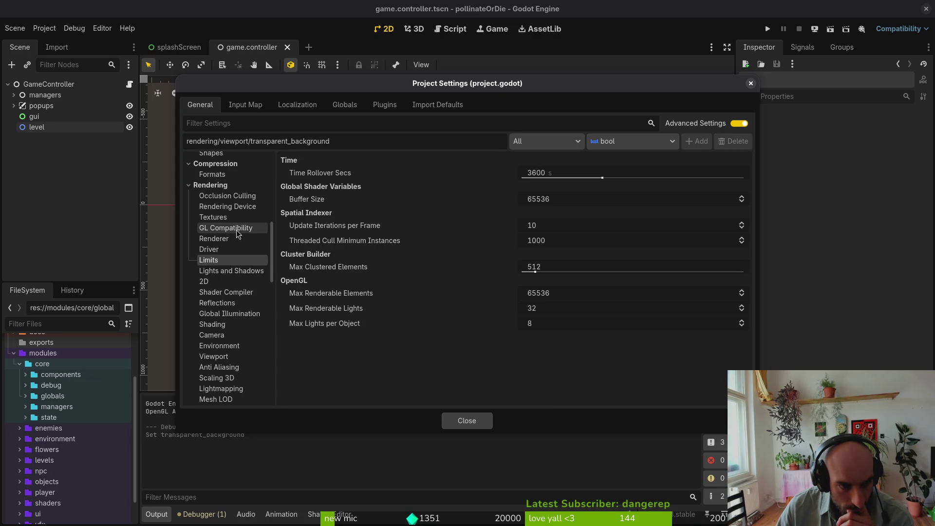
click(244, 217)
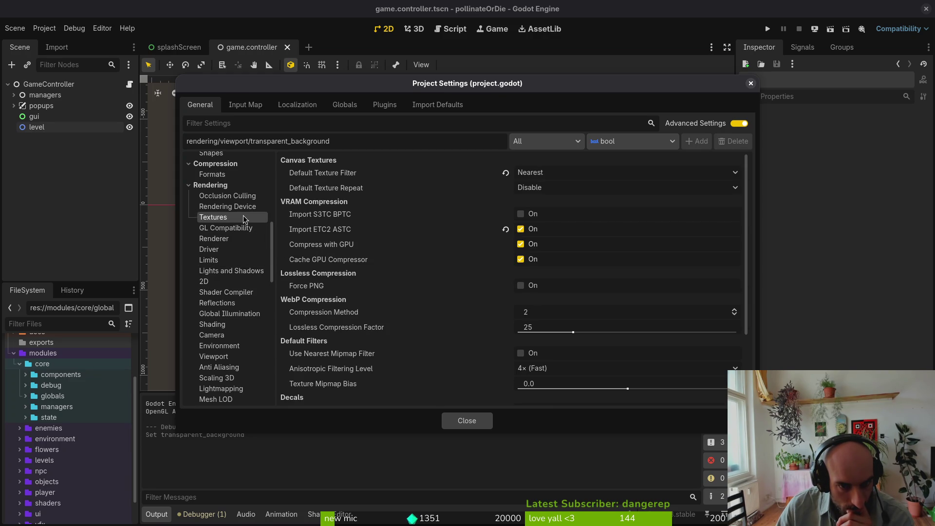
scroll(458, 309, down, 5)
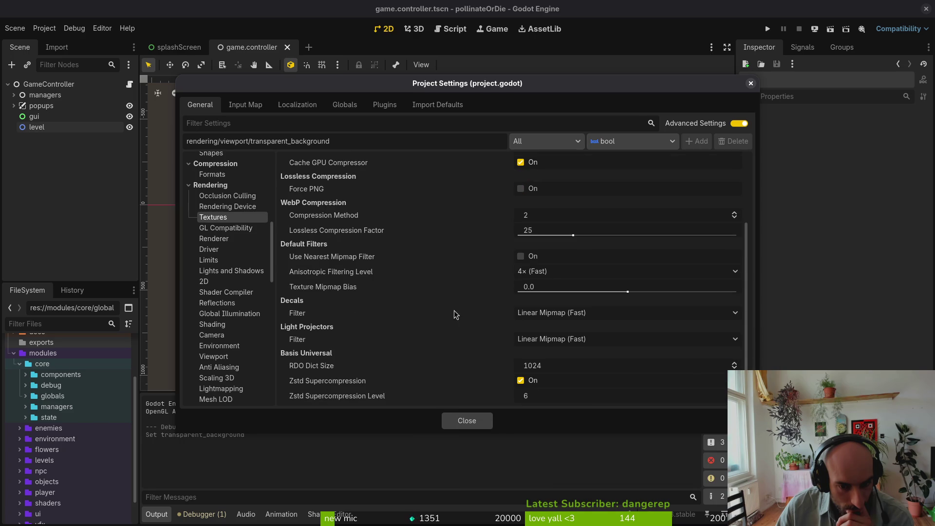
click(226, 205)
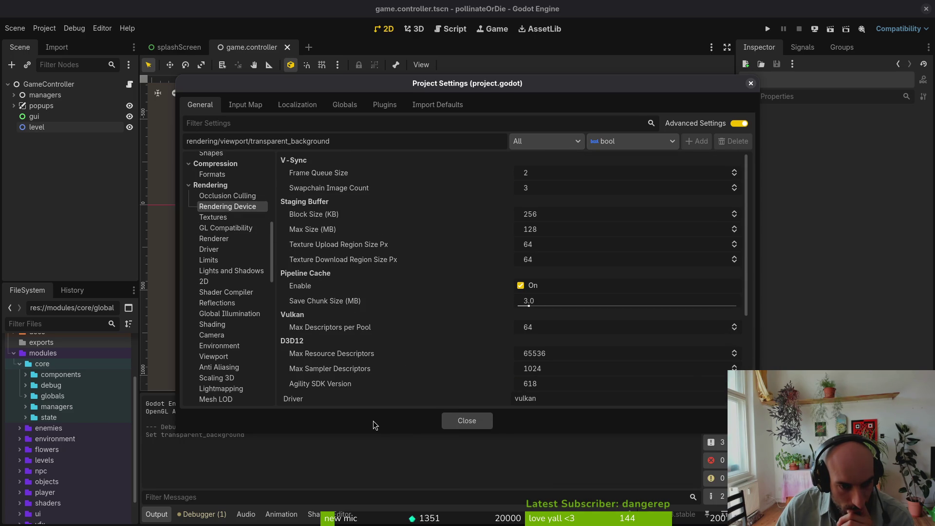
click(221, 195)
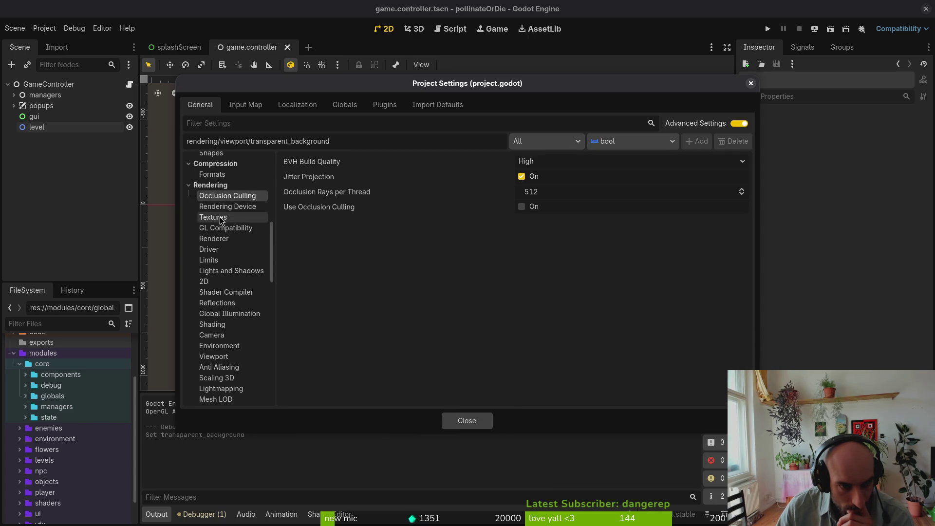
scroll(225, 233, up, 5)
click(229, 297)
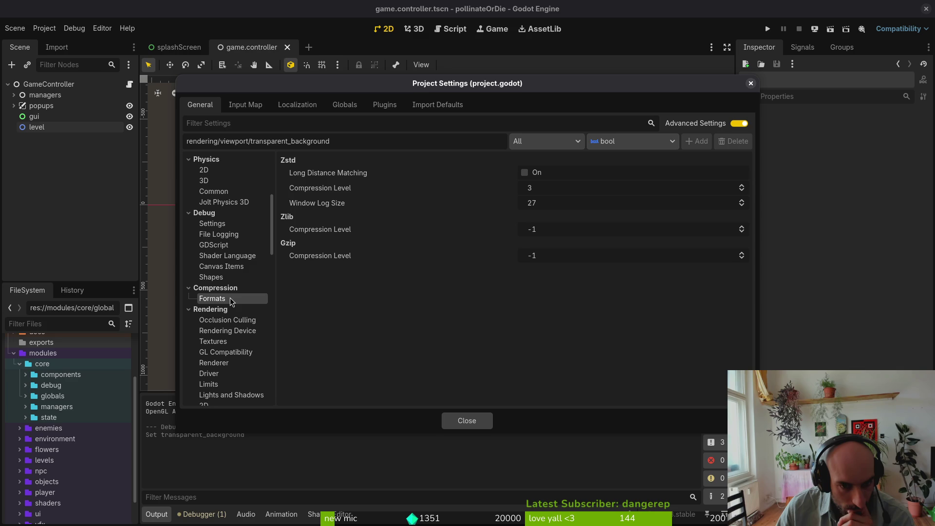
scroll(230, 297, up, 5)
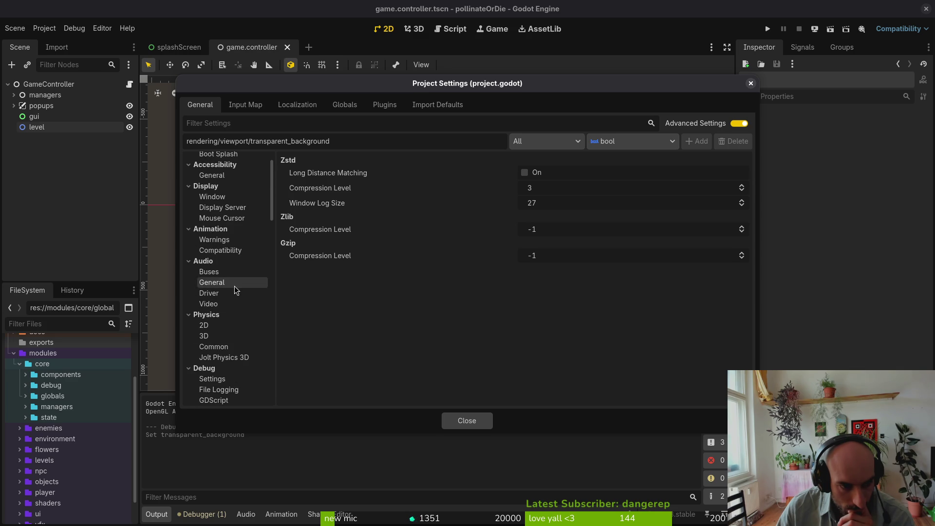
click(460, 422)
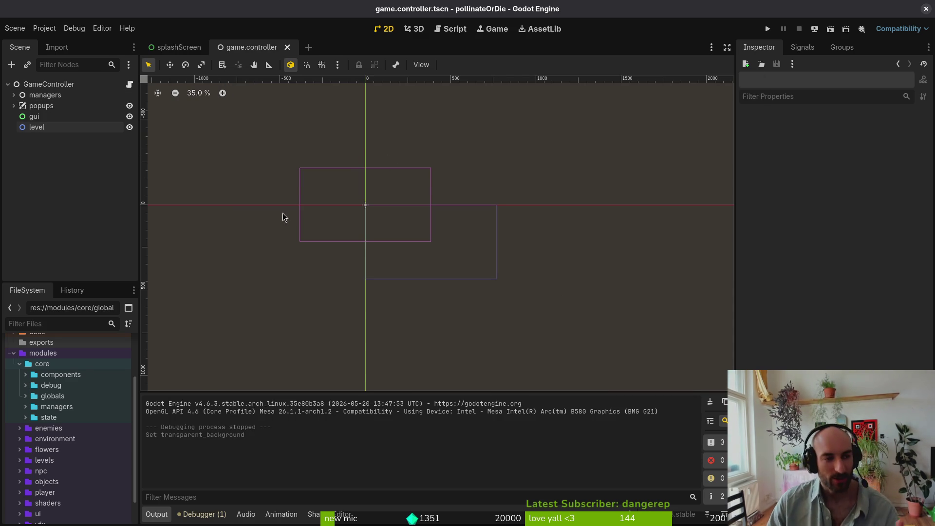
click(31, 117)
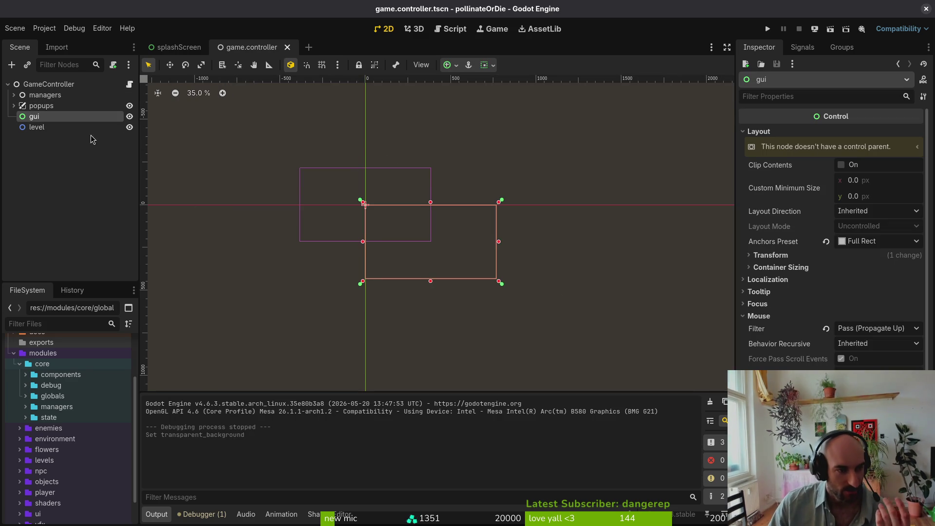
key(Up)
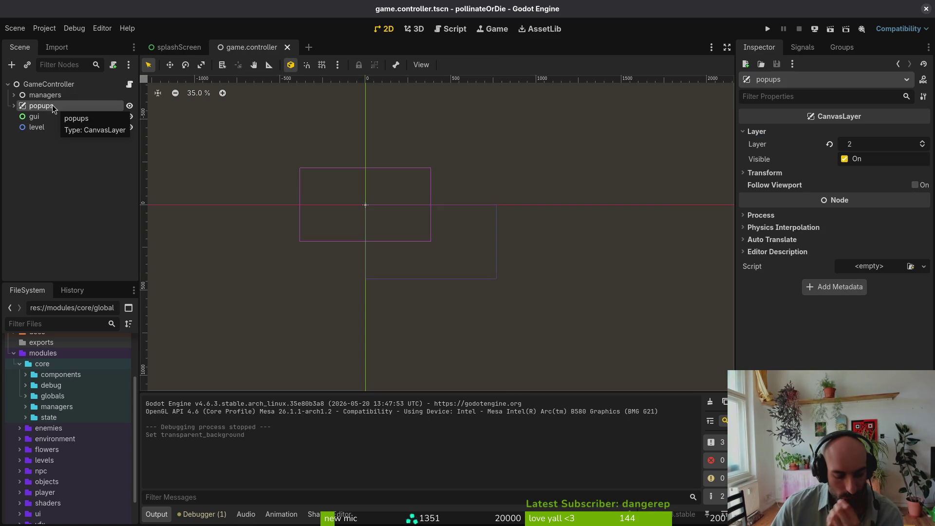
key(ctrl+a)
Add a Control node via the 'cont' search, move it to the root beside popups, and nest gui and level under it
text(cont)
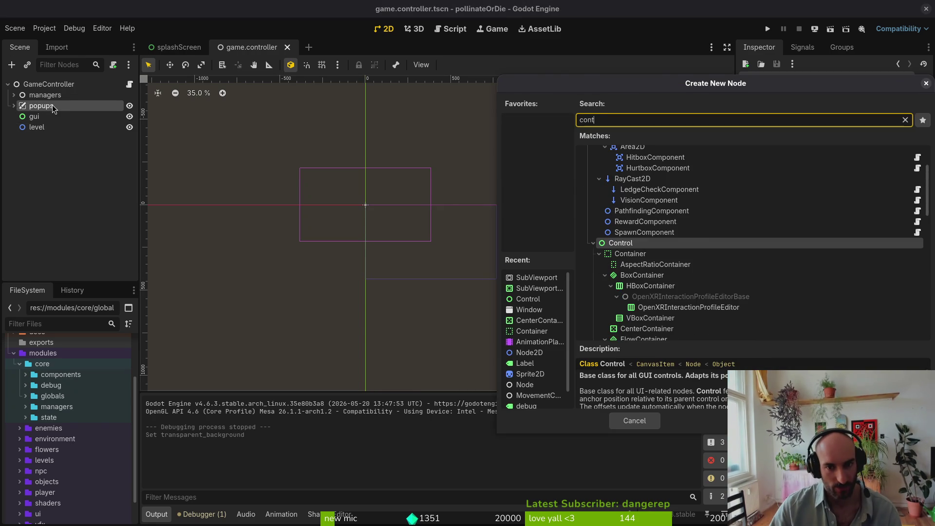
key(Return)
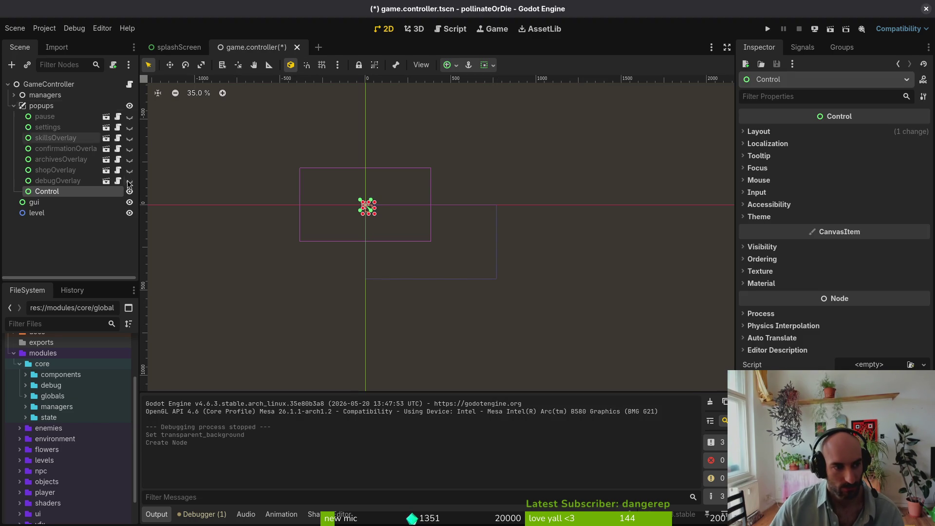
mouse_move(43, 190)
mouse_down()
mouse_move(60, 184)
mouse_move(67, 201)
mouse_move(39, 191)
mouse_up()
click(48, 203)
shift+click(46, 213)
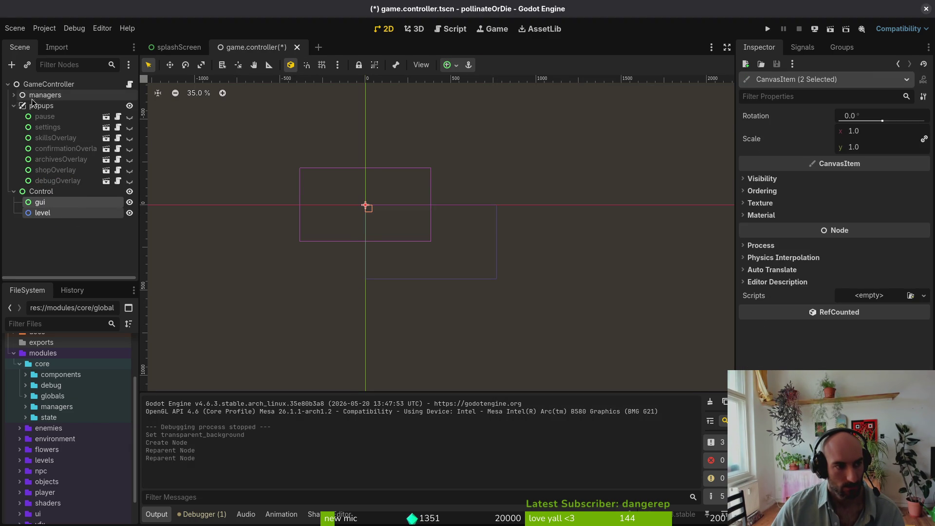
click(14, 105)
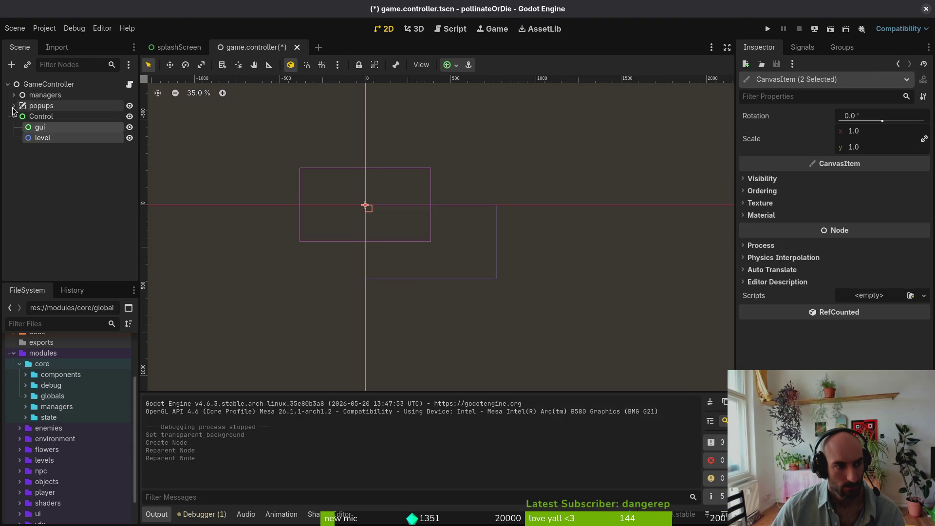
click(39, 108)
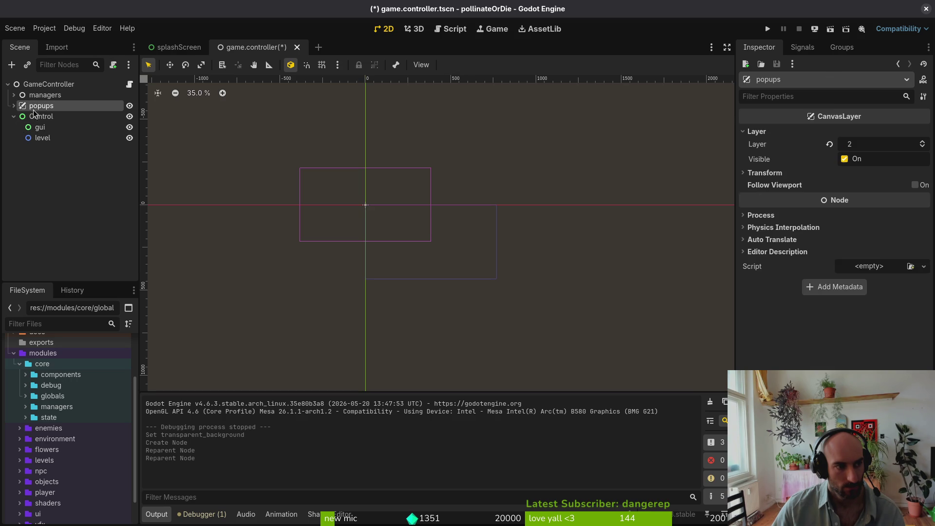
Add a CanvasLayer child to the GameController root node using the 'canv' search
click(13, 105)
click(13, 106)
click(30, 84)
key(ctrl+a)
text(canv)
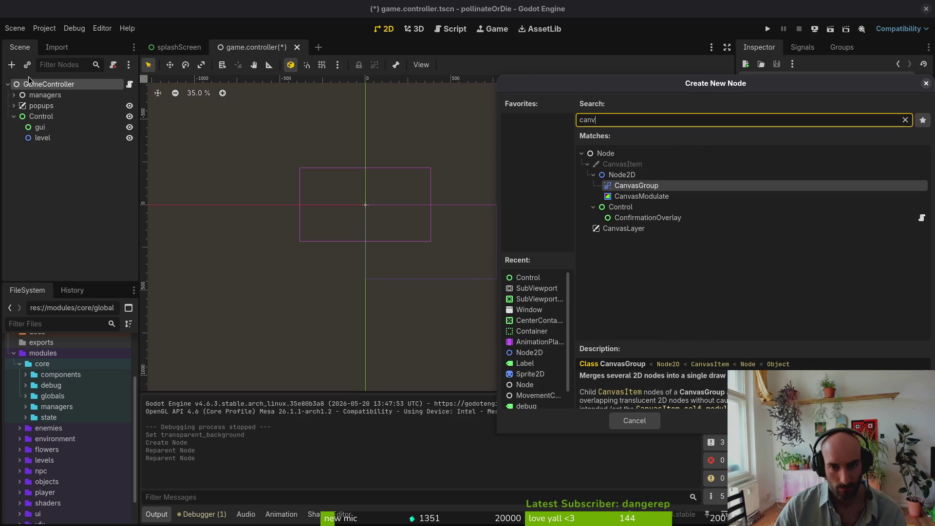
key(Down)
key(Down)
key(Down)
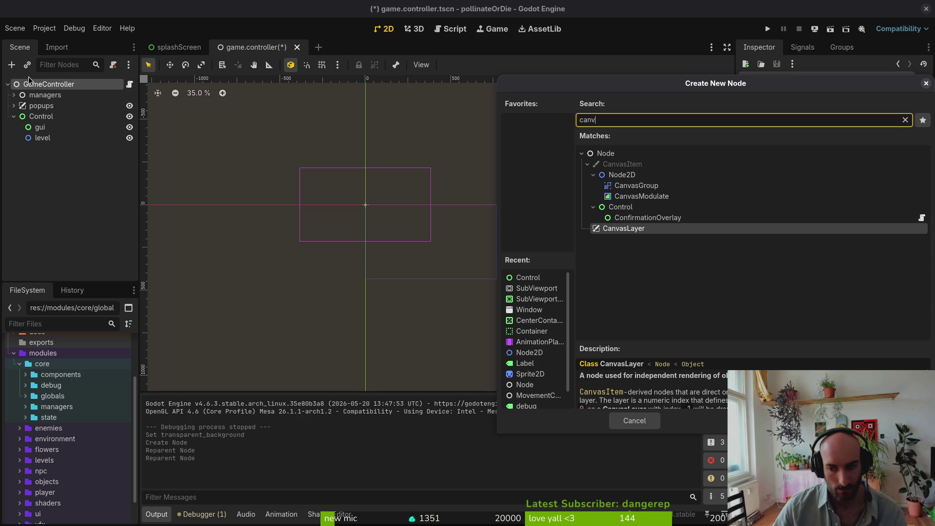
scroll(723, 370, down, 2)
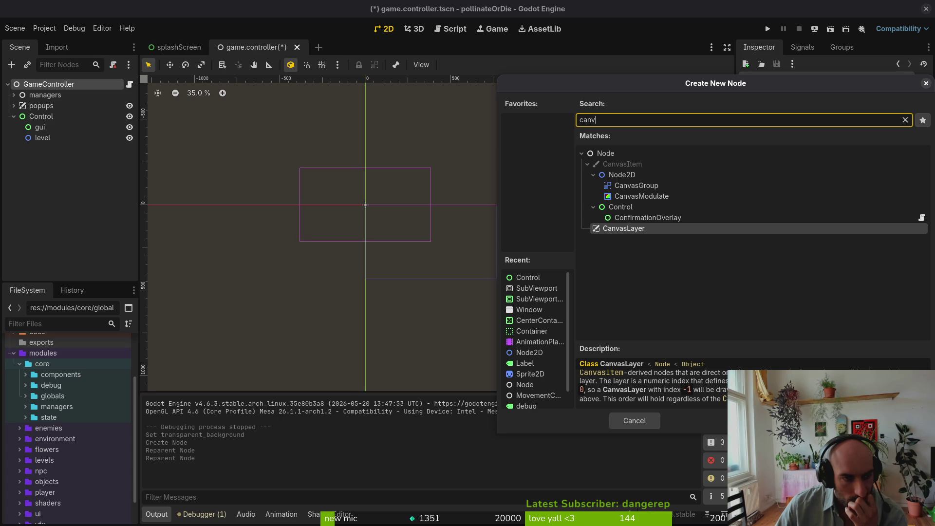
key(Return)
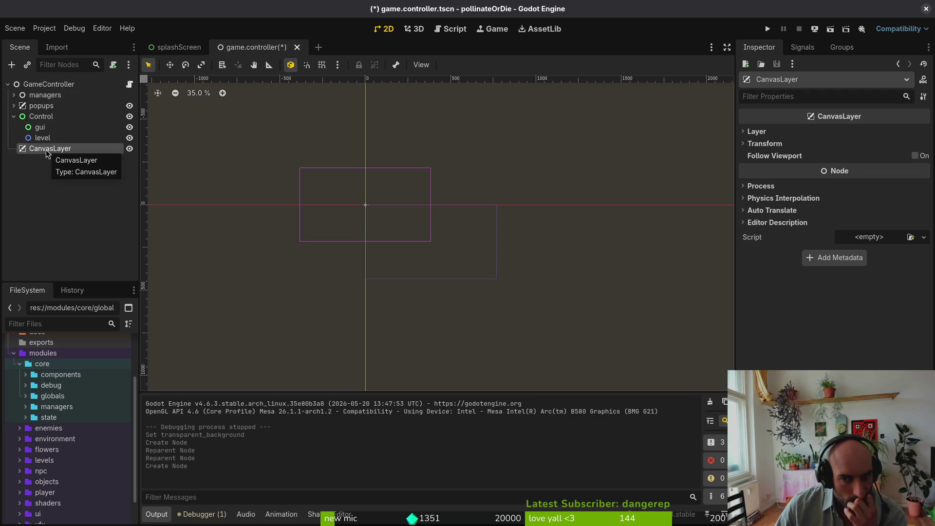
Inspect the CanvasLayer's settings, then delete the CanvasLayer node from the scene
click(756, 132)
click(756, 131)
click(765, 143)
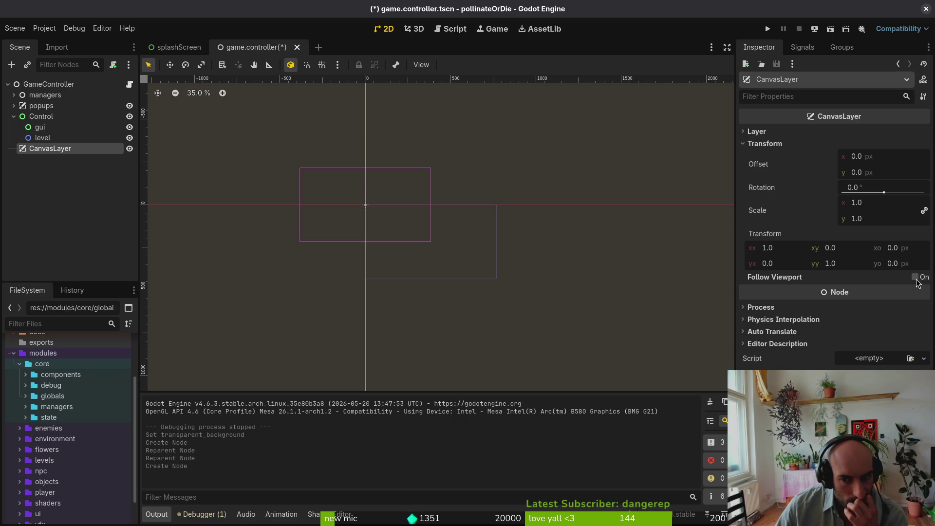
right_click(85, 148)
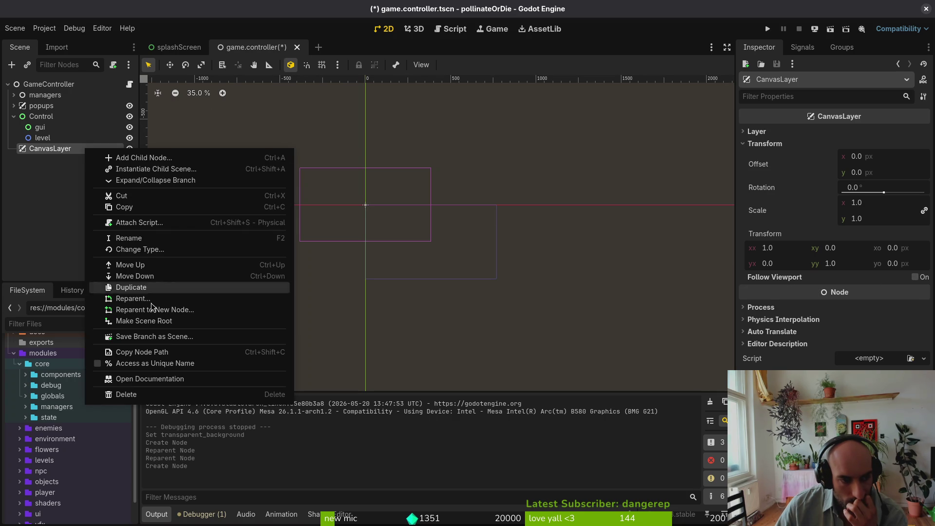
click(125, 394)
click(479, 273)
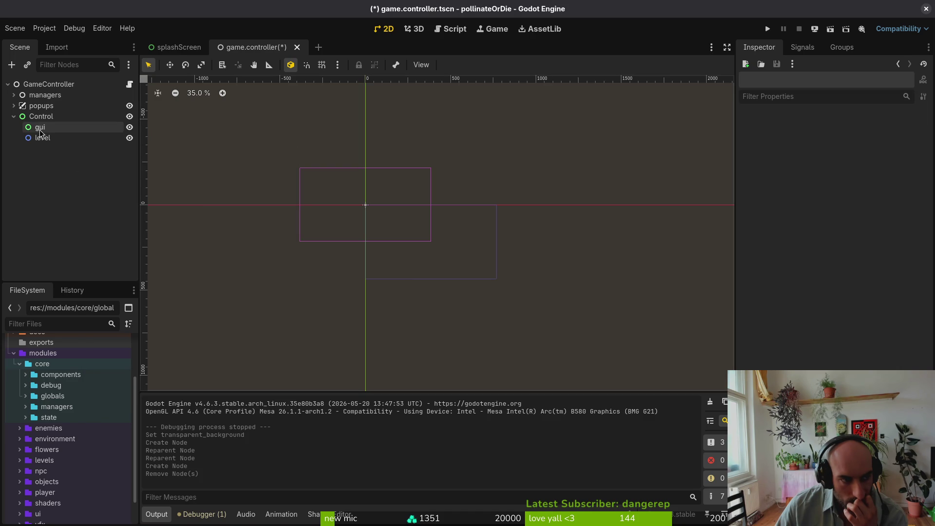
Set the Control node's anchors preset to Full Rect and save the scene
click(39, 117)
click(787, 134)
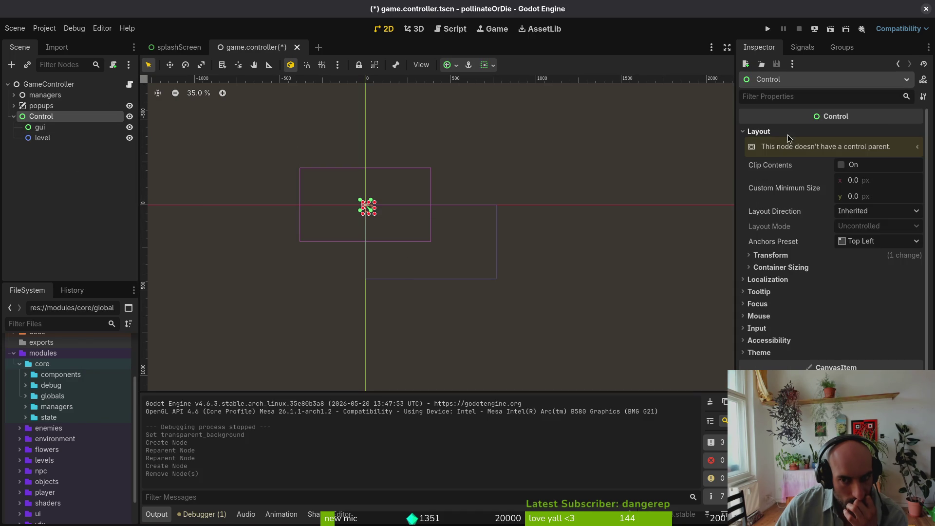
click(867, 241)
click(872, 272)
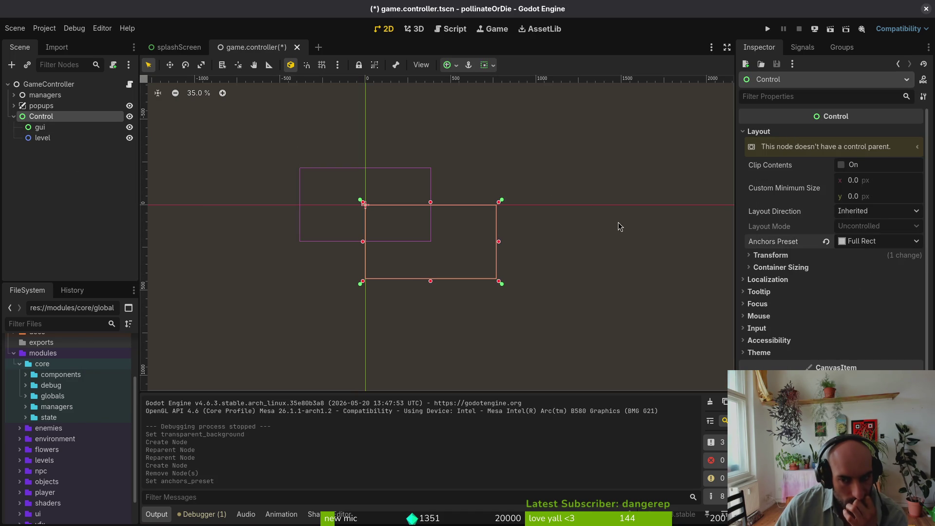
key(ctrl+s)
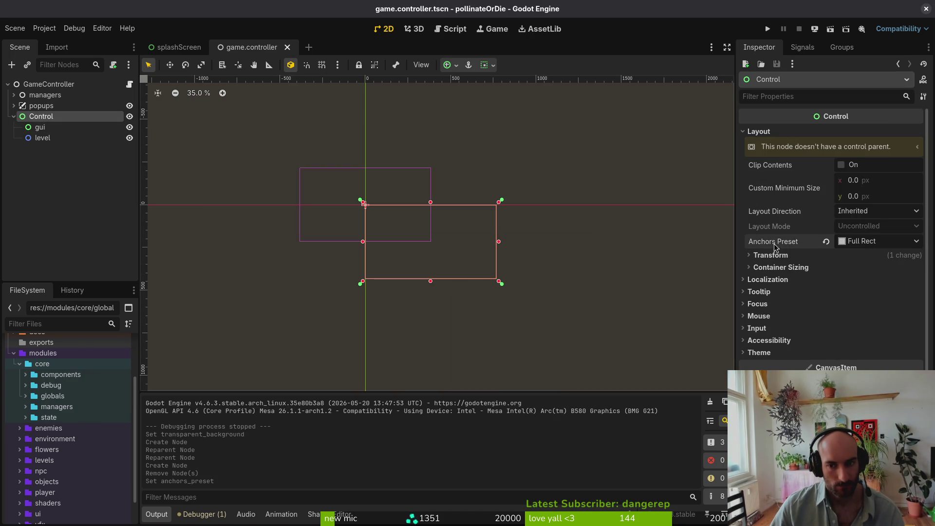
Give Control horizontal and vertical Expand size flags, save, and run the game
click(804, 268)
click(853, 295)
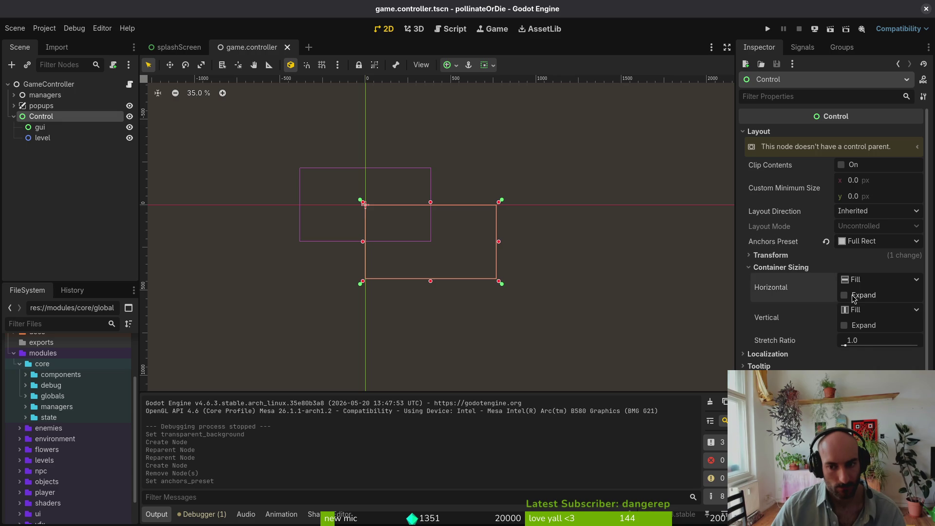
click(853, 325)
key(ctrl+s)
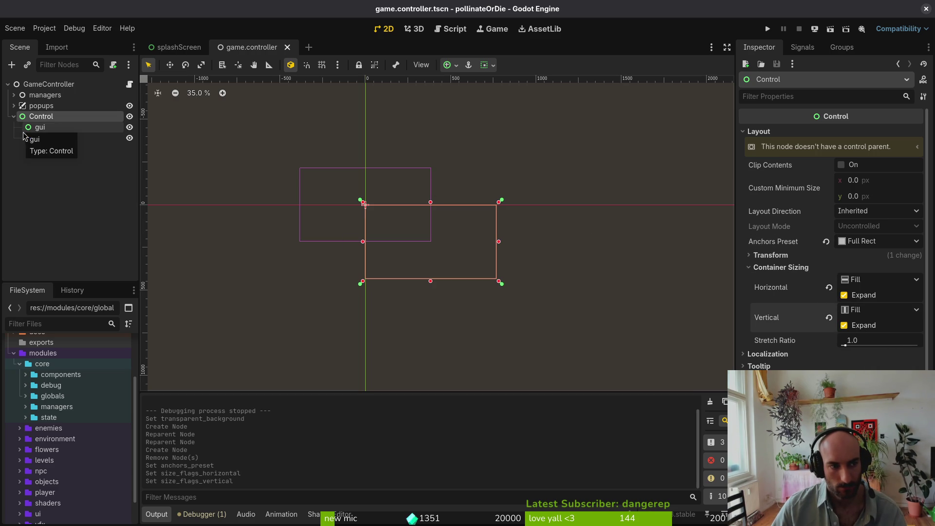
click(768, 29)
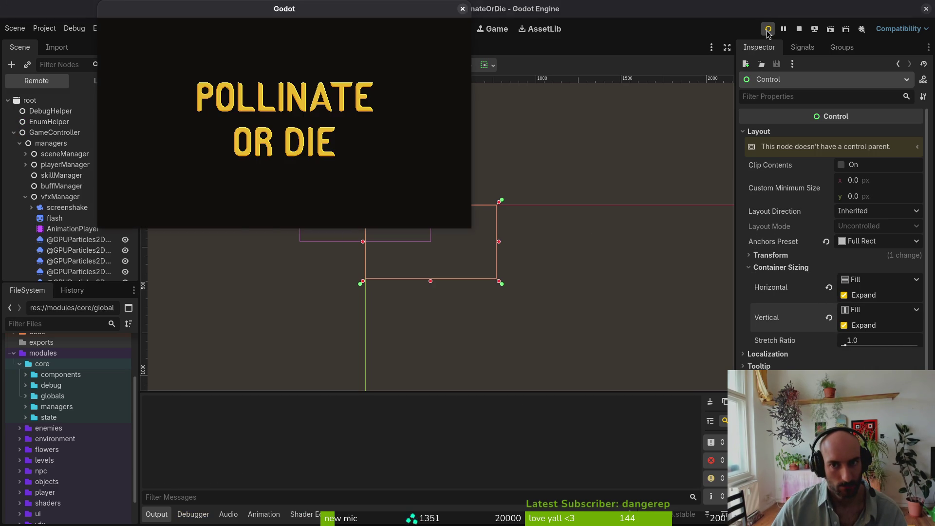
Maximize and restore the running game window to check scaling, then close it
double_click(302, 15)
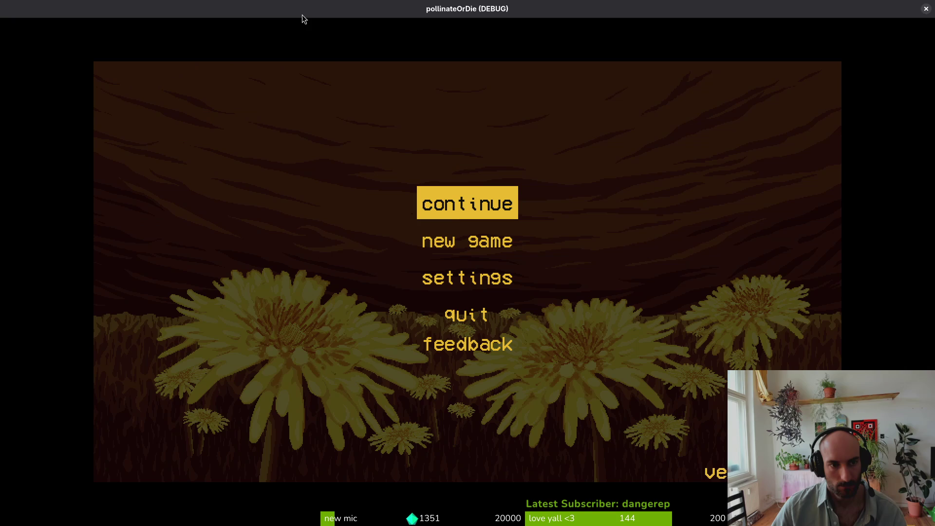
double_click(295, 10)
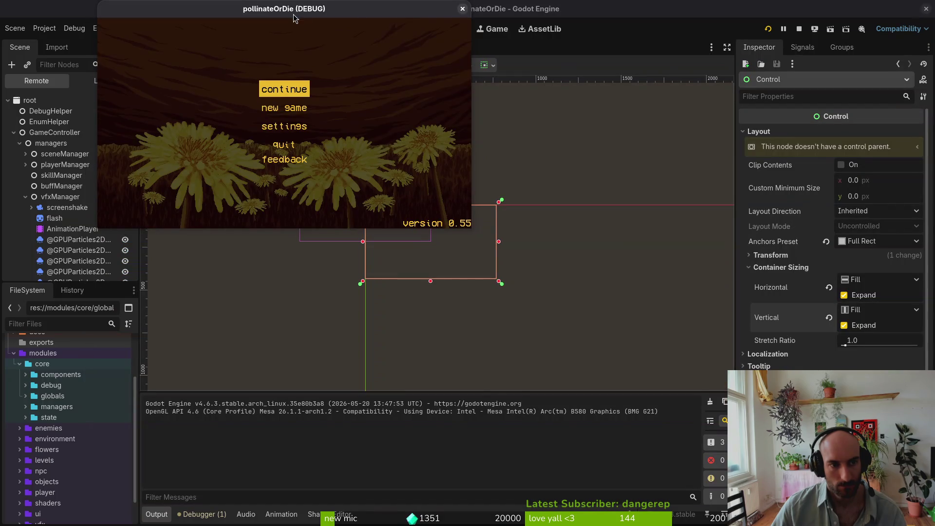
click(463, 9)
Set the project's Stretch Scale Mode to fractional under Display > Window
click(44, 28)
click(59, 40)
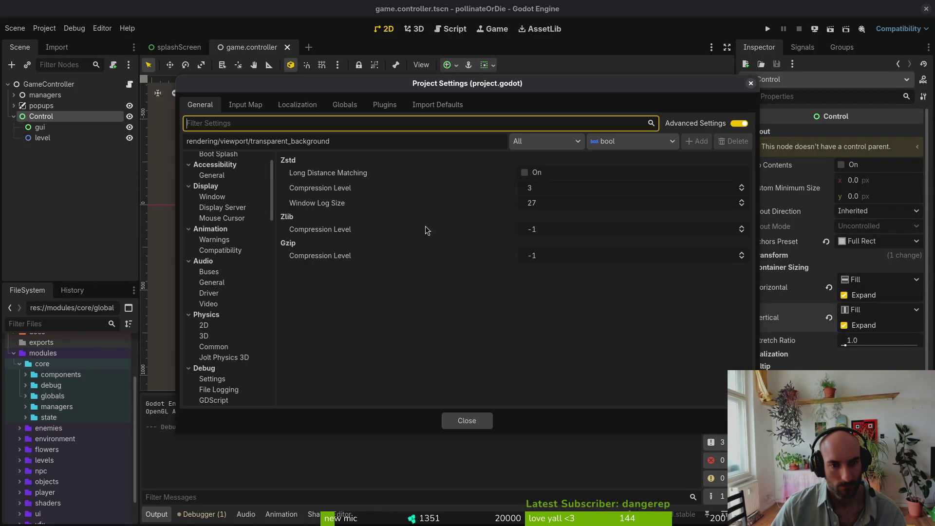
scroll(212, 202, up, 2)
click(213, 232)
scroll(576, 290, down, 5)
click(553, 388)
click(548, 407)
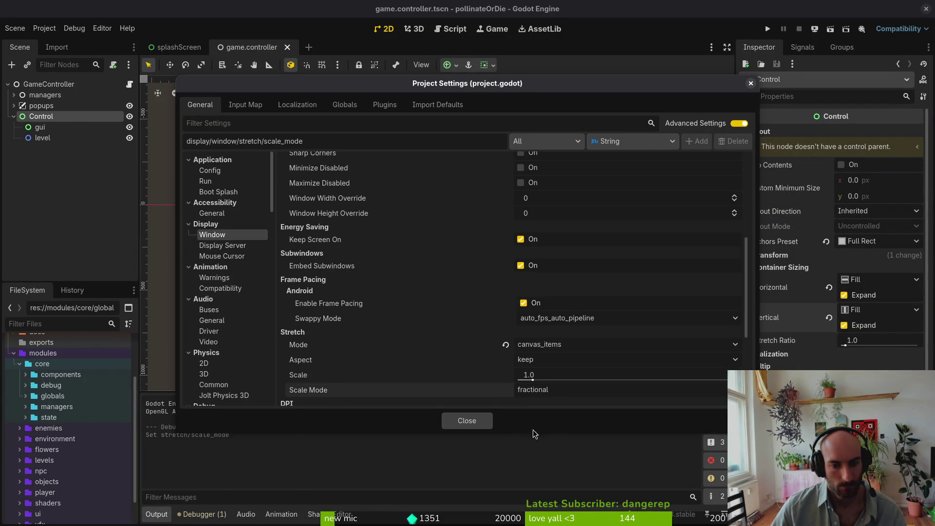
click(467, 420)
Run the game again, resize its window larger and smaller, and close it
click(767, 29)
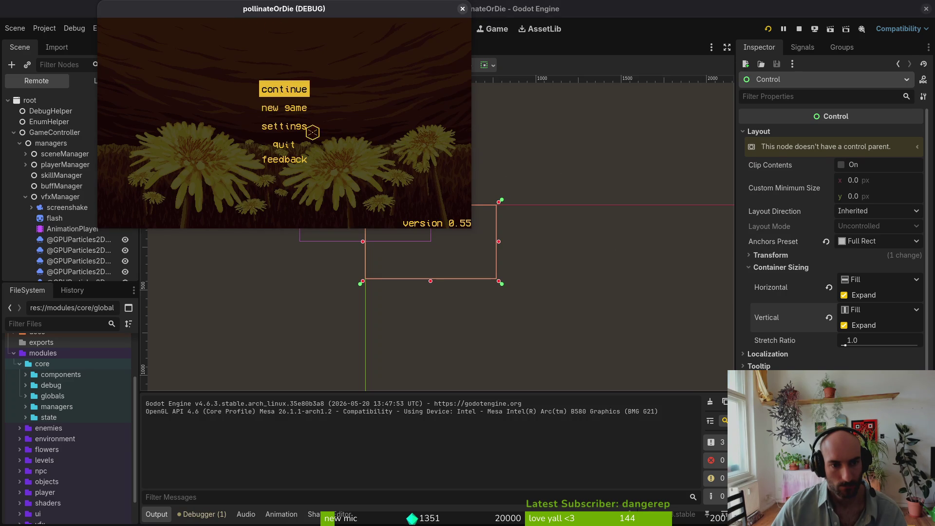
mouse_move(472, 229)
mouse_down()
mouse_move(726, 412)
mouse_move(740, 449)
mouse_move(522, 243)
mouse_move(568, 277)
mouse_up()
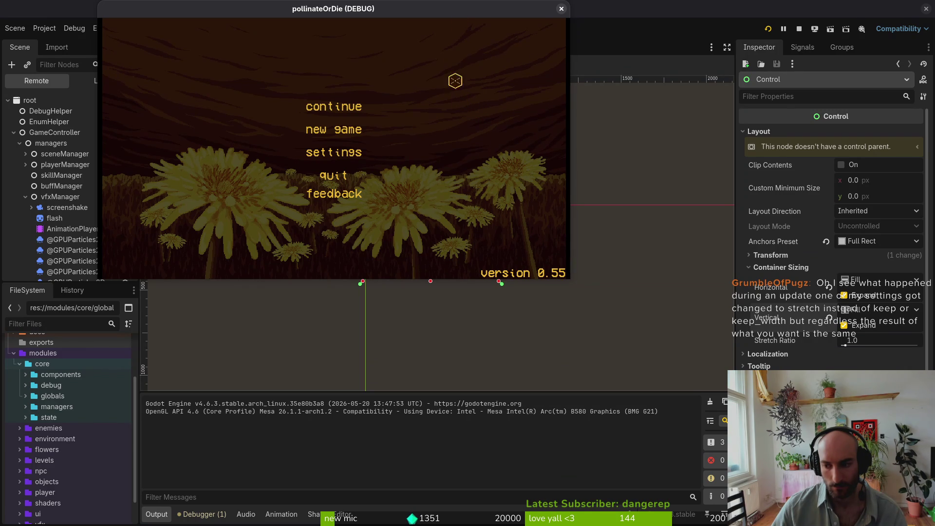
click(561, 9)
click(18, 29)
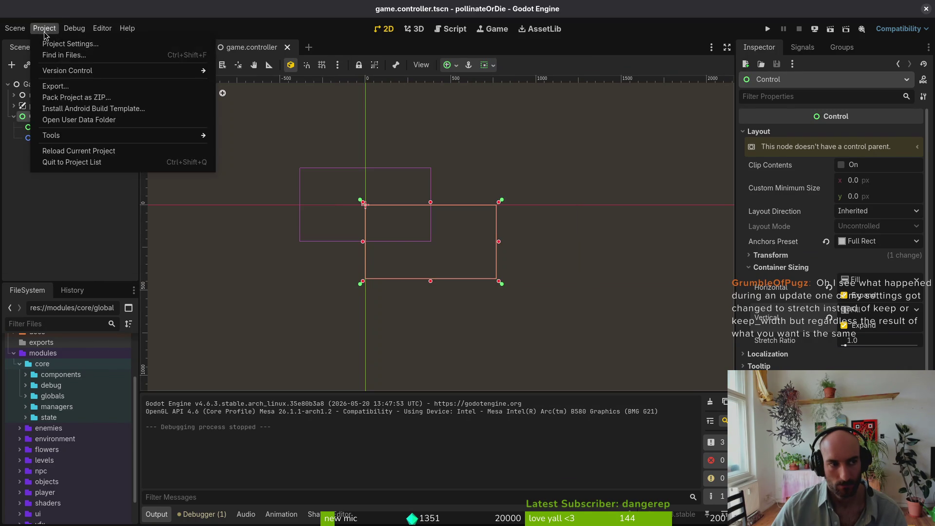
Open Project Settings and review the Stretch Mode and Aspect options, leaving canvas_items and keep
click(37, 54)
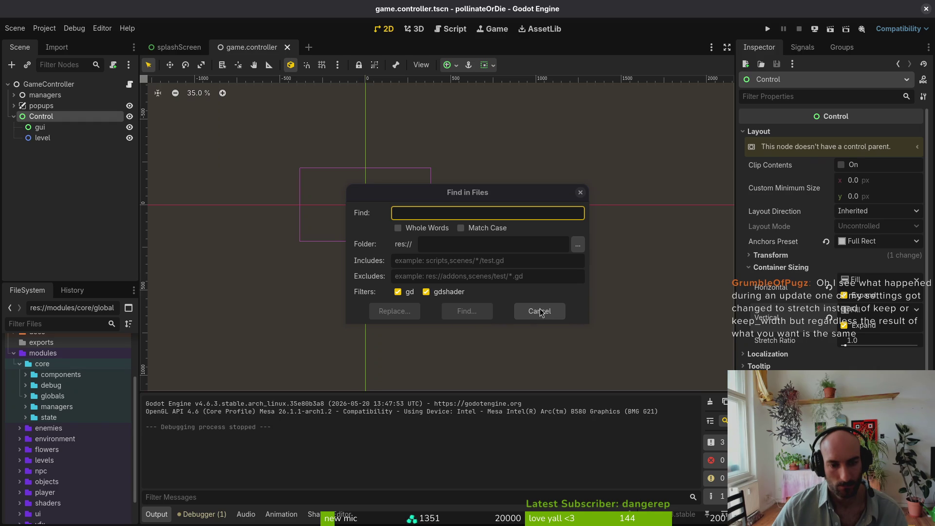
click(538, 311)
click(44, 28)
click(63, 39)
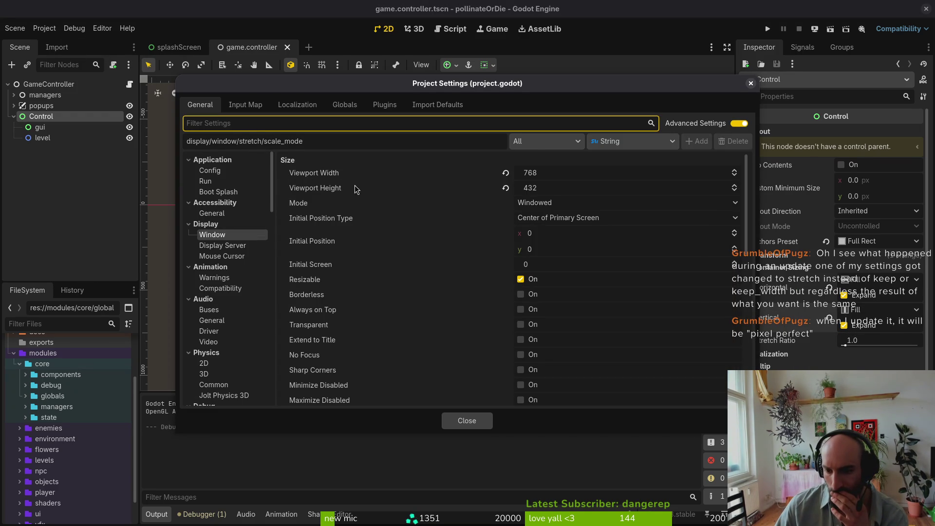
scroll(541, 271, down, 7)
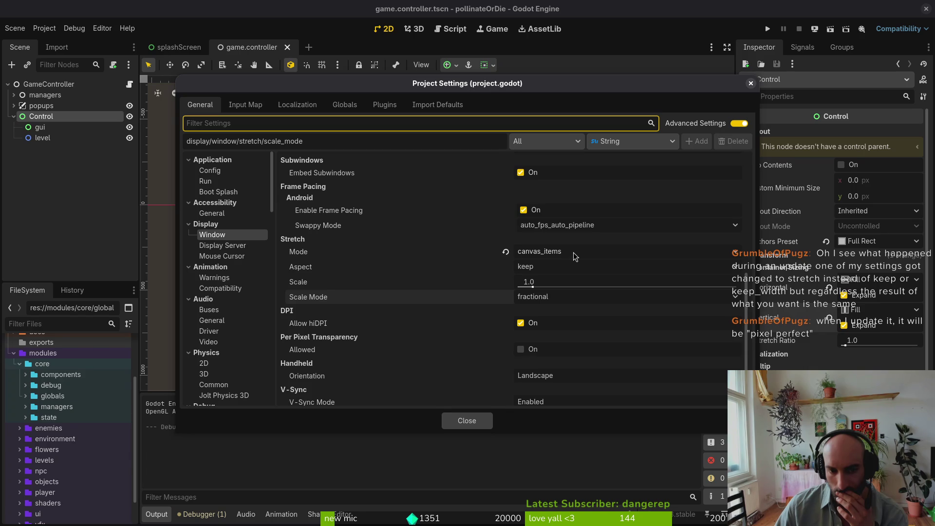
click(573, 252)
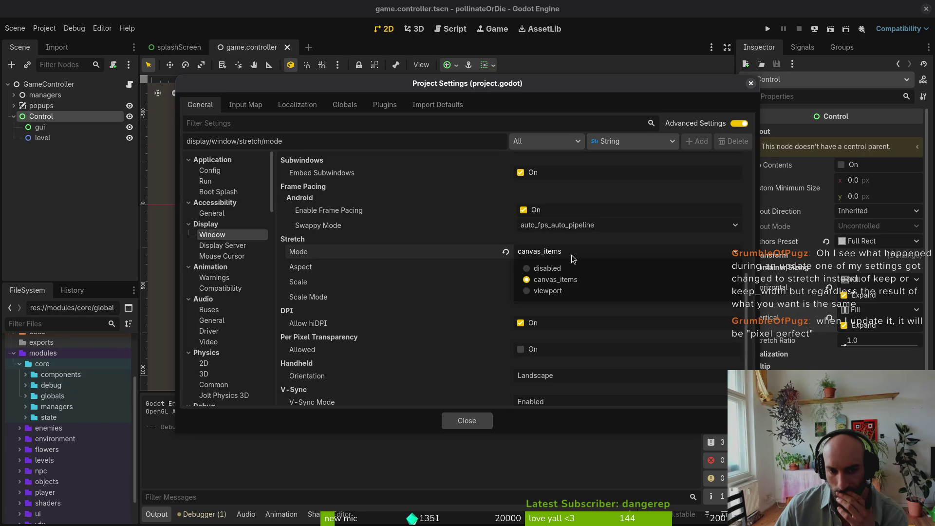
click(571, 255)
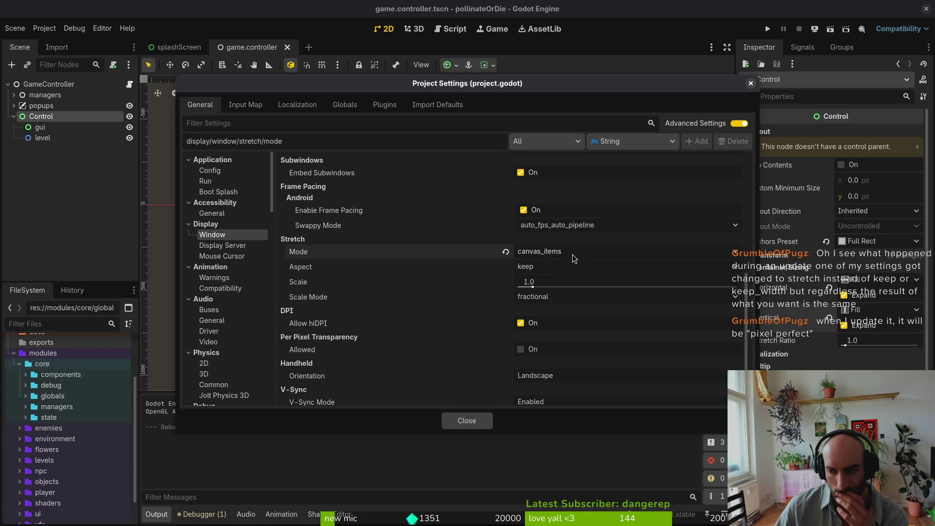
click(572, 254)
click(571, 254)
click(560, 265)
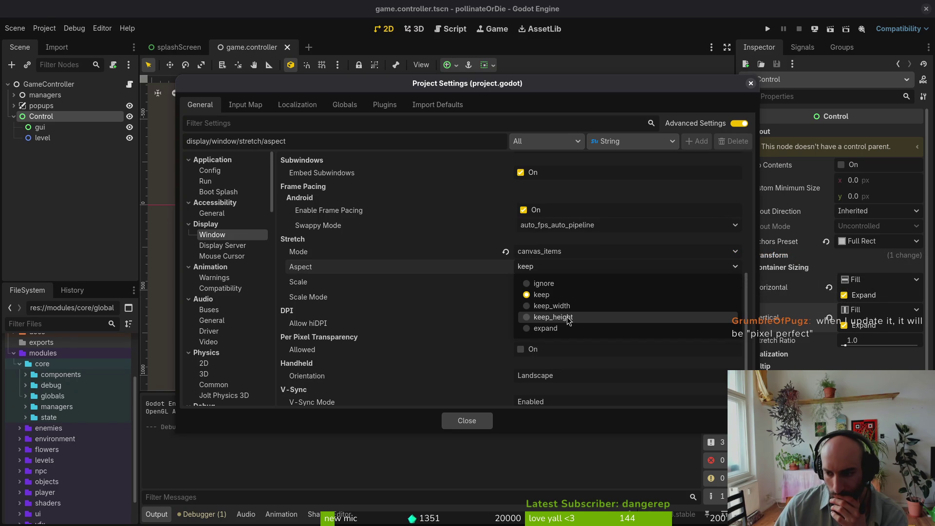
click(547, 249)
click(548, 251)
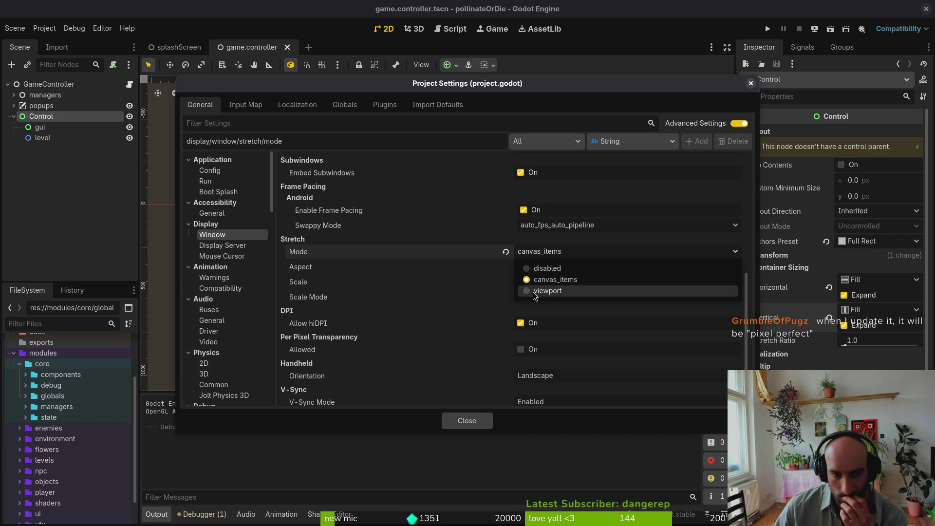
click(299, 251)
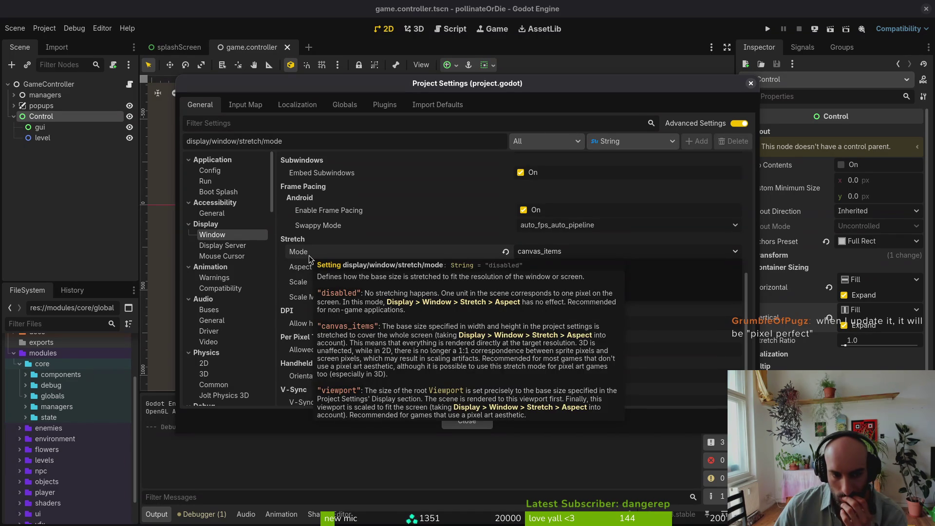
mouse_move(303, 257)
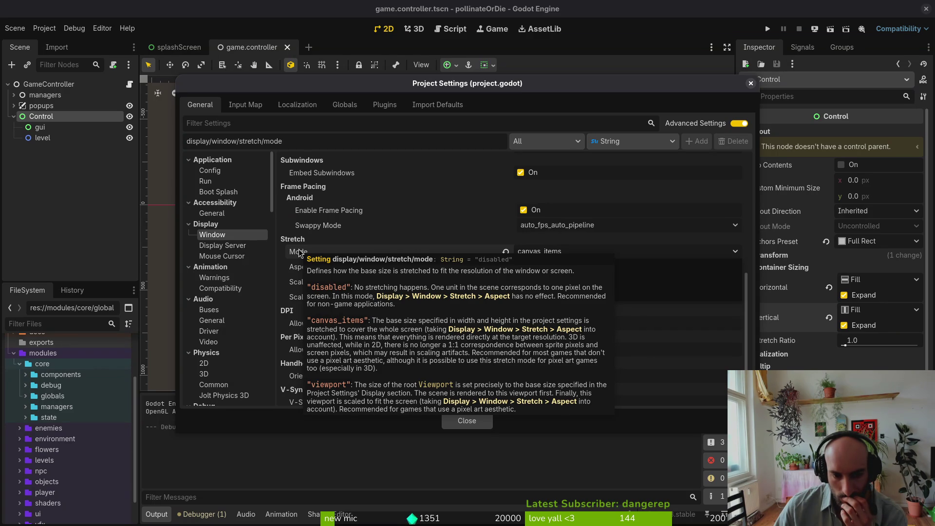
Set Stretch Mode to disabled, keep Aspect at keep, and close Project Settings
click(552, 252)
click(553, 256)
click(552, 255)
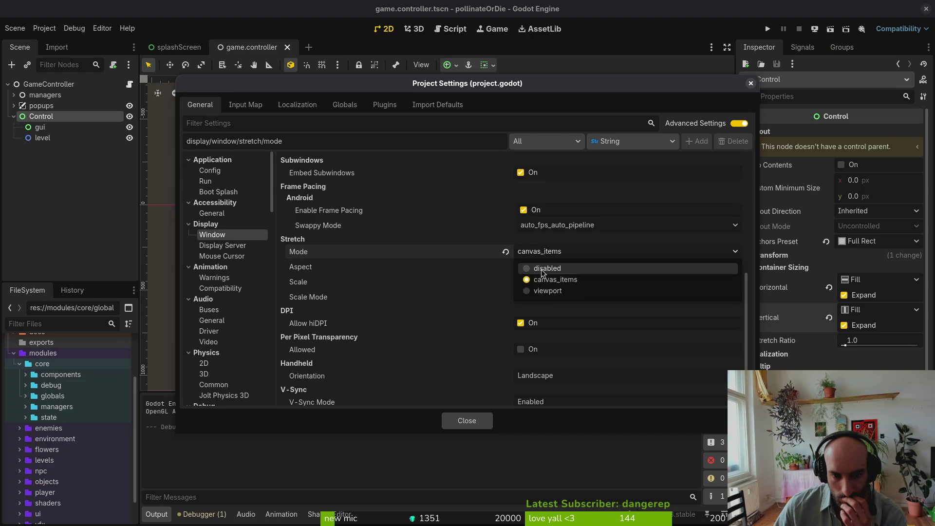
click(542, 267)
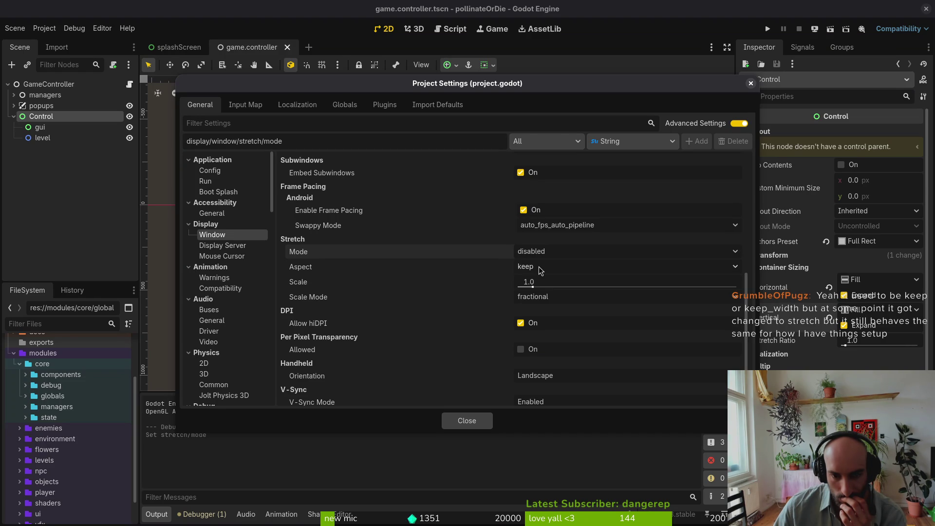
click(538, 267)
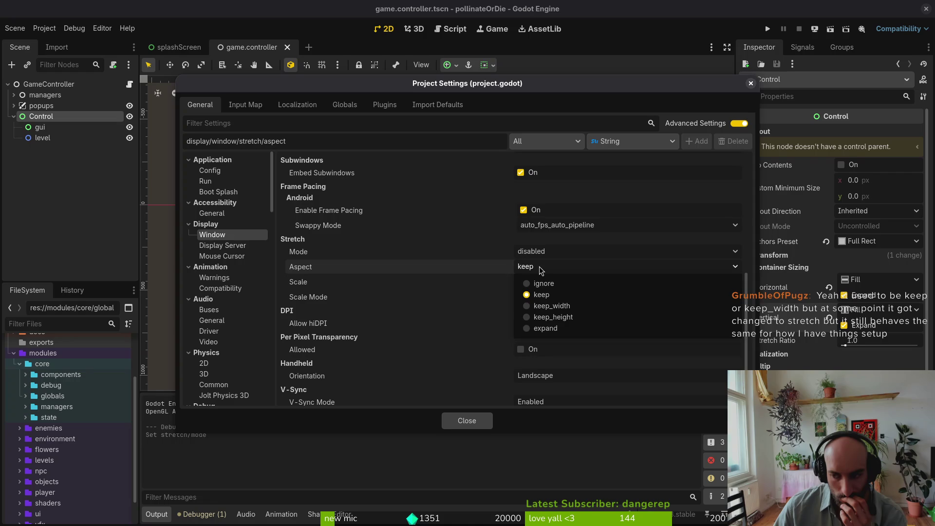
click(538, 295)
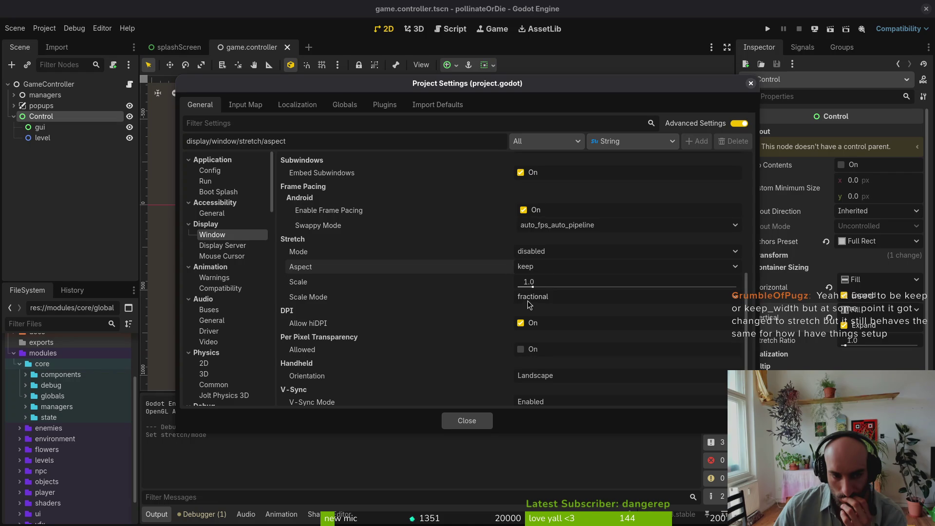
click(466, 421)
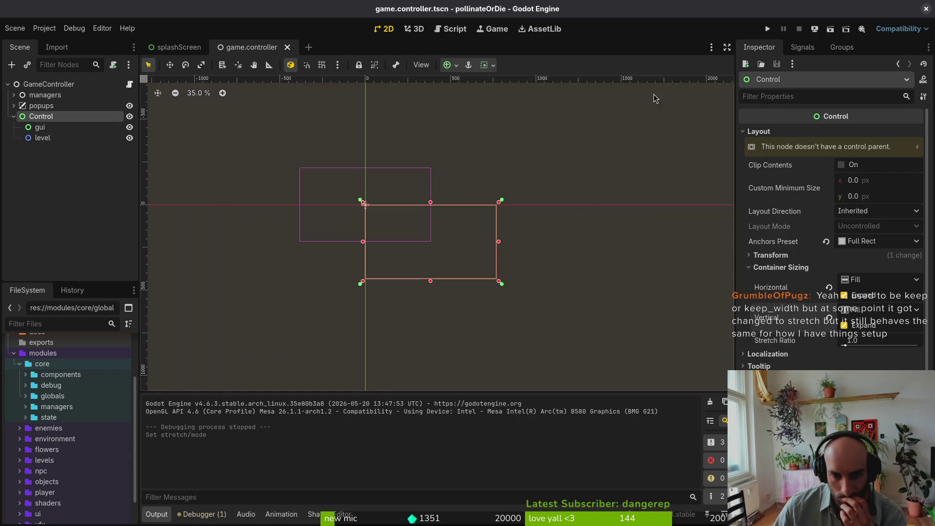
Run the game, enlarge and move its window to check menu scaling, stop it, and reopen Project Settings
click(764, 29)
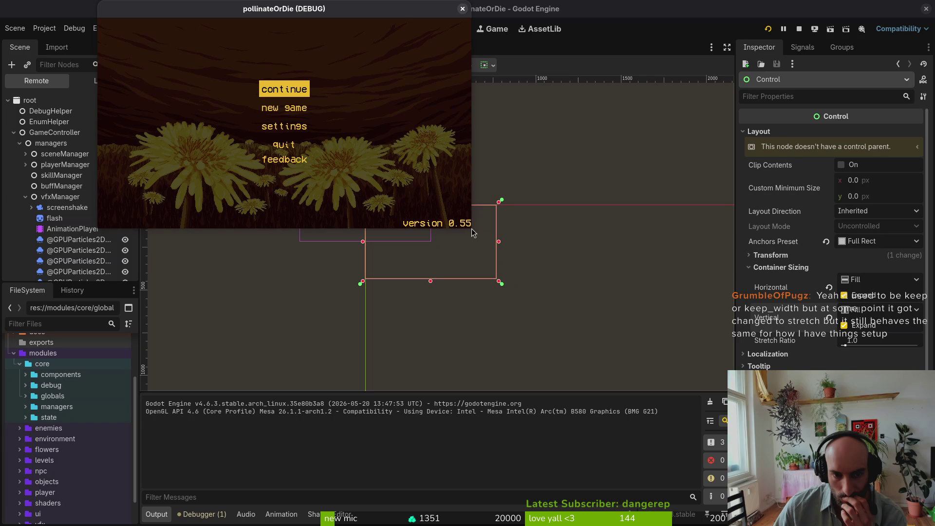
mouse_move(471, 226)
mouse_down()
mouse_move(560, 293)
mouse_move(765, 412)
mouse_move(663, 392)
mouse_move(494, 295)
mouse_move(791, 454)
mouse_move(670, 375)
mouse_up()
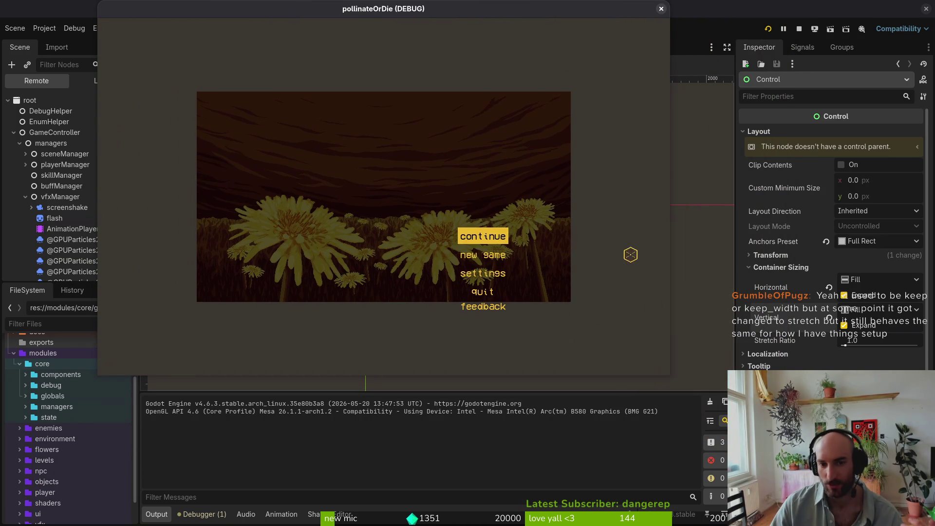
drag(609, 13, 676, 101)
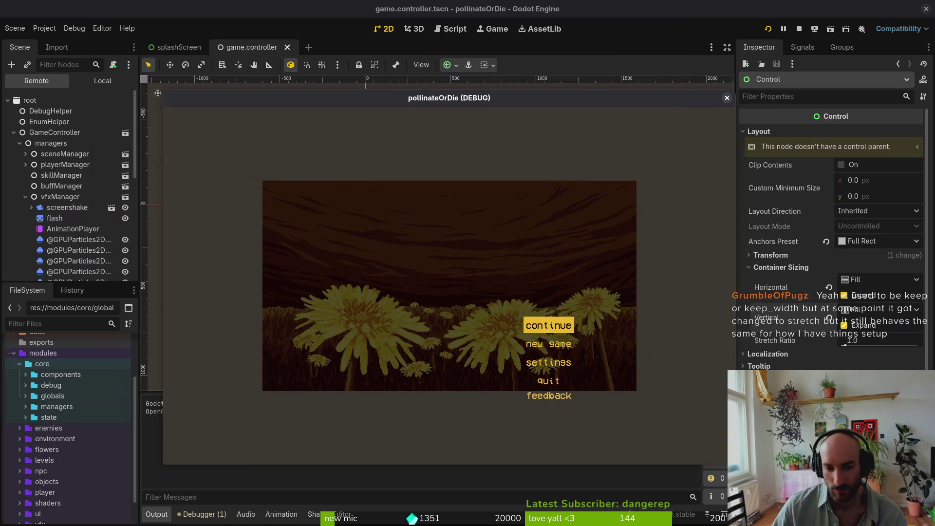
mouse_move(734, 465)
mouse_down()
mouse_move(727, 435)
mouse_move(506, 346)
mouse_move(751, 425)
mouse_up()
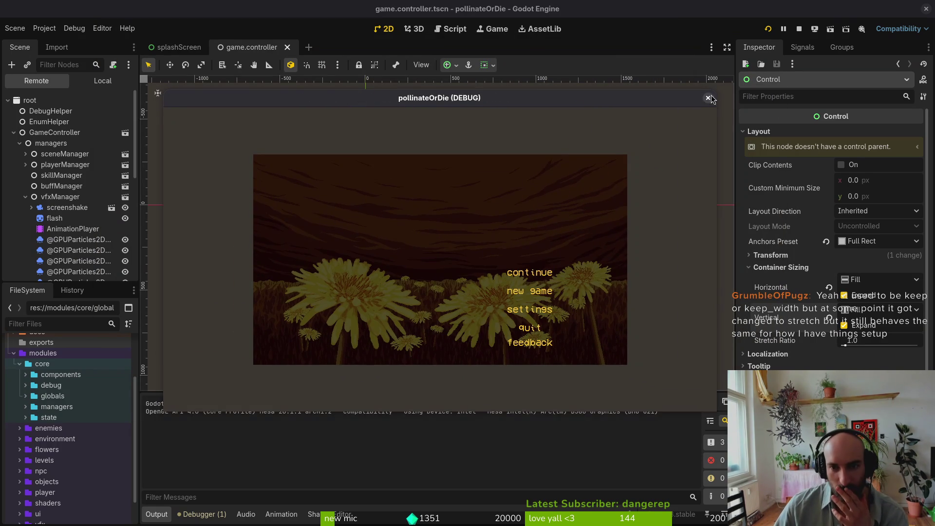
key(F8)
click(44, 28)
click(56, 40)
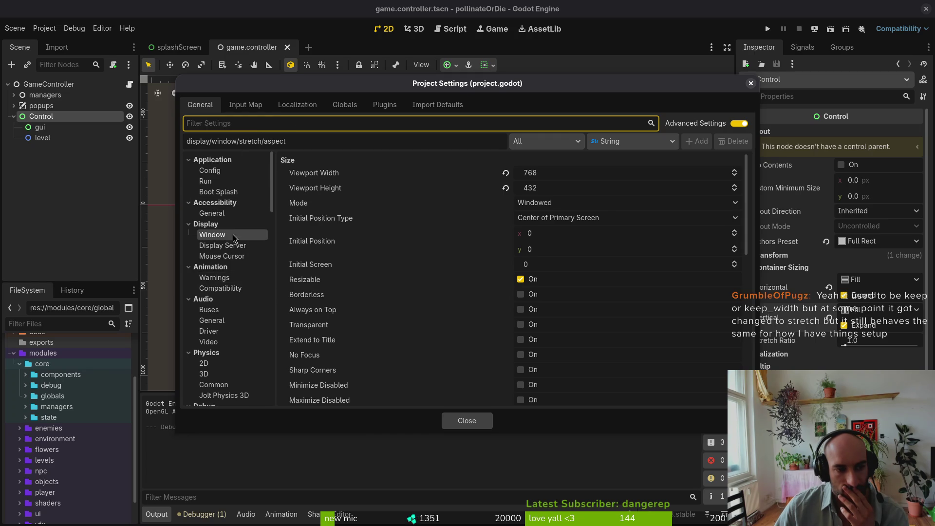
Navigate Project Settings to Rendering > Environment and open the Default Clear Color picker
scroll(230, 228, down, 5)
scroll(240, 238, down, 4)
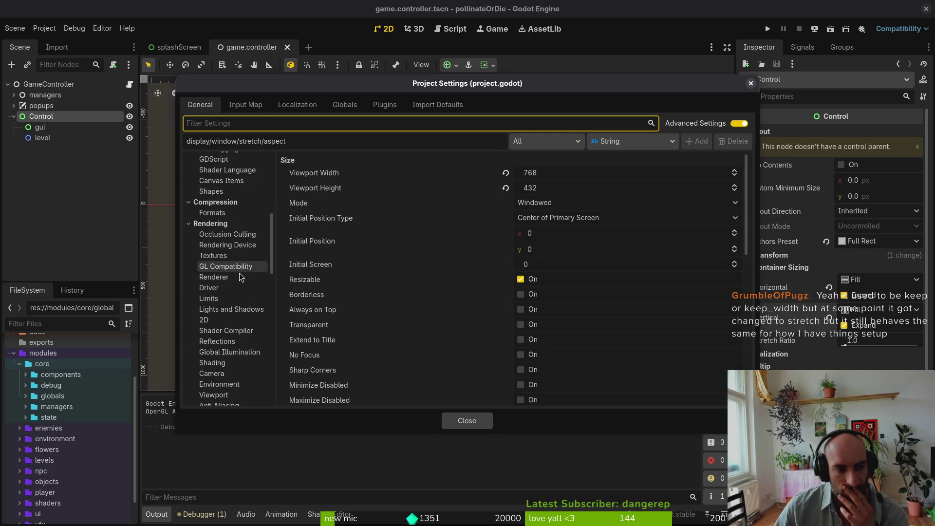
click(236, 257)
click(232, 278)
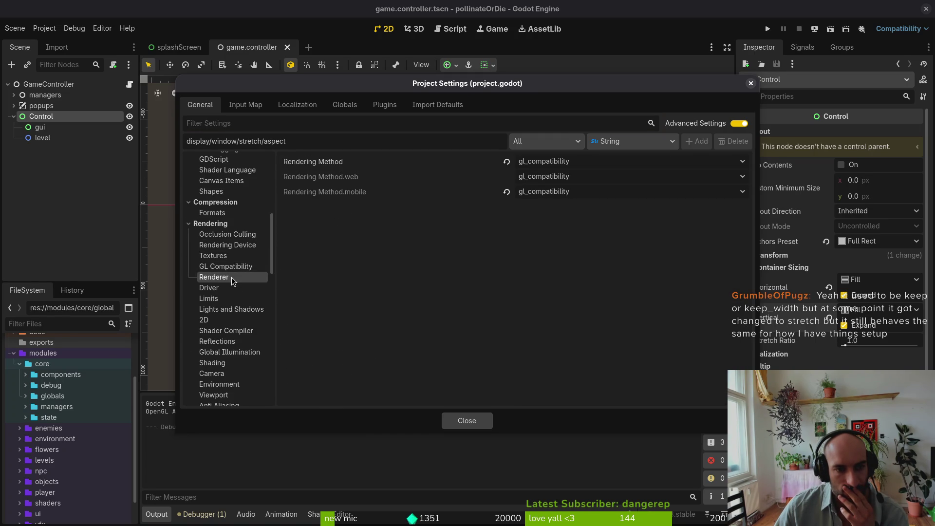
click(235, 256)
scroll(611, 314, down, 3)
scroll(611, 314, up, 3)
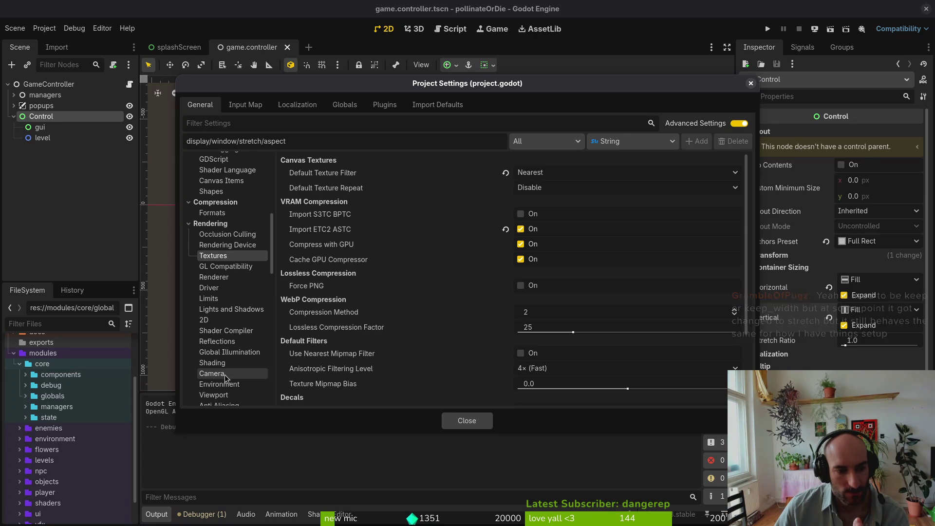
click(214, 395)
scroll(226, 372, down, 2)
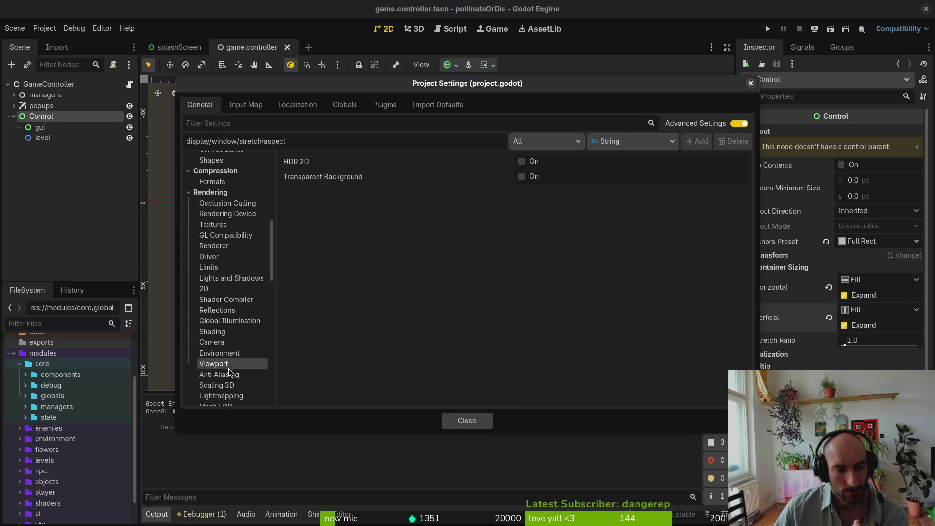
click(230, 355)
scroll(578, 232, down, 5)
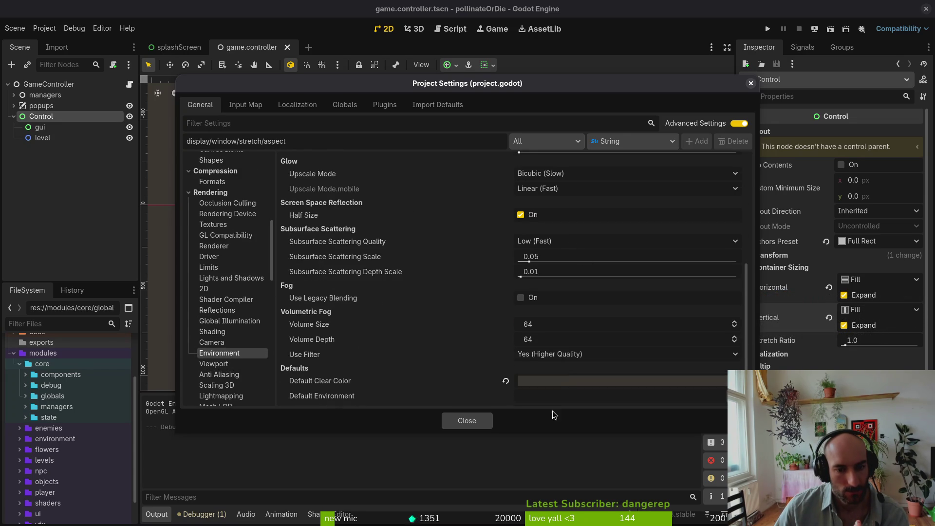
click(568, 379)
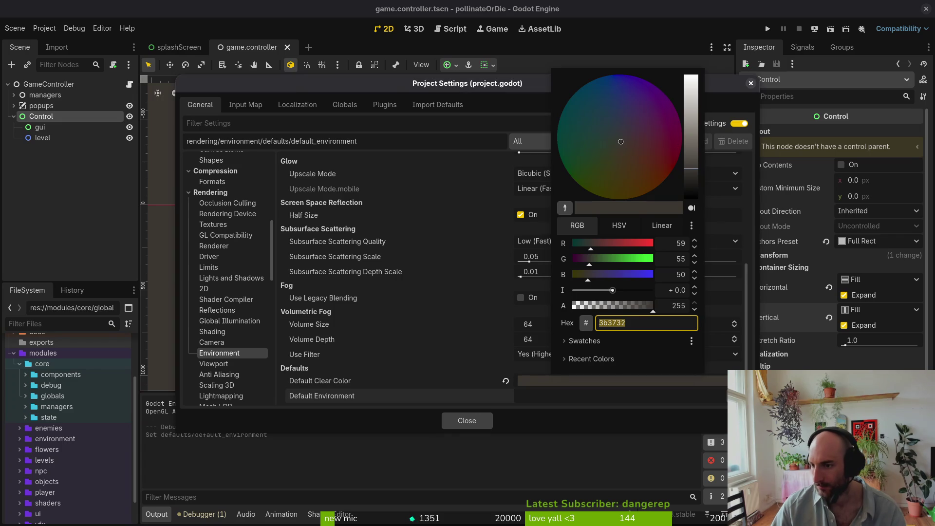
Look up a colour in the Aseprite drone sprite and apply it as the darker default clear colour
key(super)
click(145, 141)
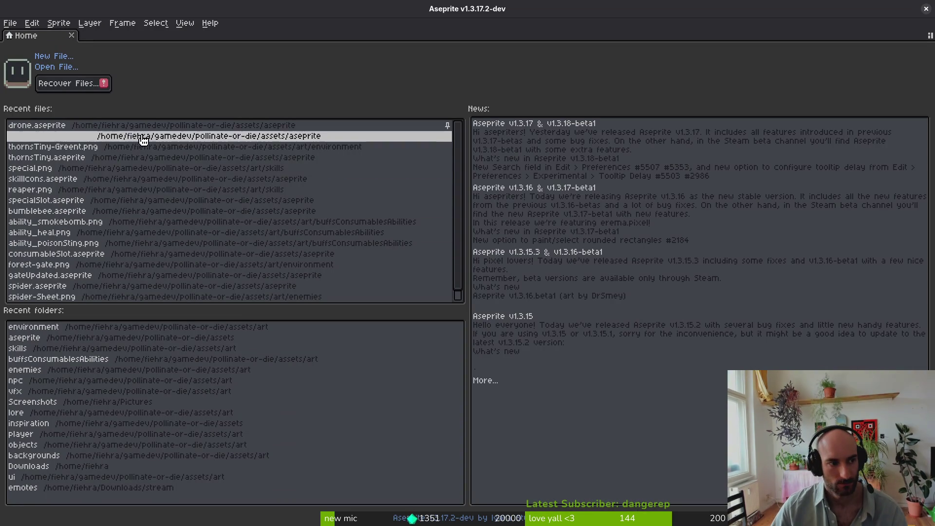
click(144, 125)
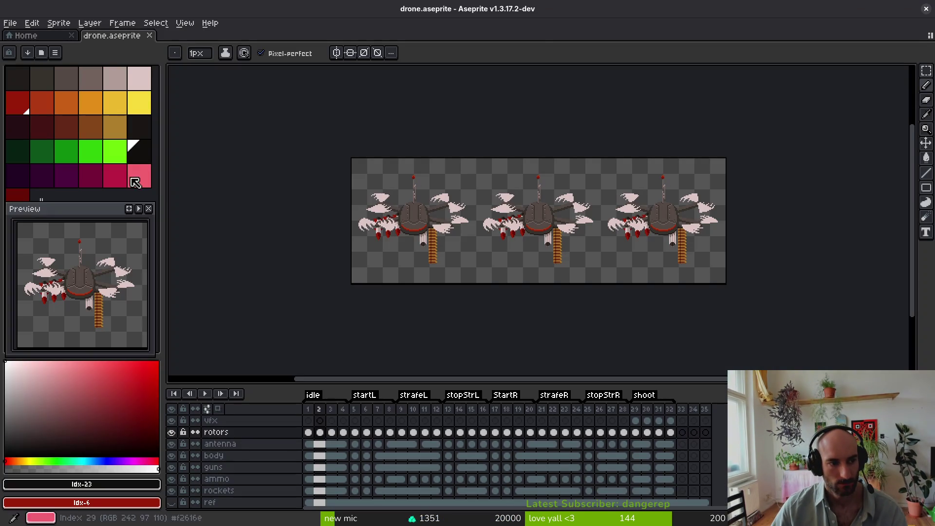
click(89, 497)
key(alt+Tab)
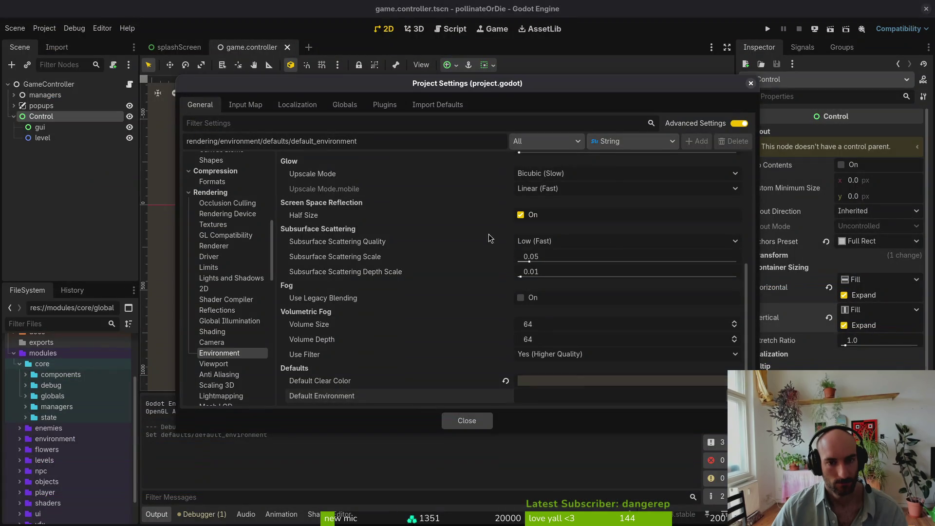
click(539, 384)
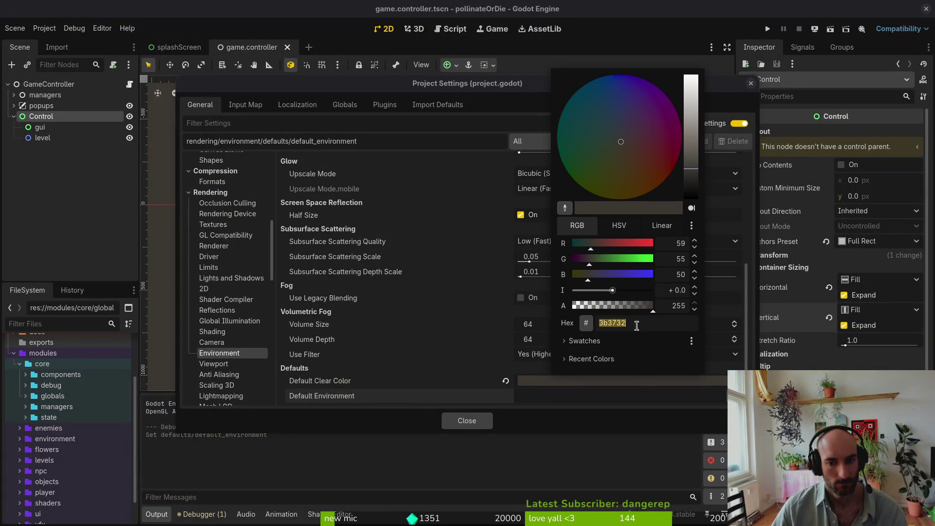
click(632, 378)
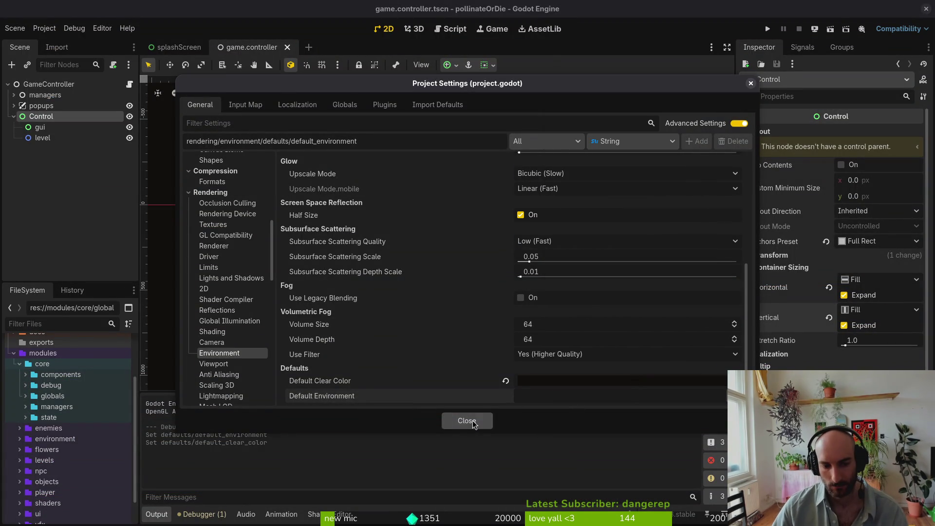
Close Project Settings, save the scene, and launch the game with F5
click(472, 420)
key(ctrl+s)
key(F5)
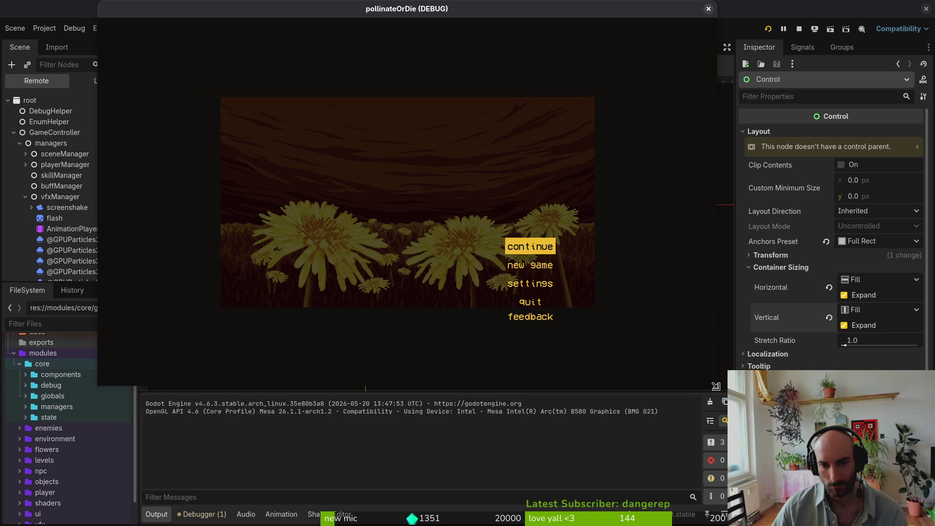
mouse_move(755, 404)
mouse_down()
mouse_move(831, 409)
mouse_move(457, 228)
mouse_move(657, 358)
mouse_move(773, 424)
mouse_move(830, 441)
mouse_move(680, 371)
mouse_up()
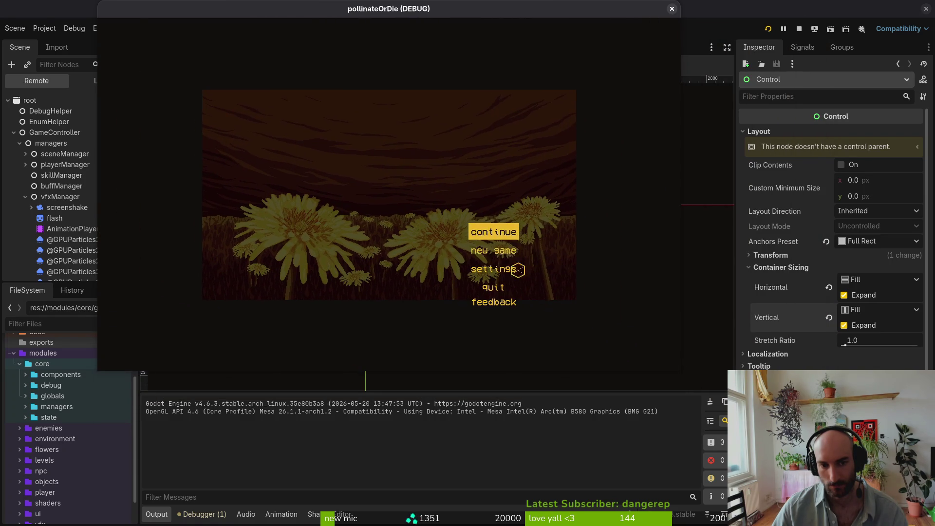
click(494, 234)
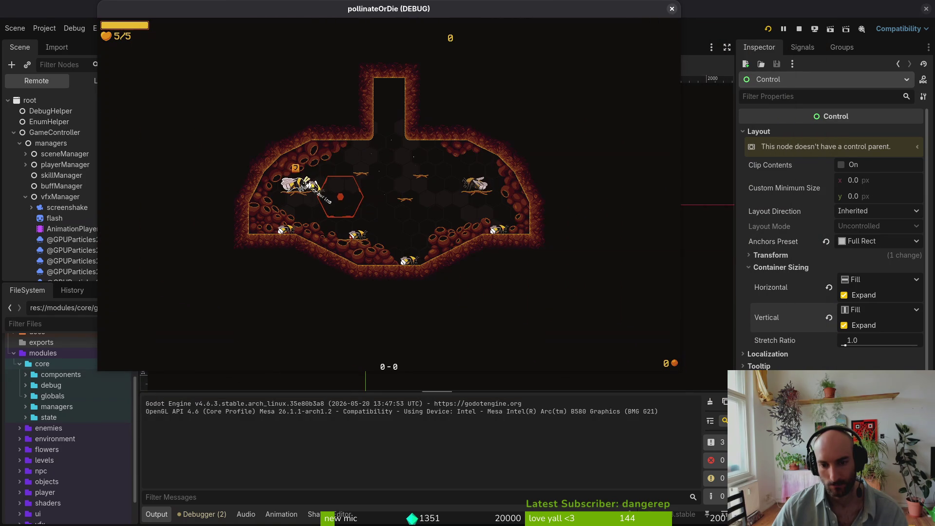
mouse_move(712, 388)
mouse_down()
mouse_move(883, 509)
mouse_move(929, 516)
mouse_up()
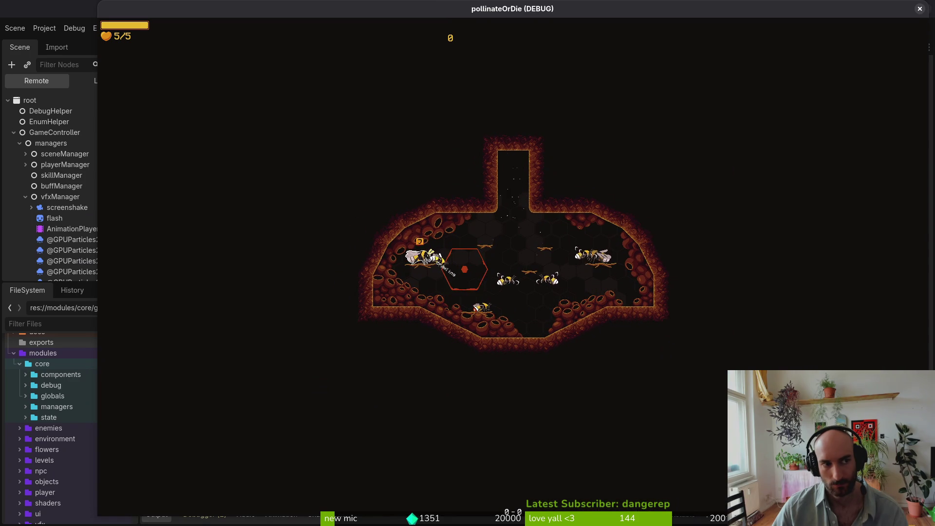
mouse_move(928, 515)
mouse_down()
mouse_move(415, 216)
mouse_move(399, 194)
mouse_move(731, 386)
mouse_move(741, 438)
mouse_move(792, 456)
mouse_up()
click(784, 9)
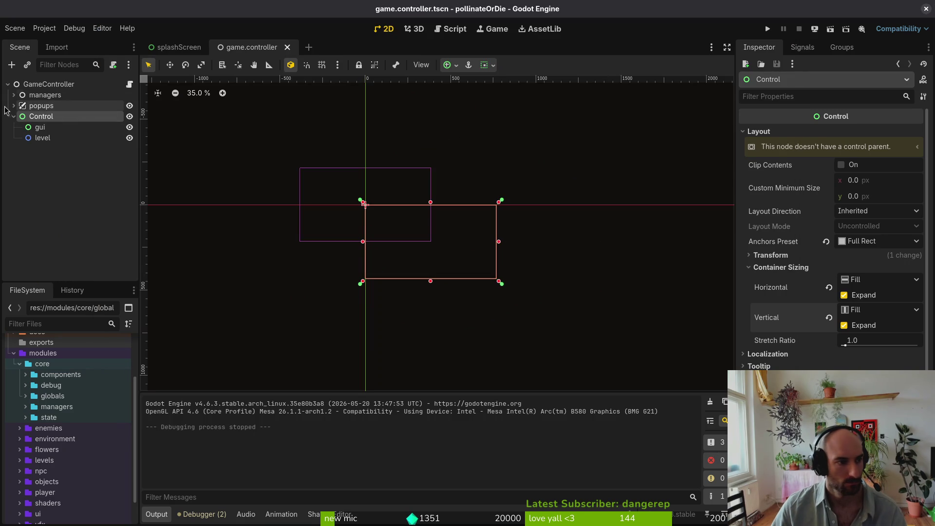
Drag the popups node onto Control in the Scene dock, then launch the game
click(36, 107)
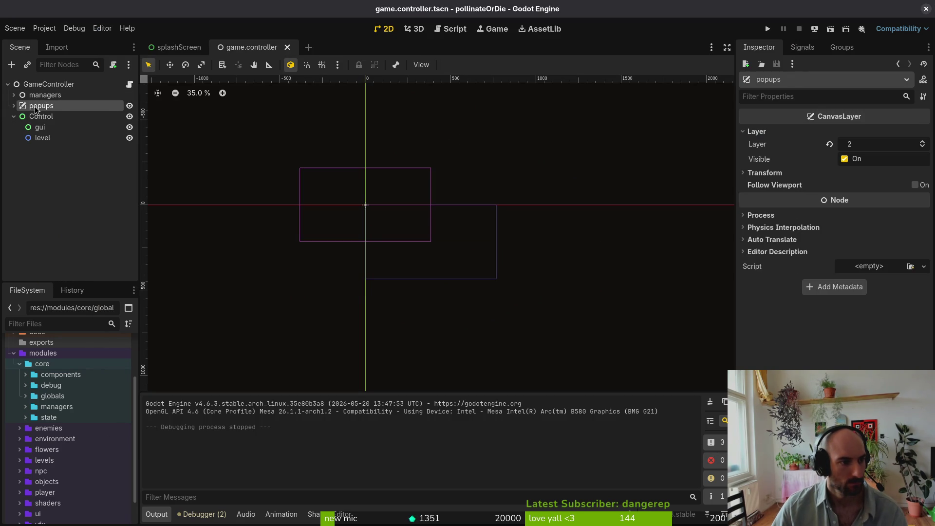
click(14, 106)
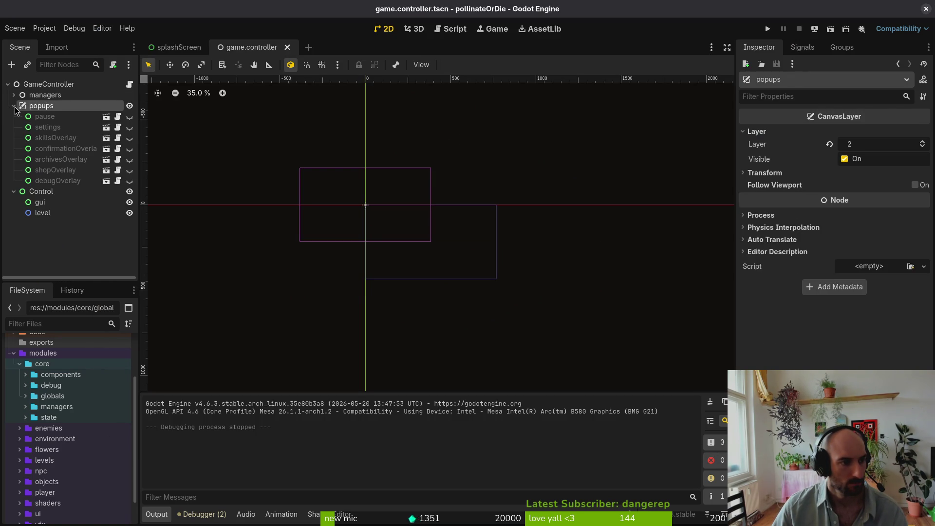
click(14, 106)
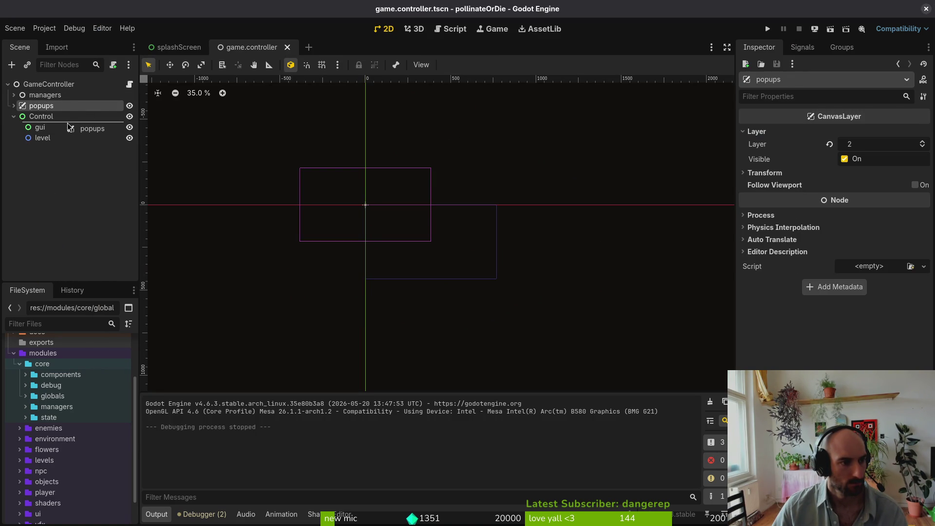
drag(69, 126, 69, 126)
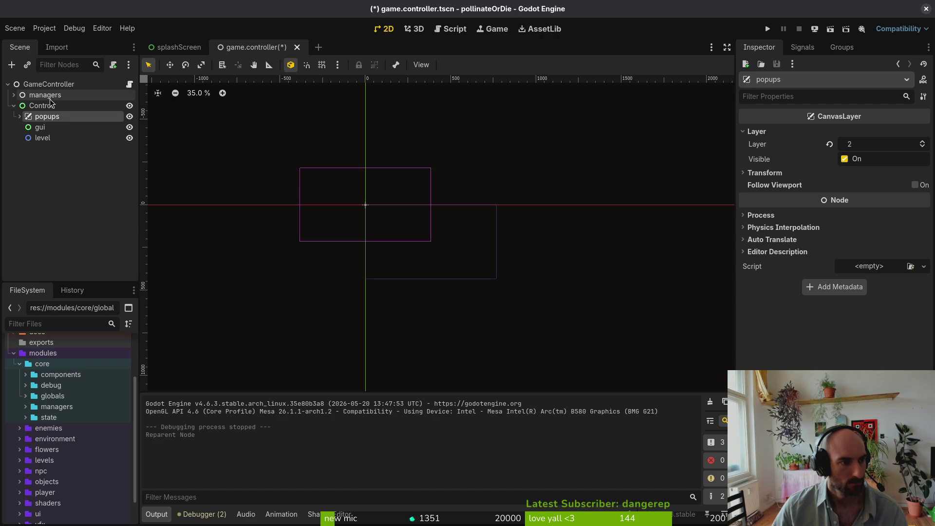
click(767, 28)
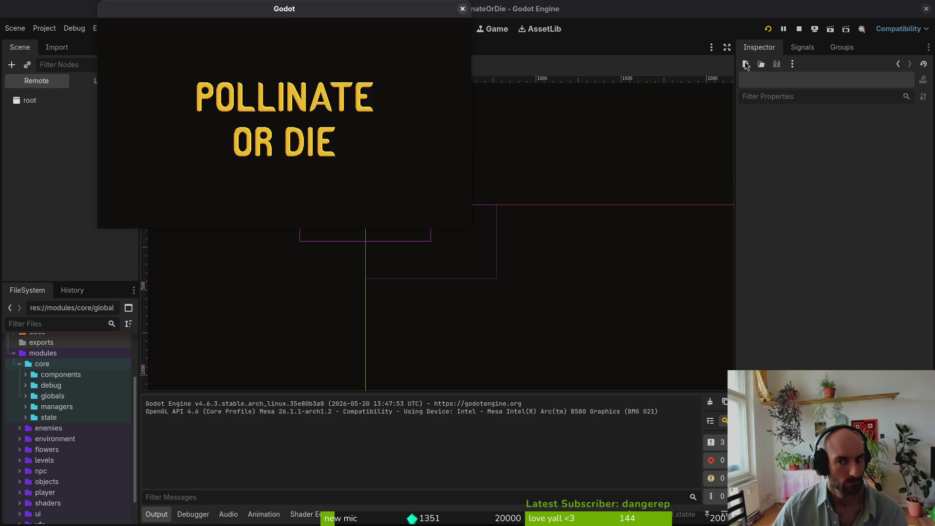
Resize the running game to test scaling, stop it, inspect popups and Control, then run and stop again
mouse_move(470, 227)
mouse_down()
mouse_move(628, 323)
mouse_move(496, 287)
mouse_move(386, 237)
mouse_move(769, 360)
mouse_move(822, 423)
mouse_move(715, 469)
mouse_move(501, 250)
mouse_move(503, 263)
mouse_move(791, 417)
mouse_move(783, 442)
mouse_move(733, 407)
mouse_move(766, 456)
mouse_up()
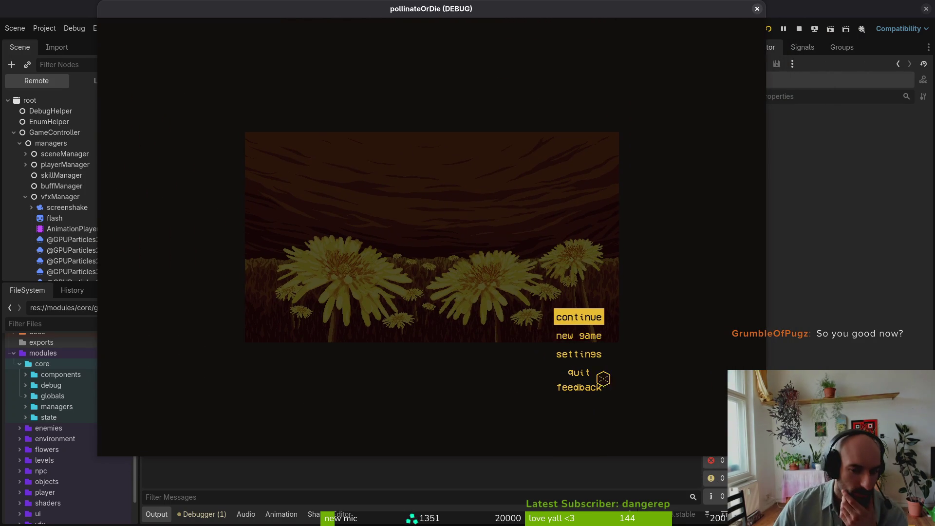
click(757, 9)
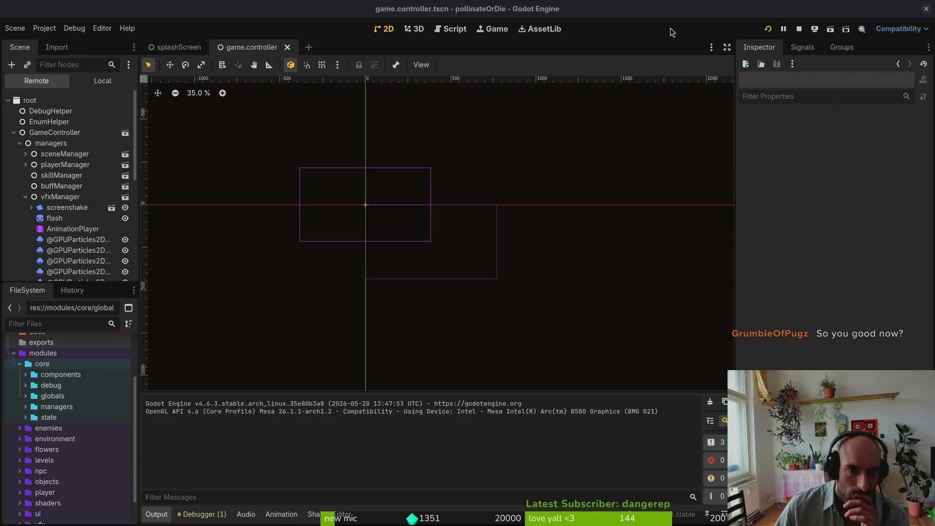
click(35, 117)
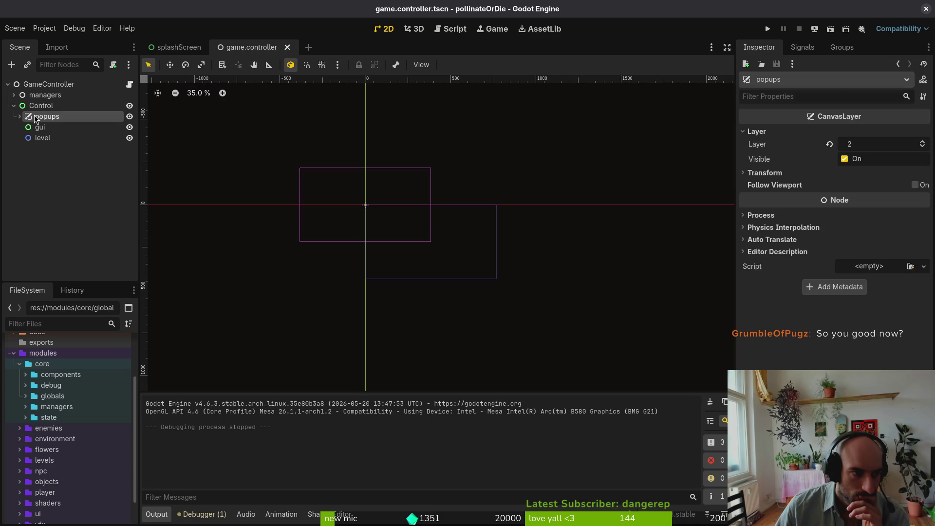
click(42, 106)
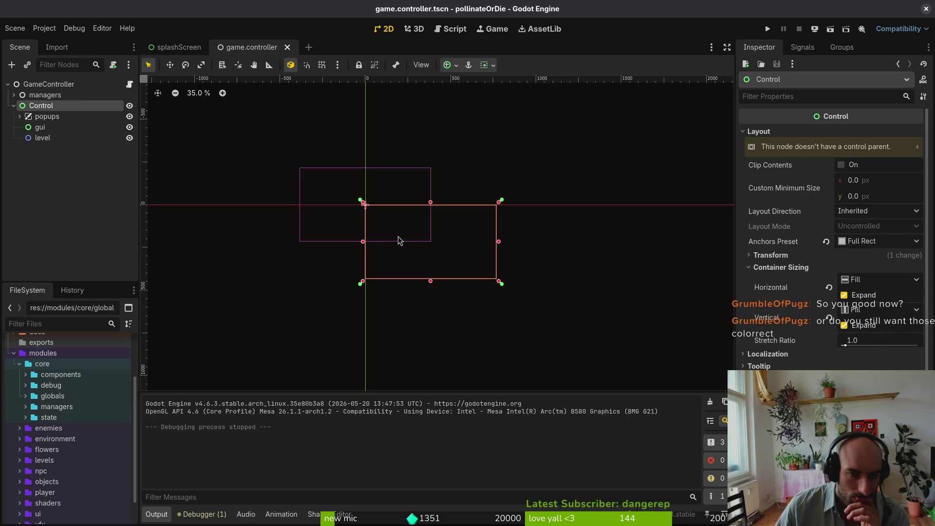
click(767, 30)
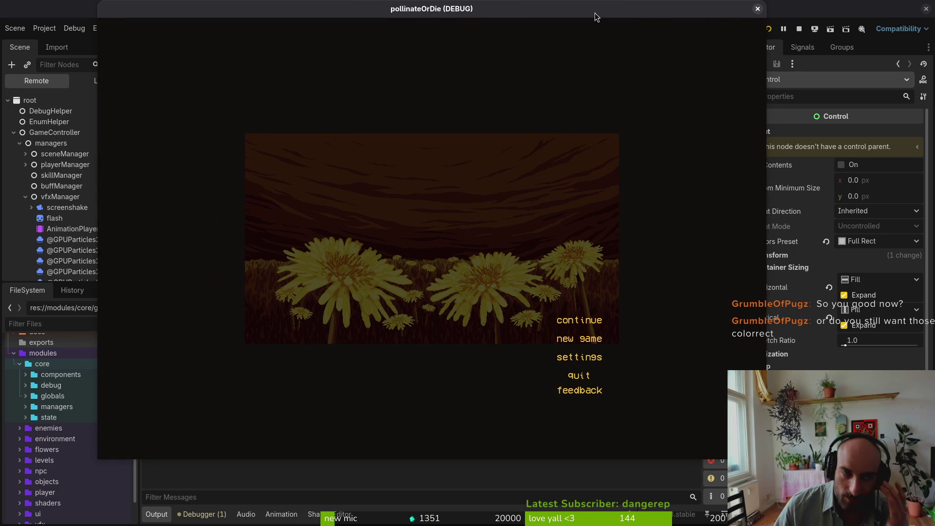
click(757, 9)
click(52, 31)
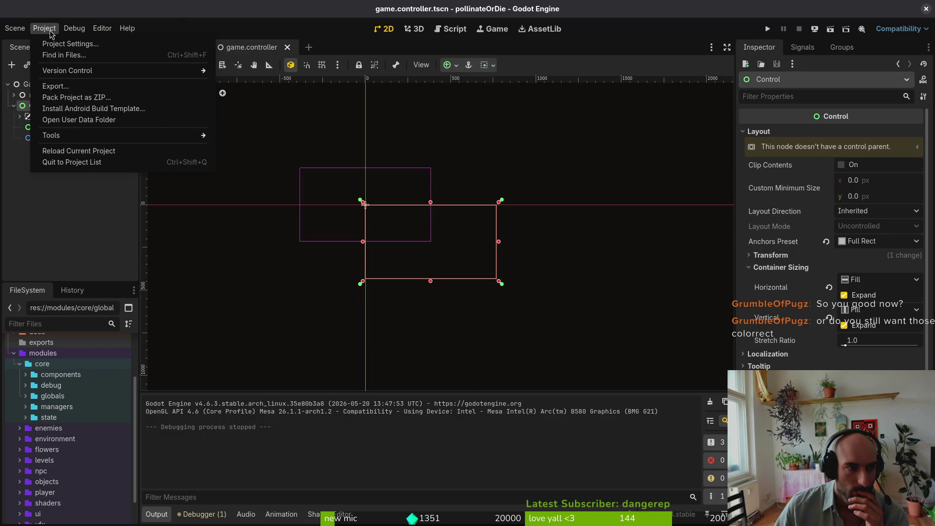
Set Stretch Scale Mode to integer under Display > Window and close Project Settings
click(63, 42)
scroll(234, 244, up, 10)
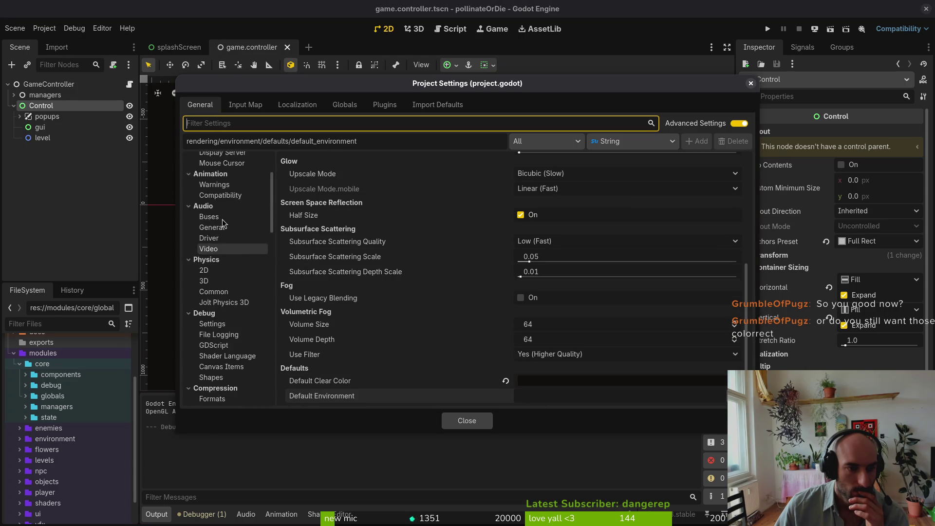
click(258, 235)
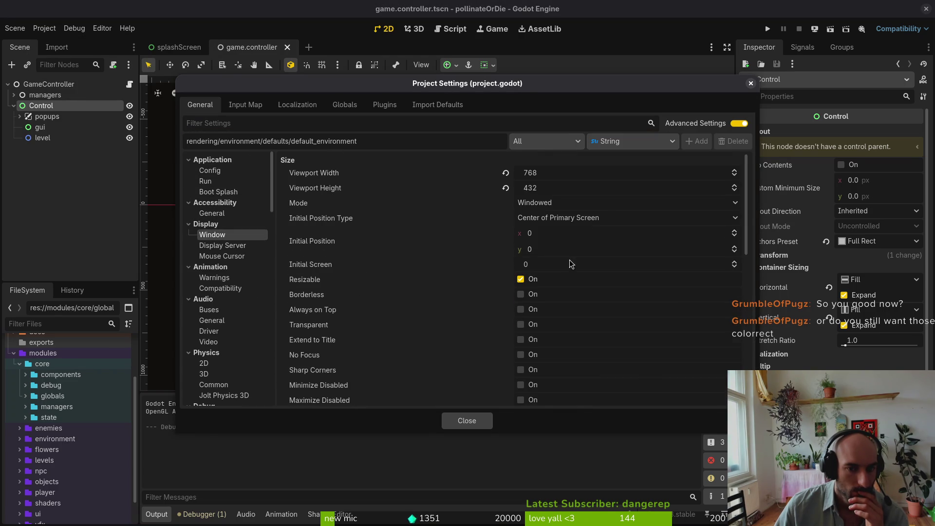
scroll(579, 263, down, 8)
click(542, 236)
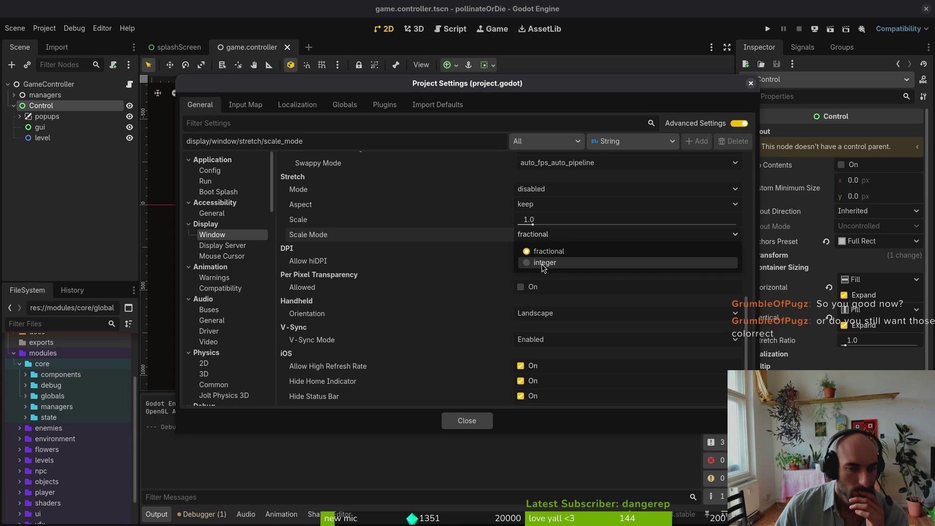
click(545, 262)
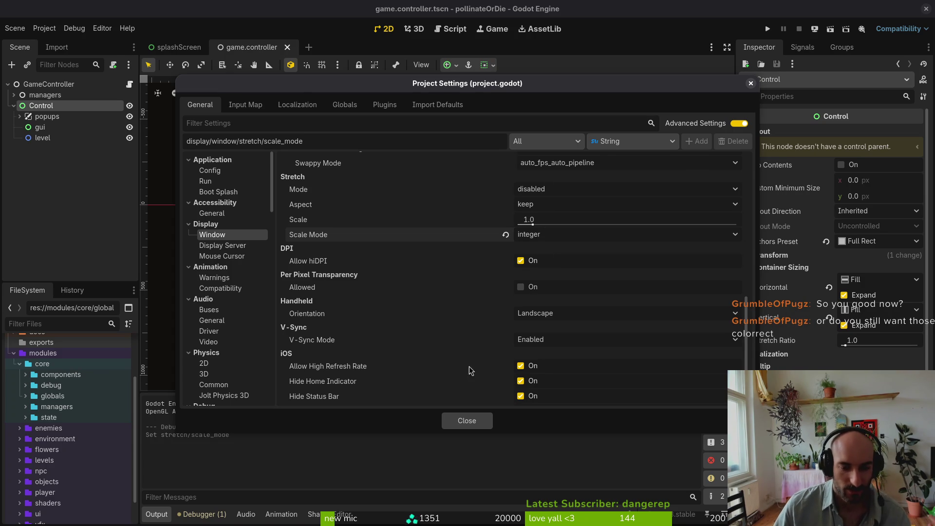
click(466, 421)
Run and shrink the game to test integer scaling, stop it, then reopen and close Project Settings
key(F5)
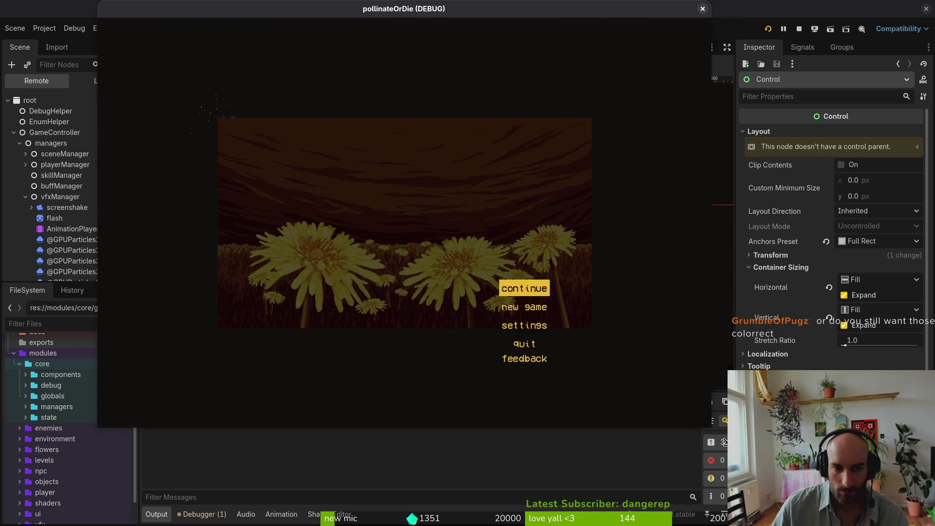
mouse_move(832, 499)
mouse_down()
mouse_move(502, 284)
mouse_move(681, 390)
mouse_move(577, 288)
mouse_move(815, 506)
mouse_move(505, 224)
mouse_up()
click(496, 9)
click(44, 32)
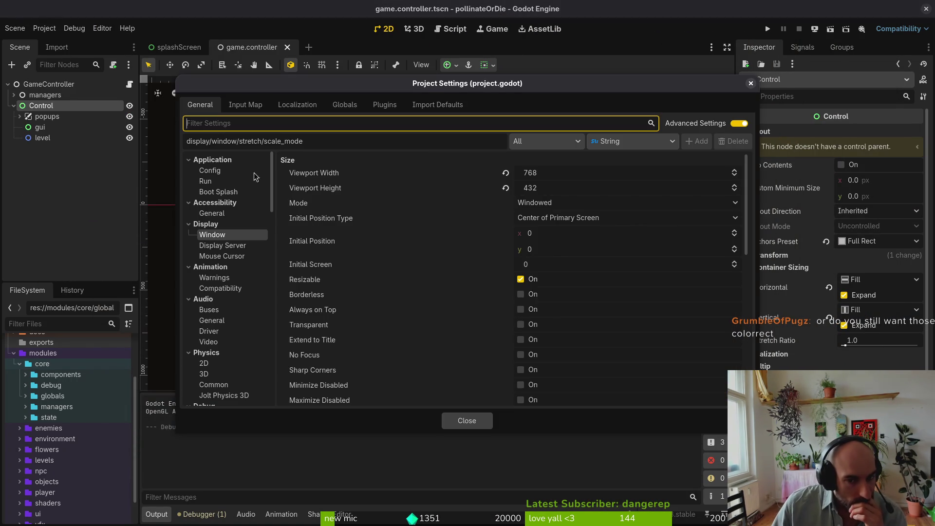
click(54, 43)
scroll(525, 273, down, 4)
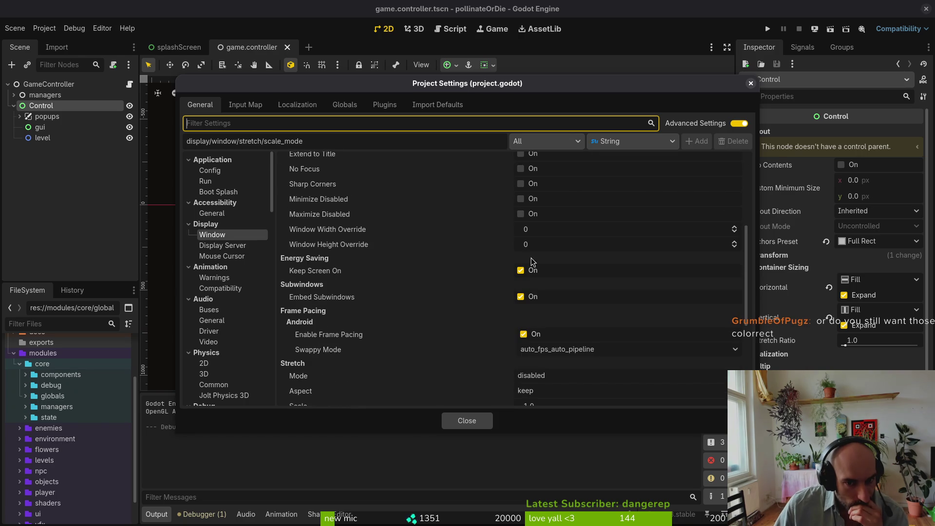
scroll(579, 302, up, 4)
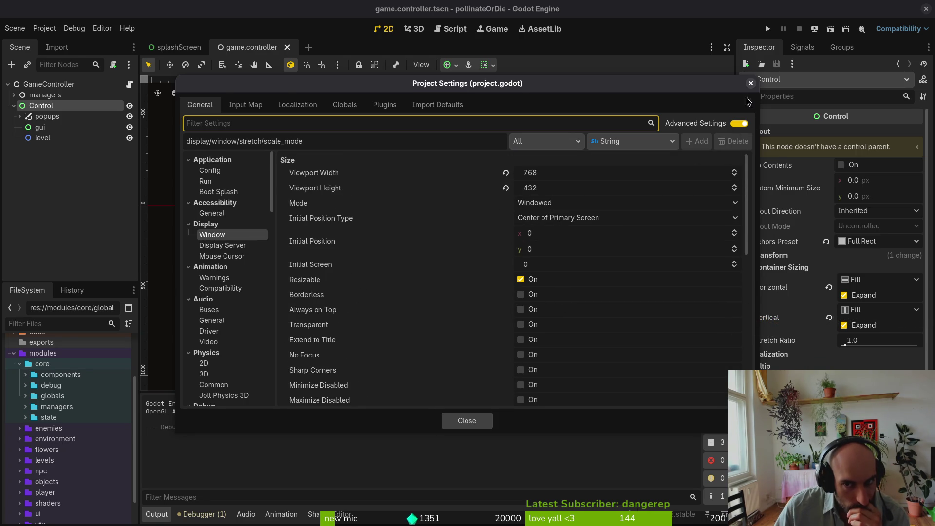
click(750, 83)
right_click(83, 107)
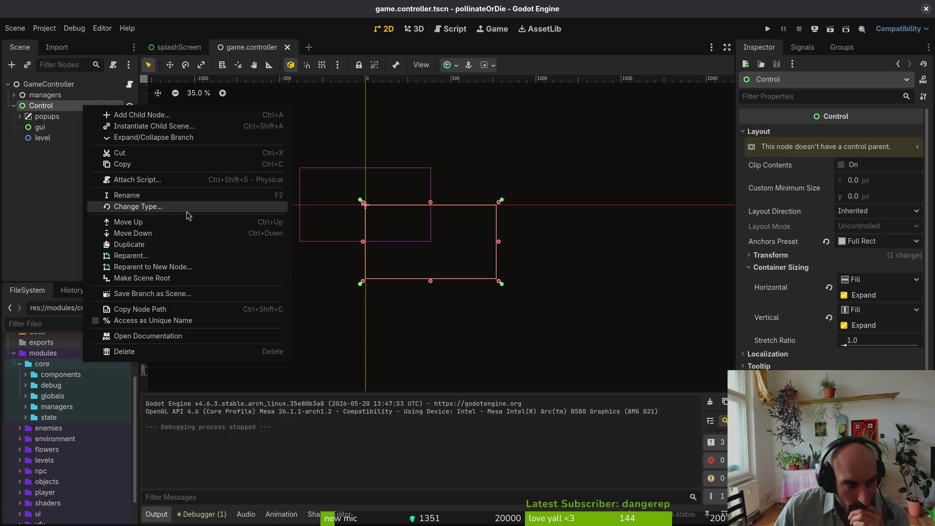
Create a control.gd script on the Control node, then detach it again
click(146, 180)
click(508, 336)
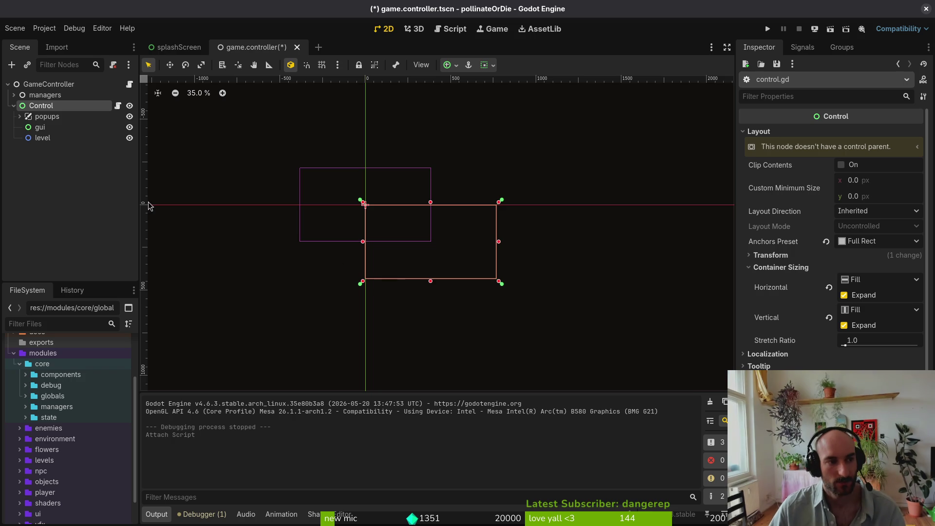
right_click(76, 109)
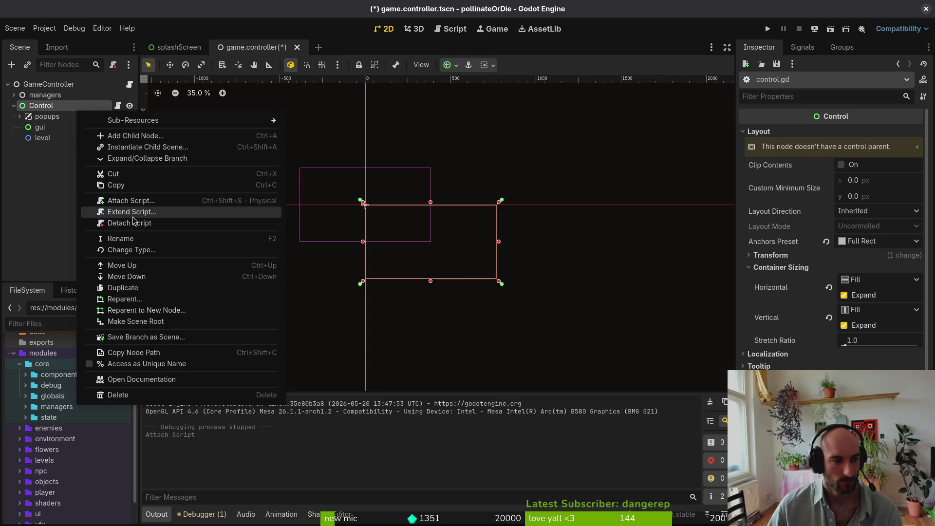
click(178, 221)
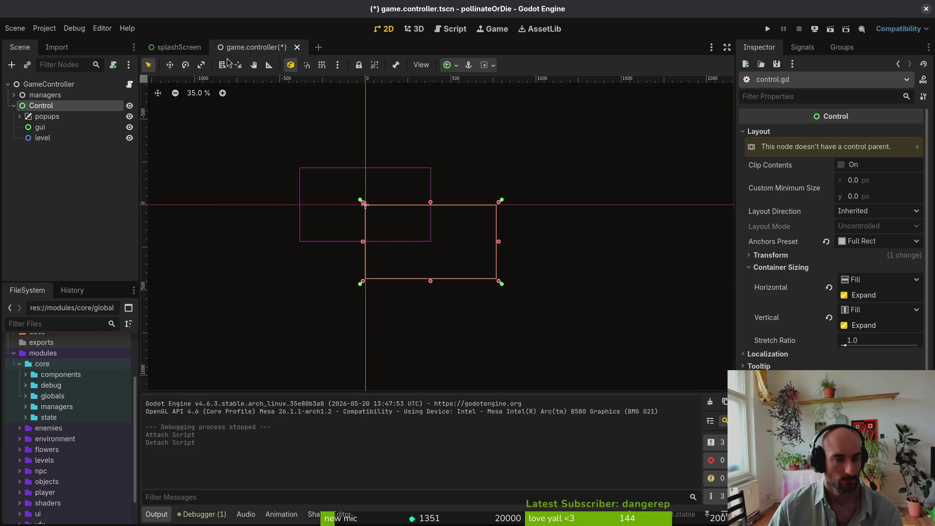
Delete the control.gd file from the project in the FileSystem dock
click(73, 407)
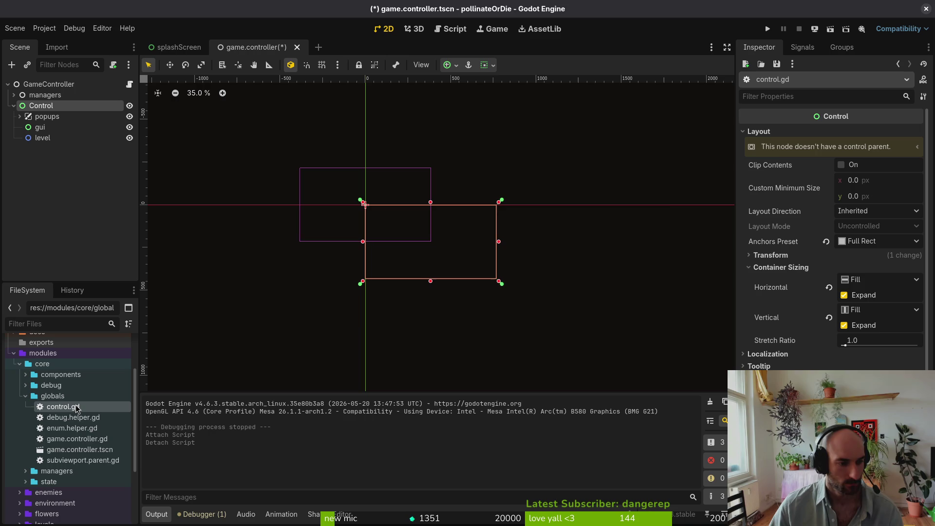
right_click(77, 408)
key(Delete)
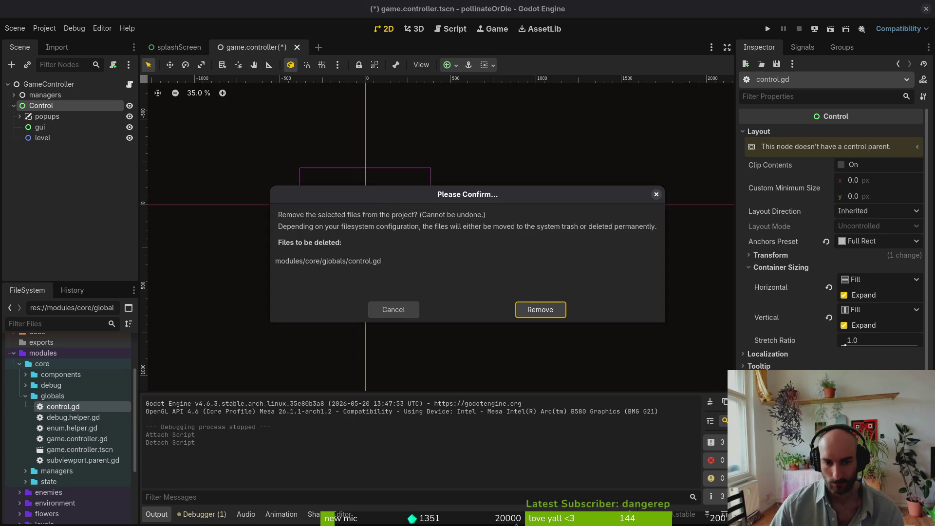
click(540, 311)
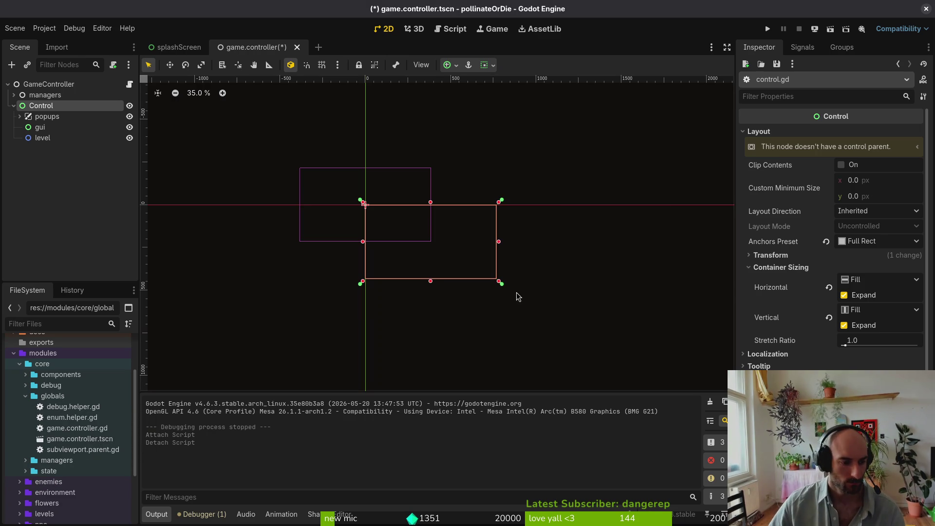
Attach the existing subviewport.parent.gd script to the Control node
right_click(69, 110)
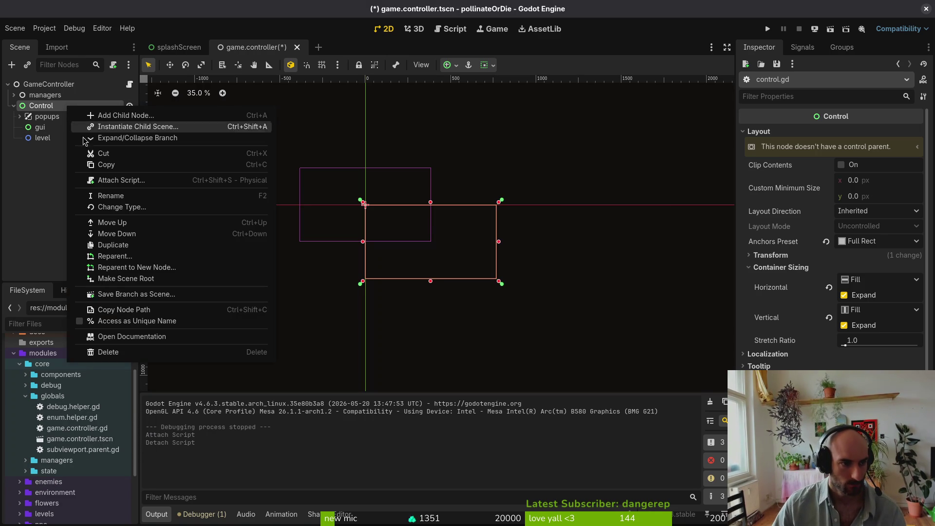
click(144, 181)
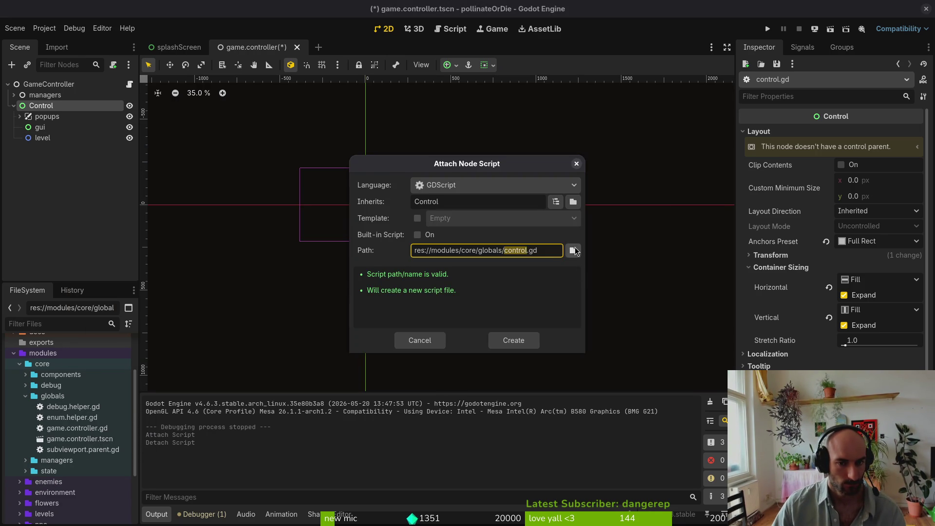
click(573, 251)
click(467, 170)
click(555, 422)
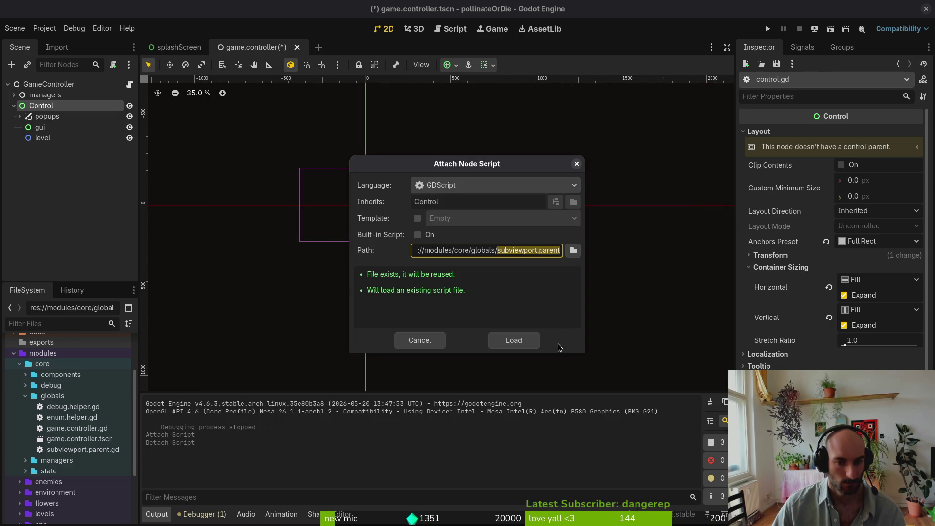
click(512, 342)
Rename the Control node to subView and save the scene
double_click(58, 106)
text(sub)
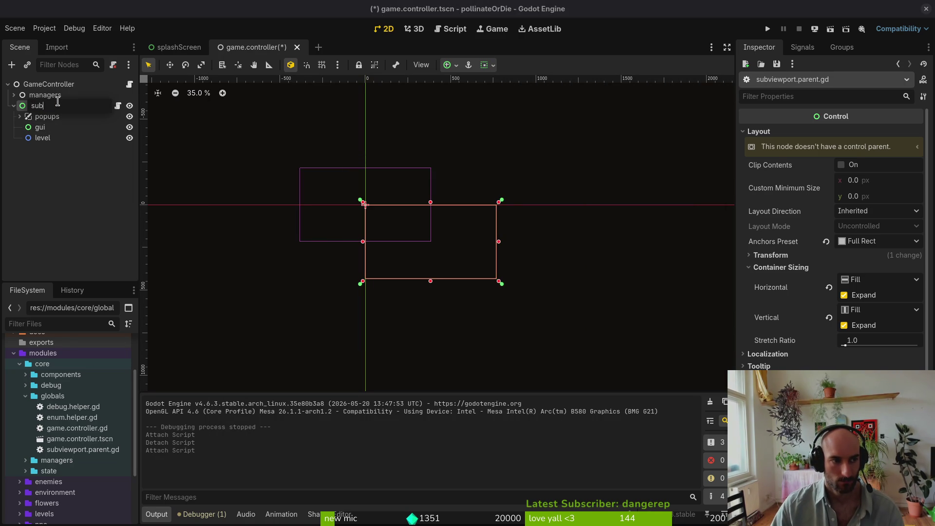
text(View)
key(Return)
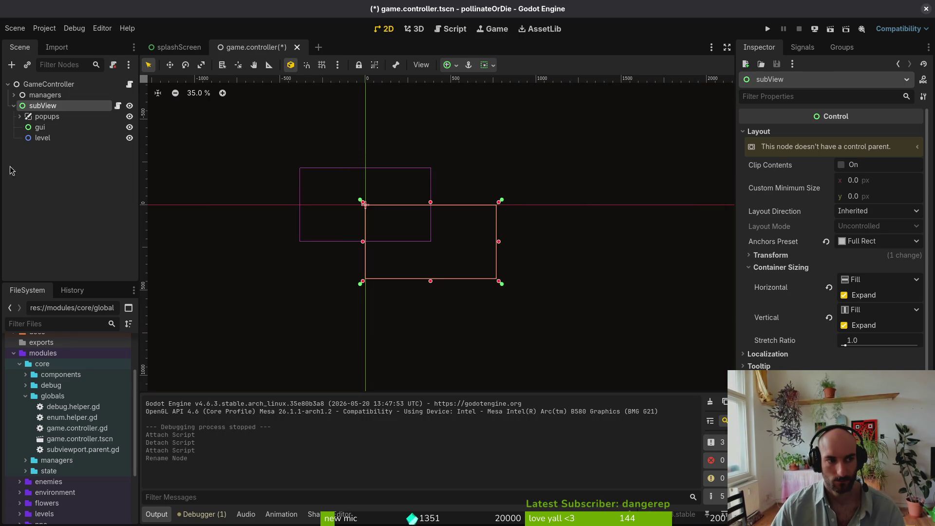
key(ctrl+s)
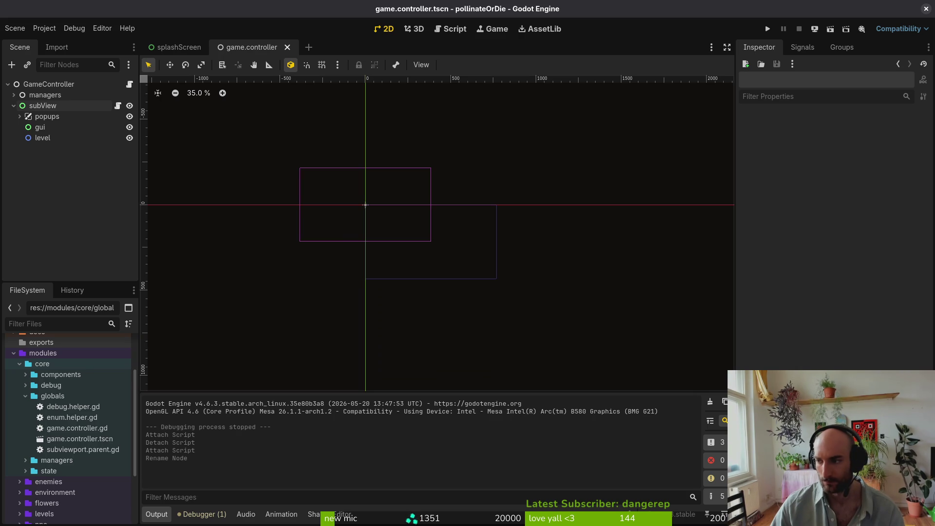
key(alt+Tab)
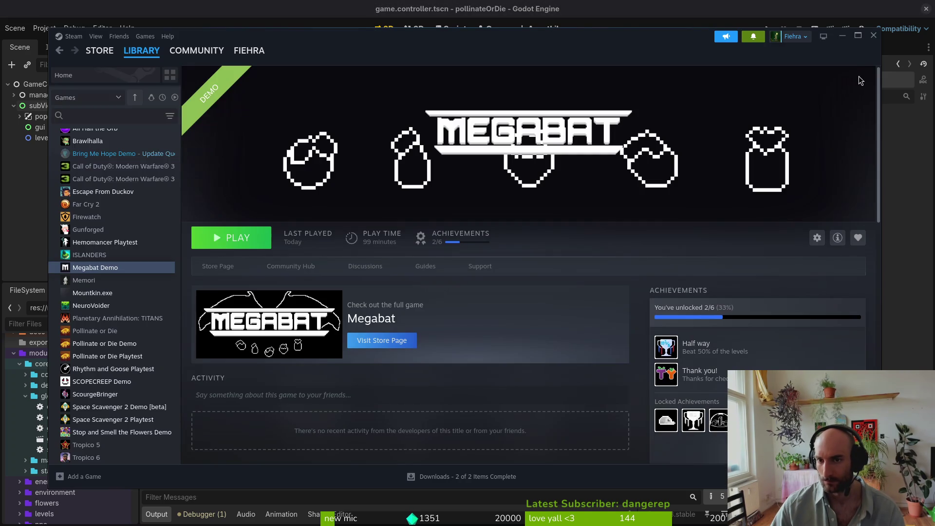
key(alt+Tab)
key(alt+Tab)
key(ctrl+shift+Tab)
key(ctrl+shift+Tab)
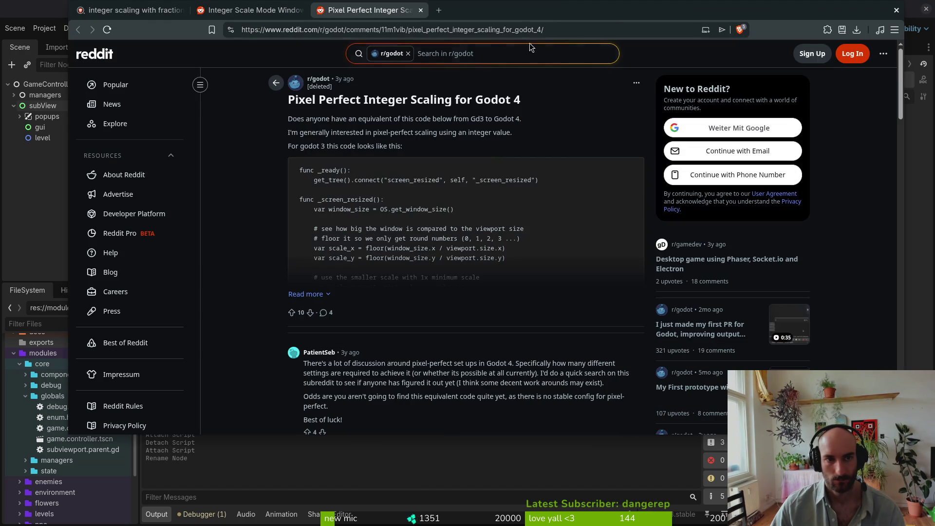
key(alt+Tab)
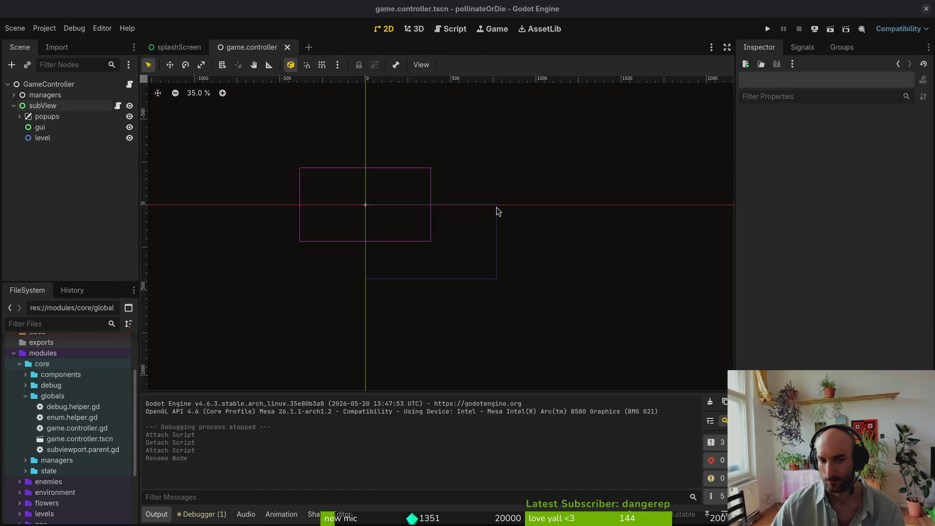
click(497, 211)
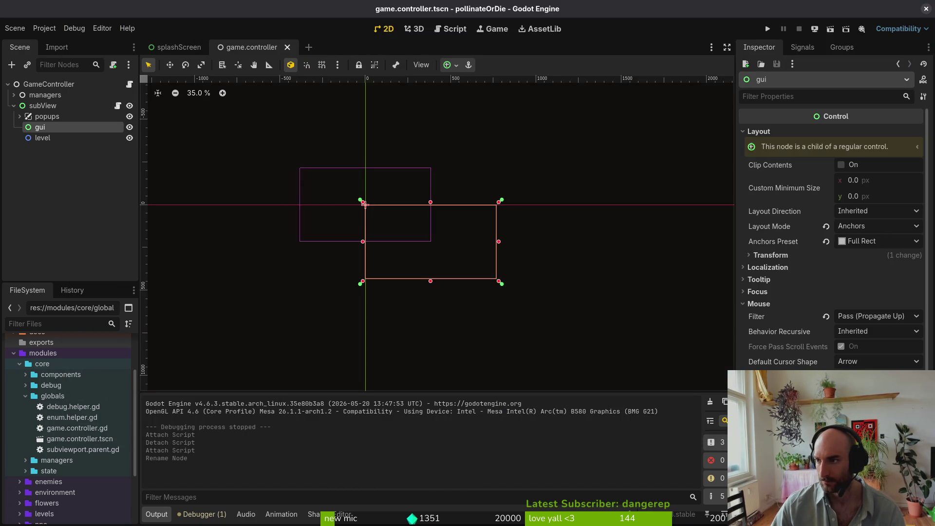
key(alt+Tab)
key(ctrl+Tab)
key(ctrl+Tab)
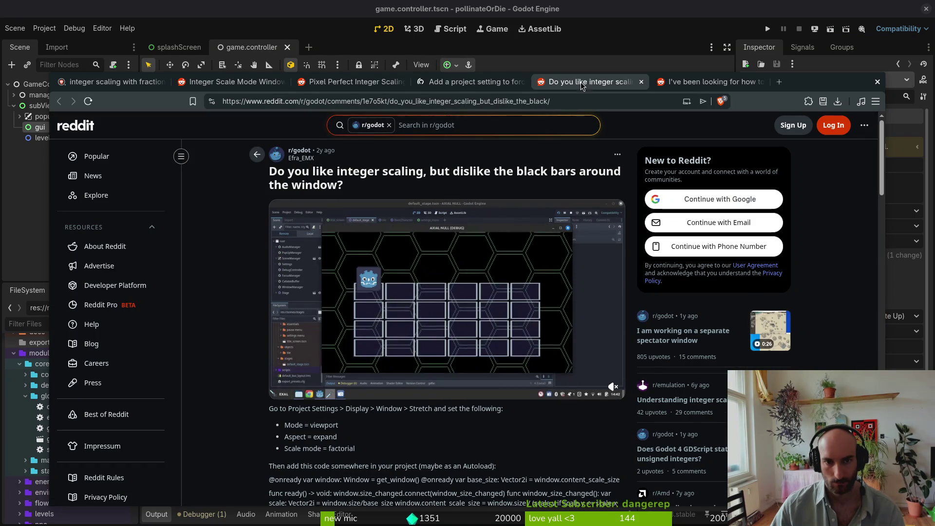
click(507, 89)
click(521, 81)
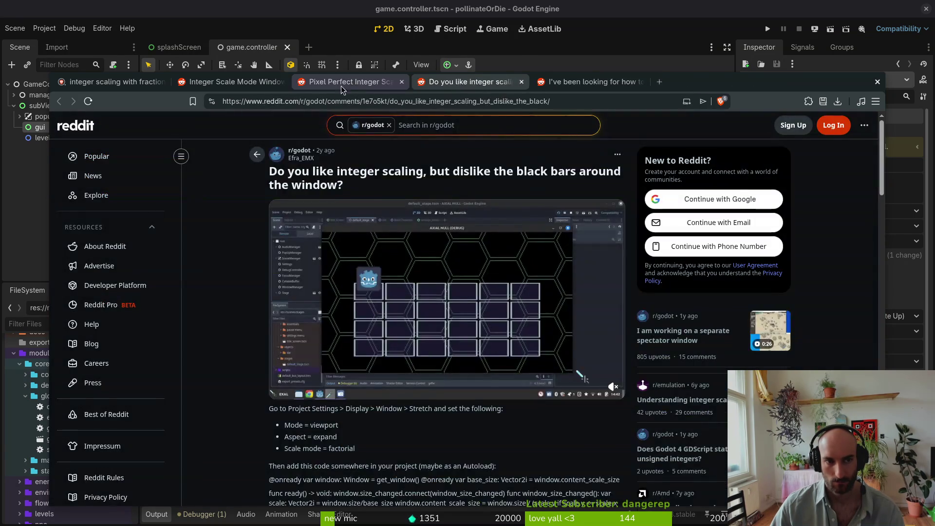
click(357, 86)
key(ctrl+shift+Tab)
key(ctrl+shift+Tab)
key(ctrl+Tab)
key(ctrl+Tab)
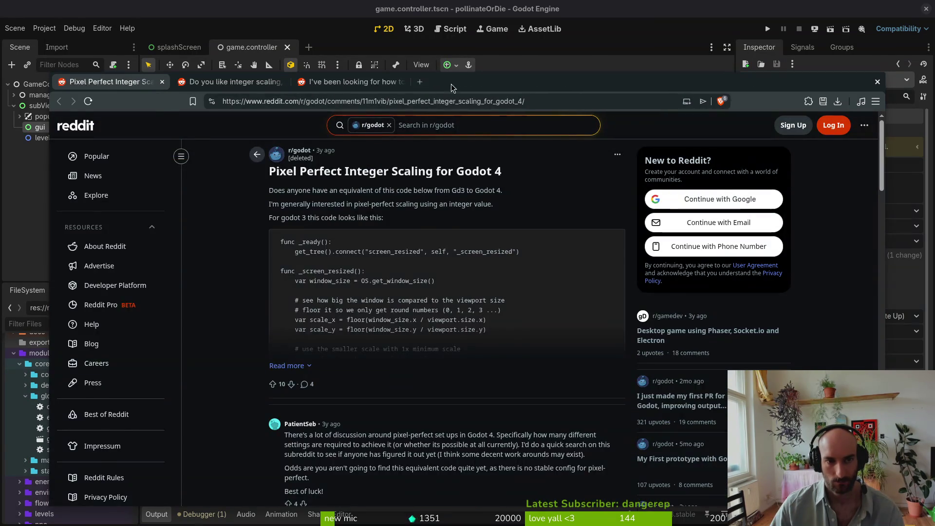
key(alt+Tab)
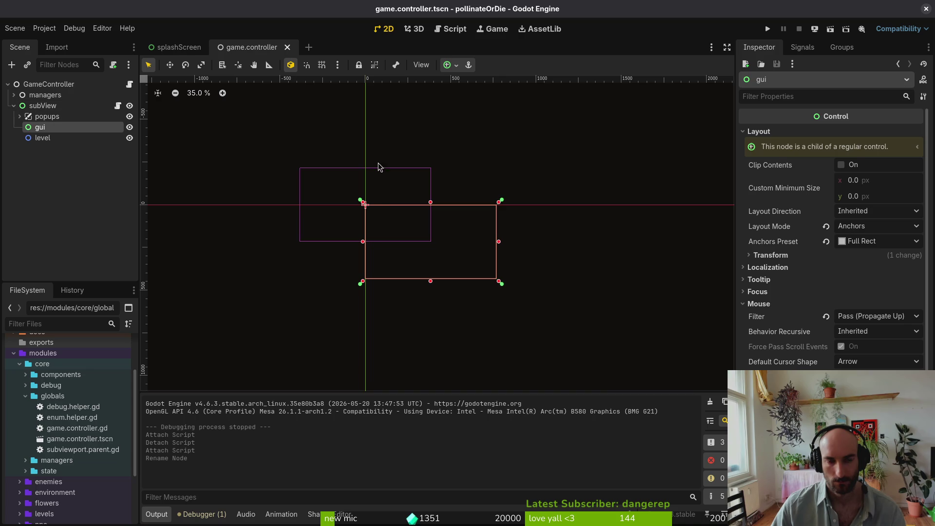
key(alt+Tab)
Review the NATIVE_WIDTH and wrapper references in subviewport.parent.gd against the subView node
key(ctrl+o)
key(ctrl+o)
key(ctrl+o)
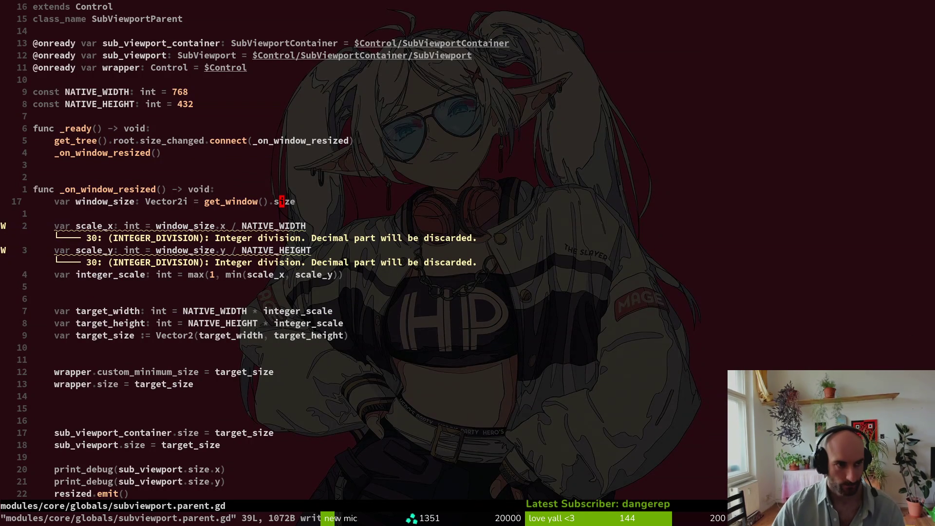
key(ctrl+o)
key(ctrl+o)
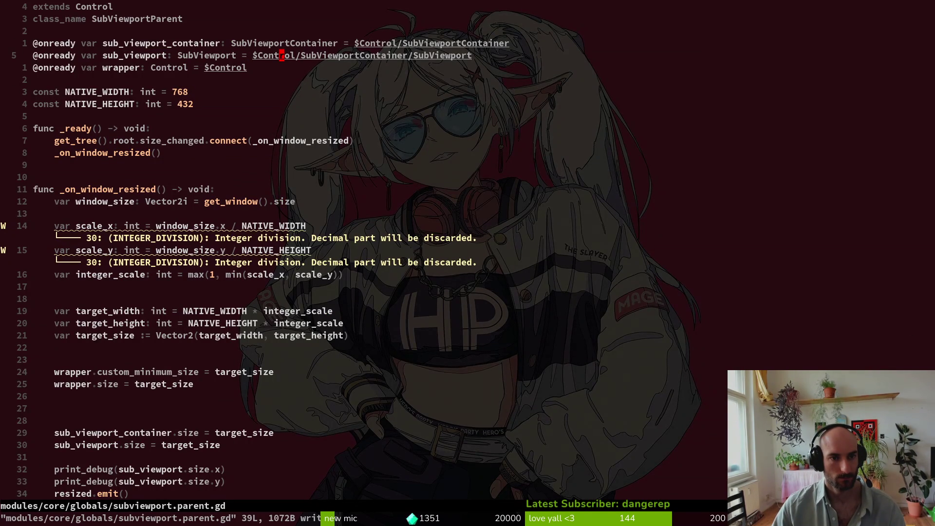
key(alt+Tab)
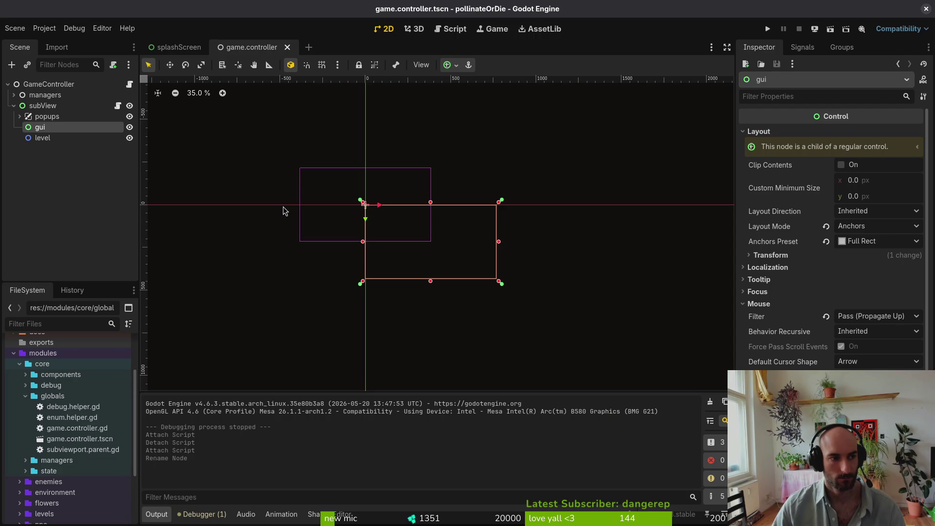
click(39, 106)
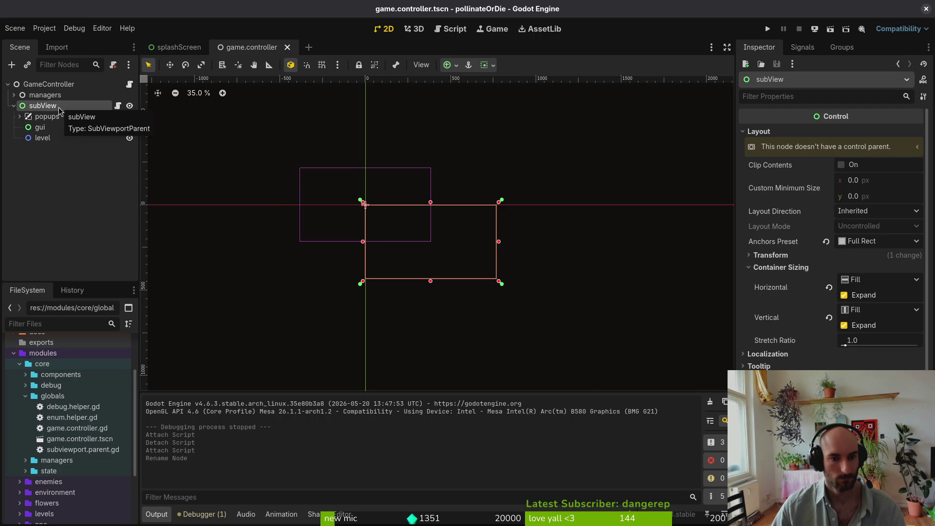
key(alt+Tab)
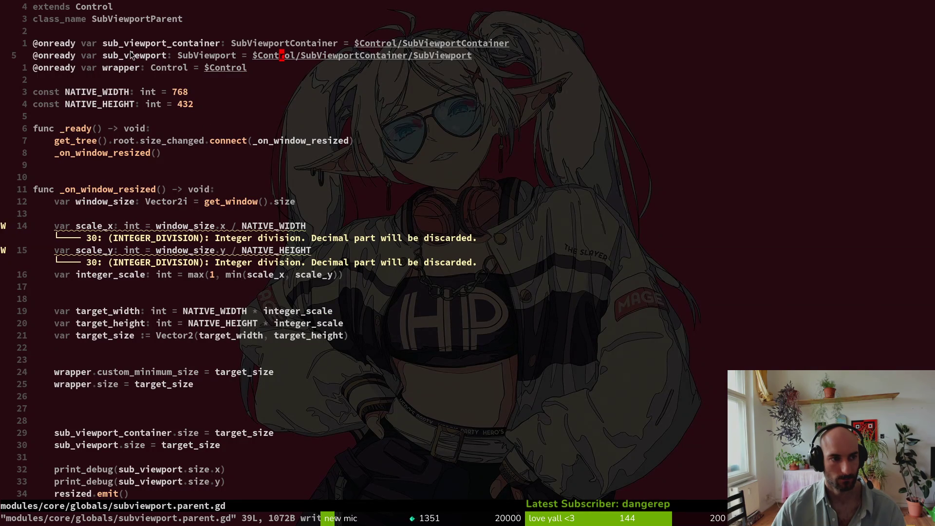
key(alt+Tab)
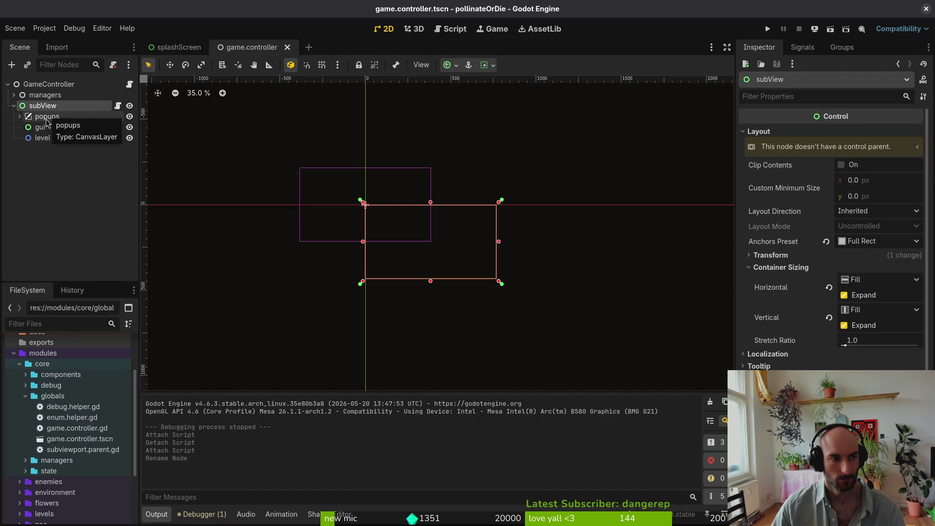
key(alt+Tab)
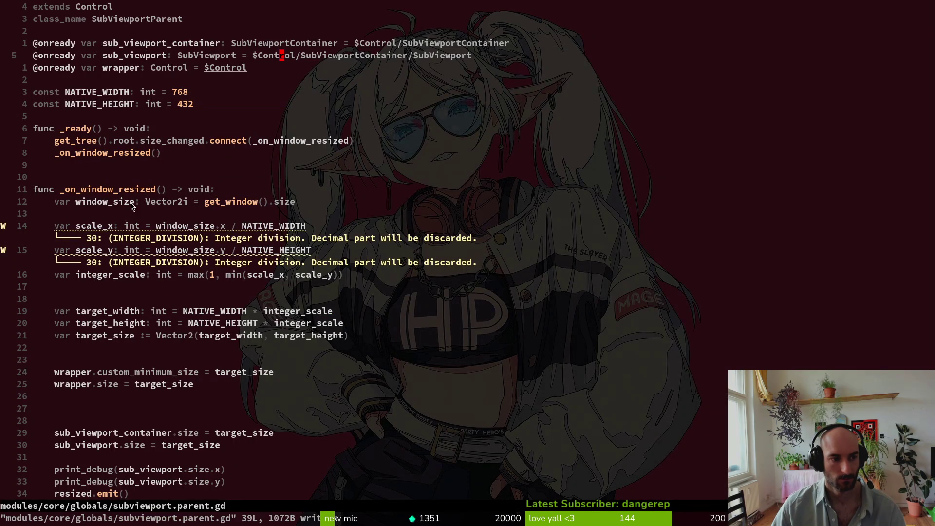
Replace the wrapper and sub-viewport sizing lines with self.size = target_size and save
click(122, 311)
key(j)
key(j)
key(j)
key(j)
key(shift+v)
key(j)
key(j)
key(j)
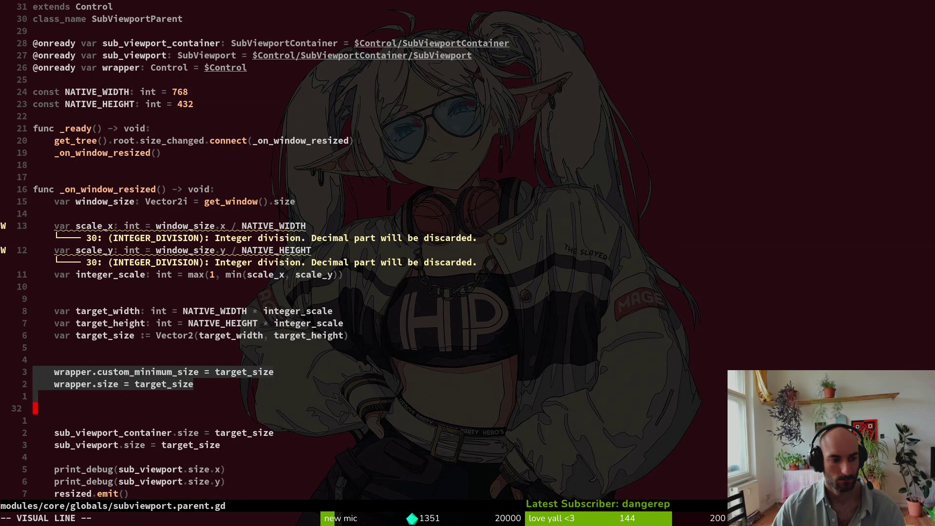
key(d)
key(k)
key(k)
text(oself.size = tra)
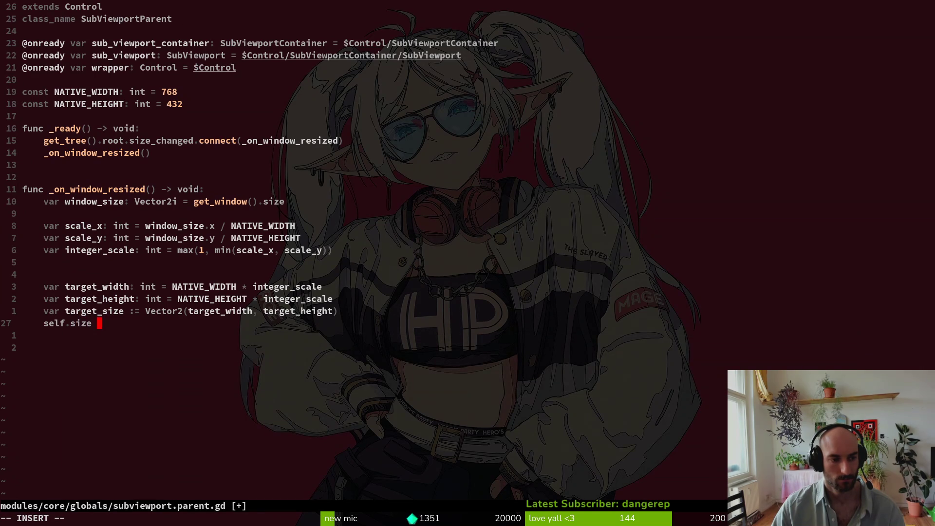
key(BackSpace)
key(BackSpace)
text(arget_size)
key(Escape)
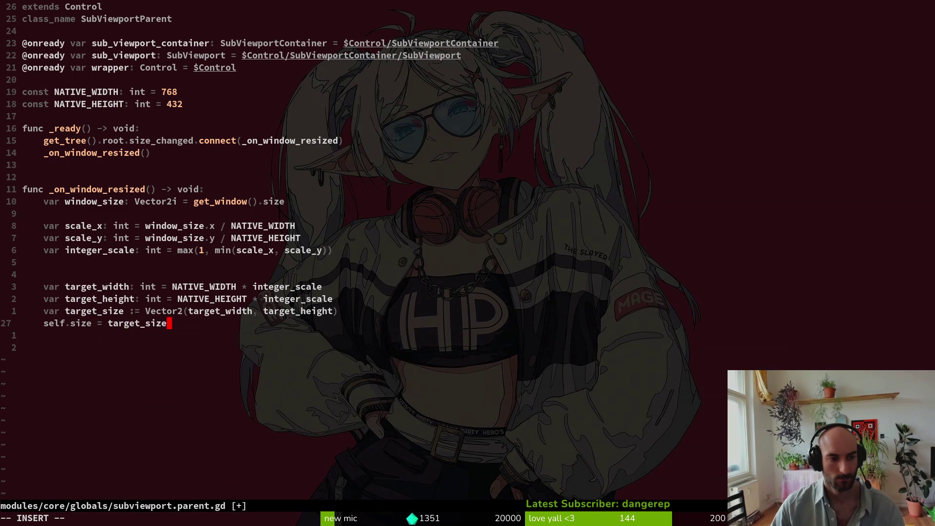
text(:w)
key(Return)
key(k)
Run the game from Godot to test the new resizing
key(1)
key(2)
key(k)
key(alt+Tab)
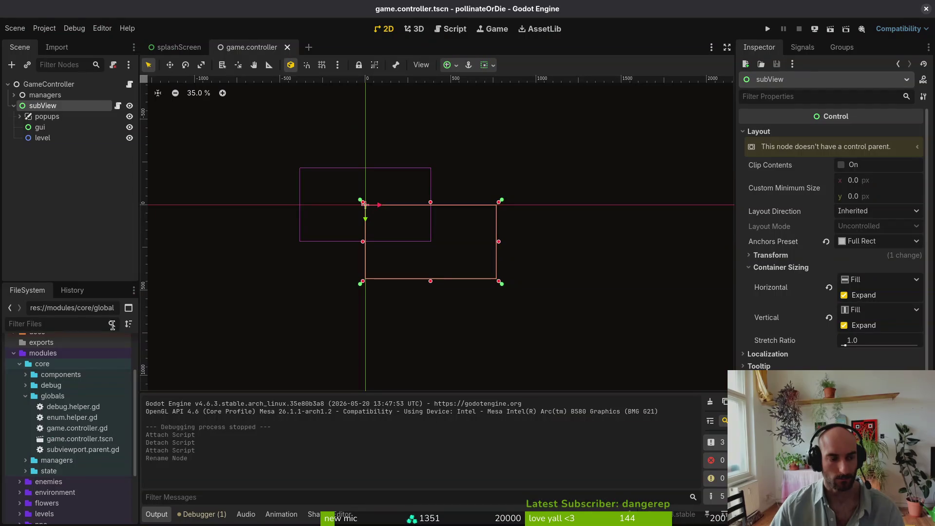
key(alt+Tab)
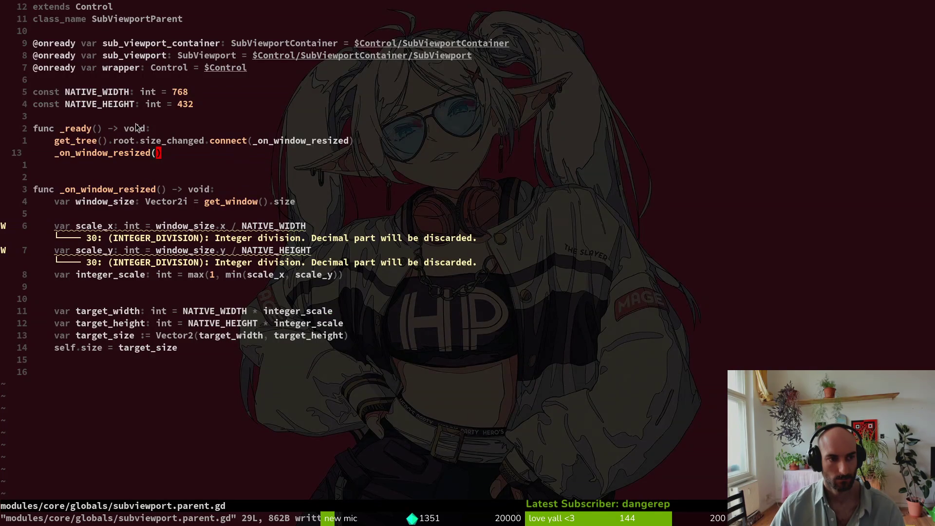
key(alt+Tab)
key(F5)
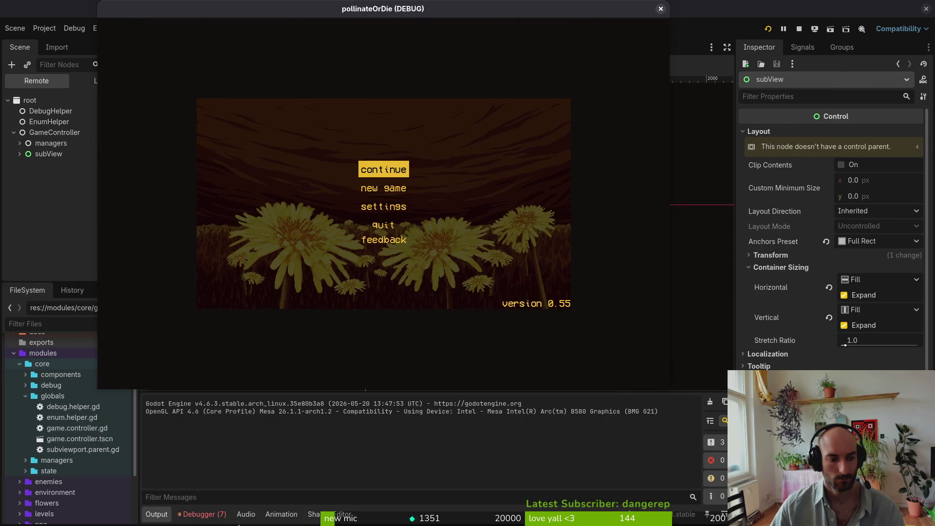
click(204, 514)
click(225, 397)
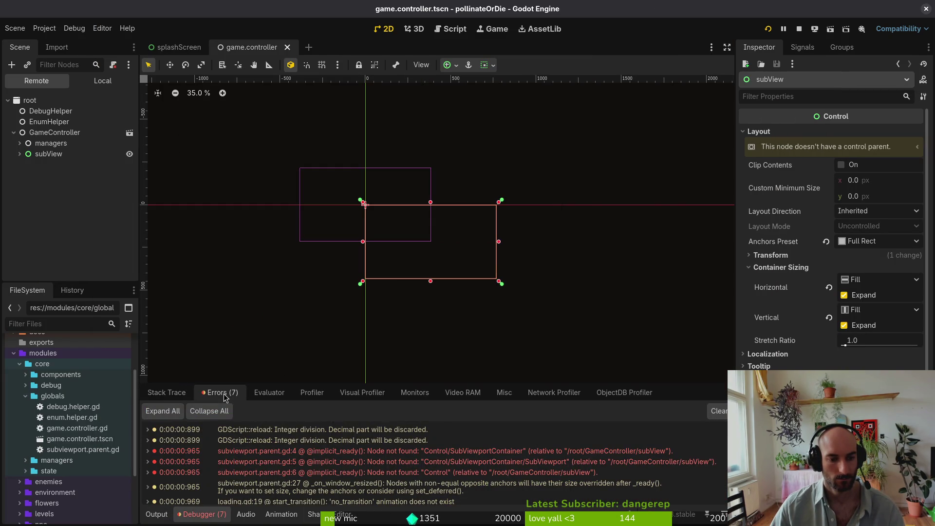
key(alt+Tab)
key(k)
key(k)
key(k)
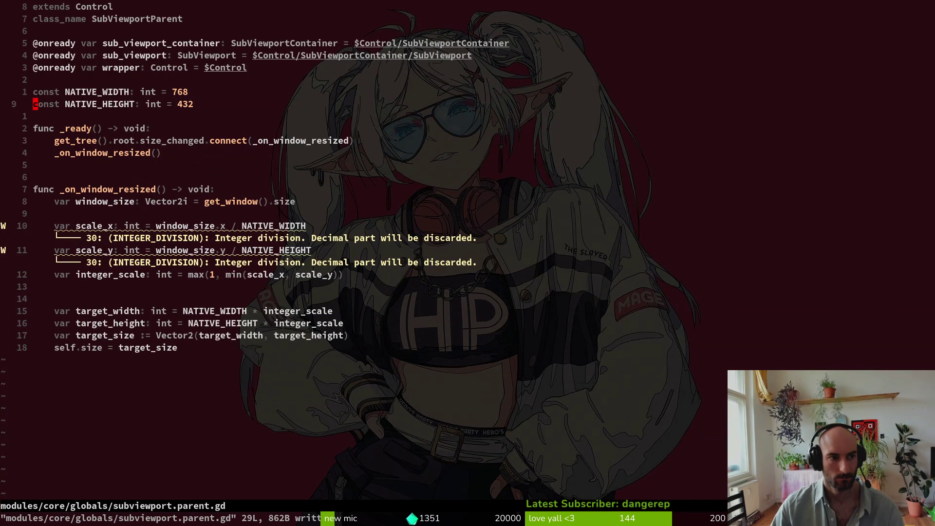
text(d2k:w)
key(Return)
Relaunch the game with the updated script, close it, and review the self.size line
key(alt+Tab)
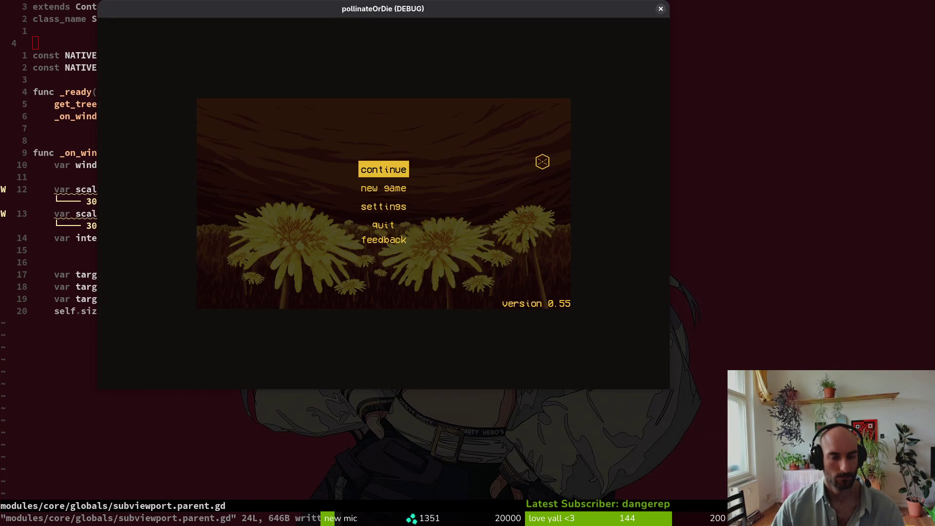
key(F5)
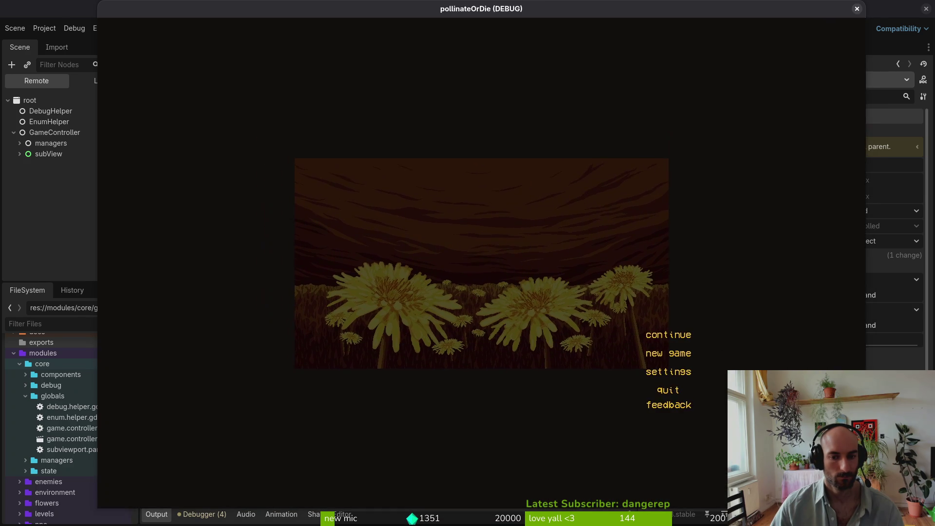
key(alt+Tab)
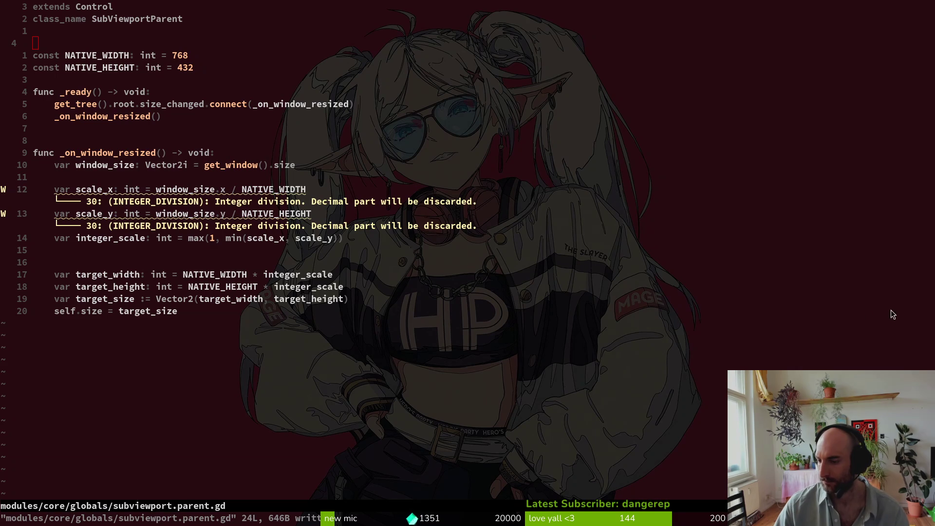
click(94, 116)
click(139, 314)
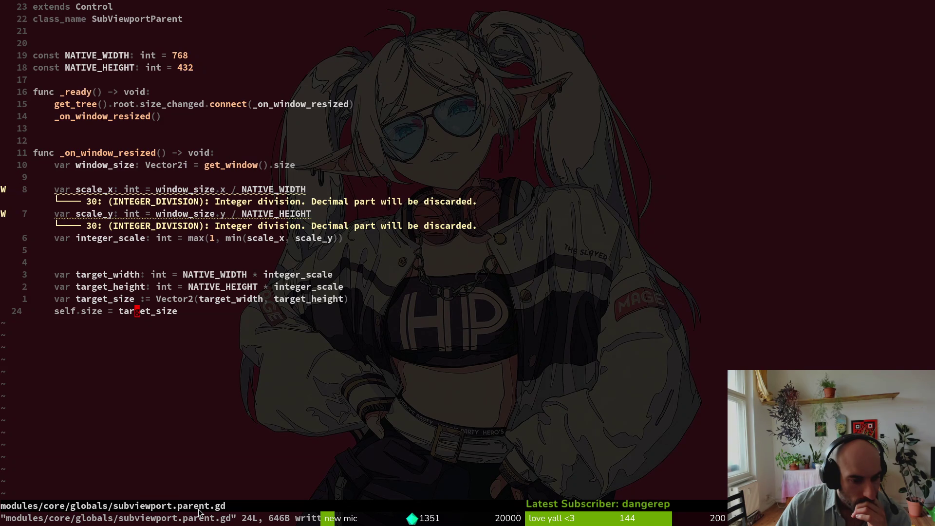
key(alt+Tab)
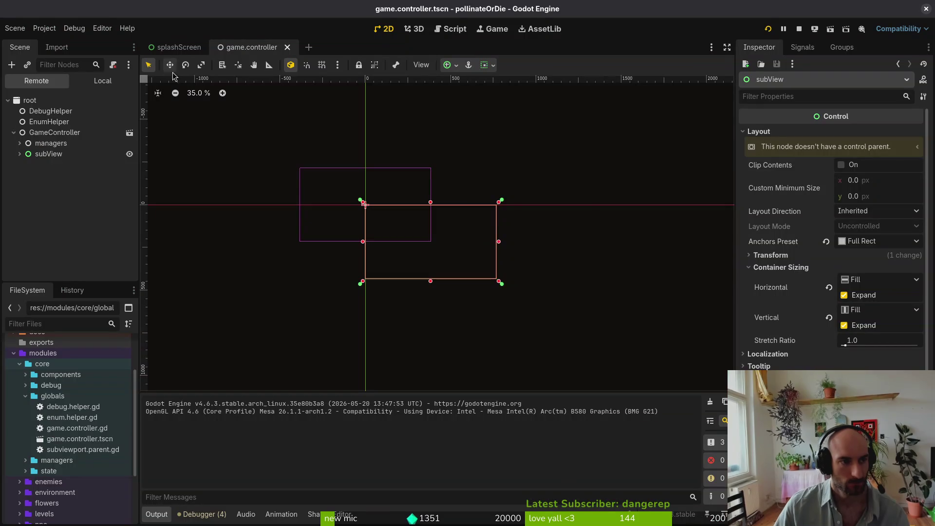
Save the scene and set the project stretch mode to viewport, keeping aspect on keep
key(ctrl+s)
click(44, 28)
click(58, 42)
scroll(564, 253, down, 10)
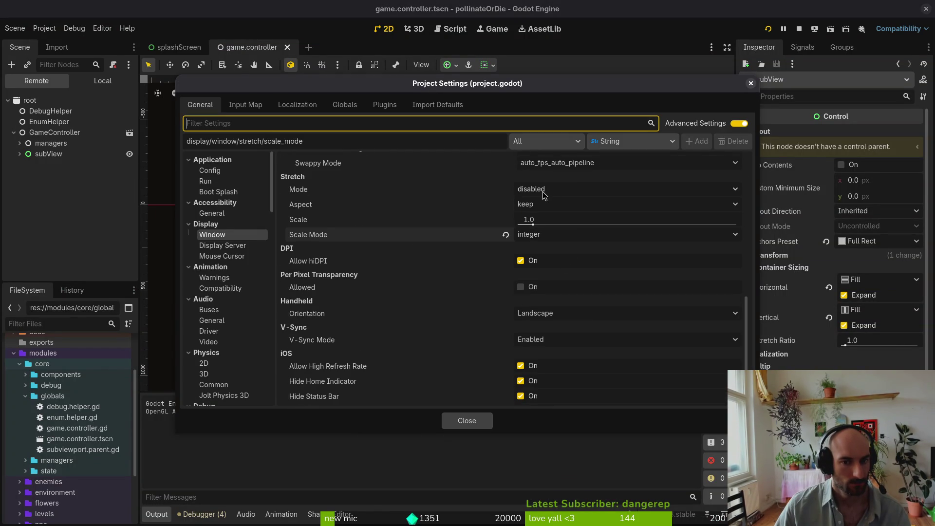
click(543, 192)
click(558, 232)
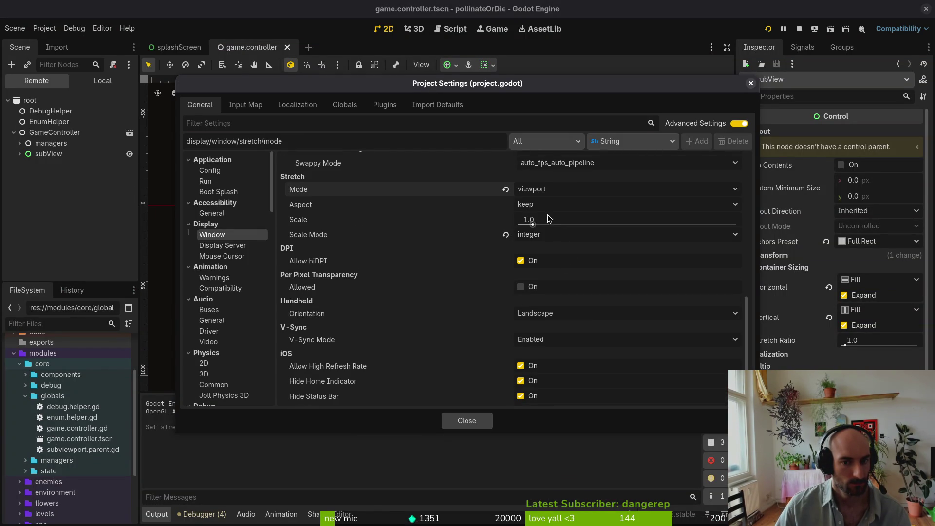
click(543, 208)
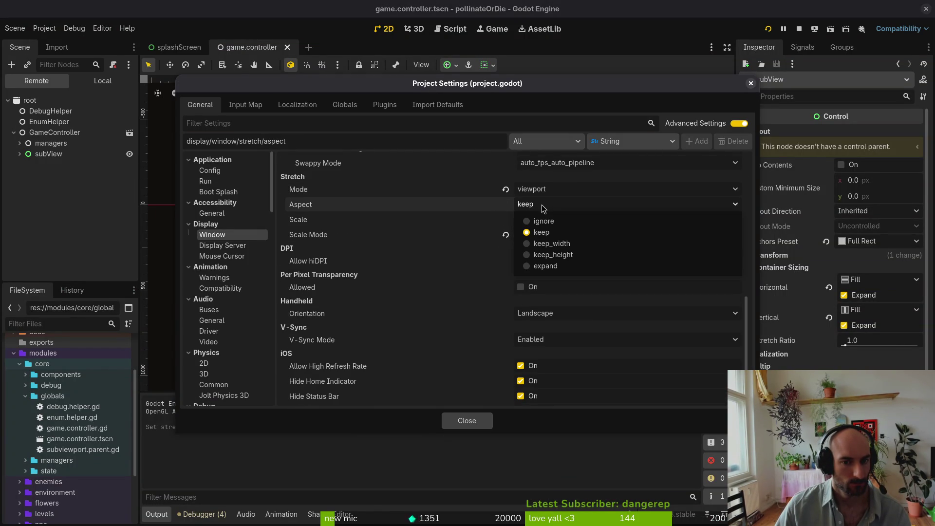
click(541, 204)
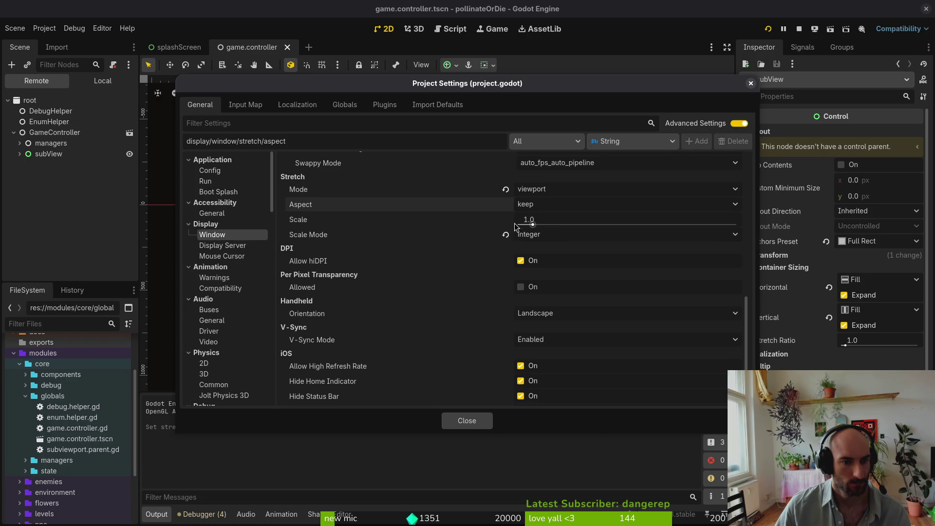
click(482, 422)
Run the game, enlarge its window to check viewport scaling, then stop it
click(767, 28)
mouse_move(471, 230)
mouse_down()
mouse_move(787, 487)
mouse_move(871, 509)
mouse_move(890, 502)
mouse_up()
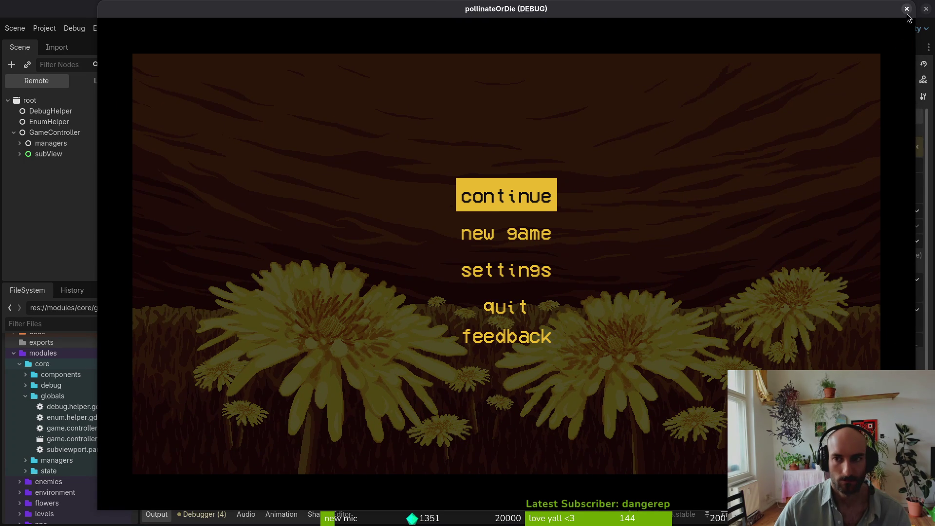
key(F8)
click(44, 28)
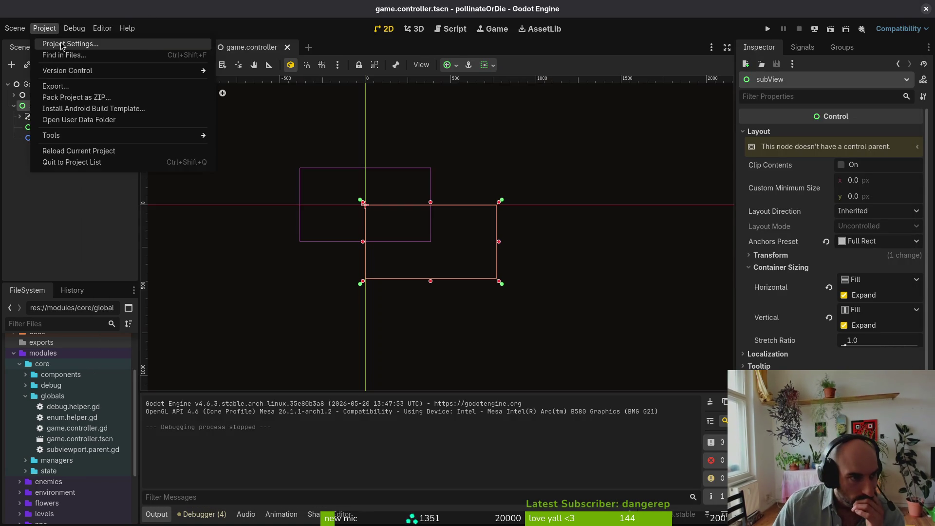
Keep stretch mode on viewport and change the stretch scale mode to fractional
click(58, 39)
scroll(555, 273, down, 3)
click(557, 252)
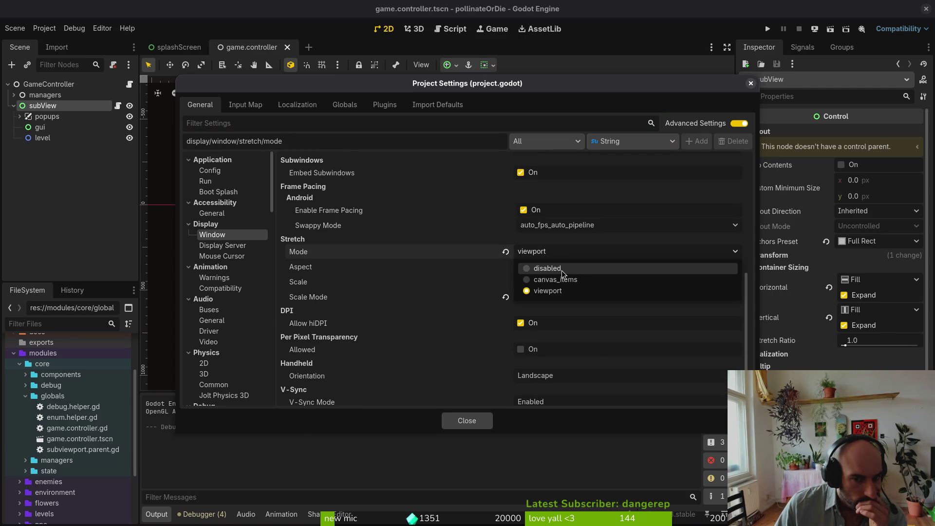
click(375, 254)
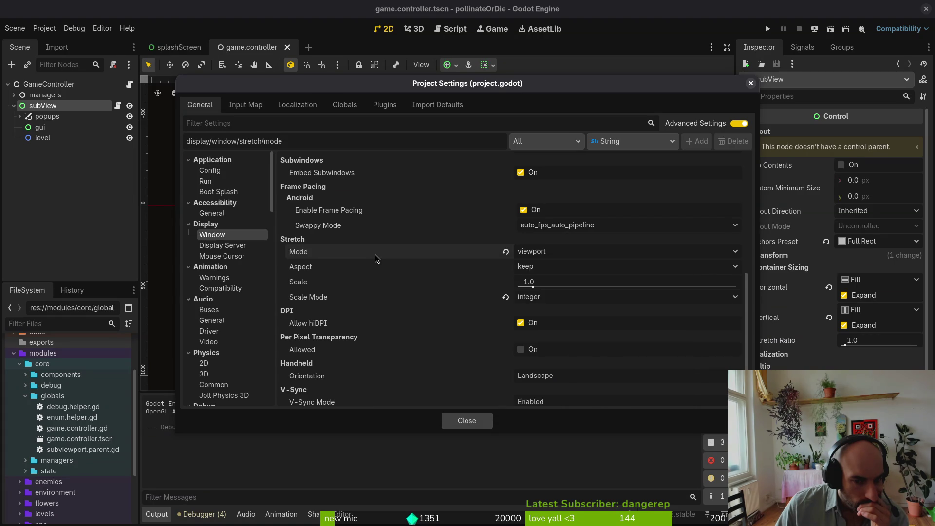
mouse_move(384, 254)
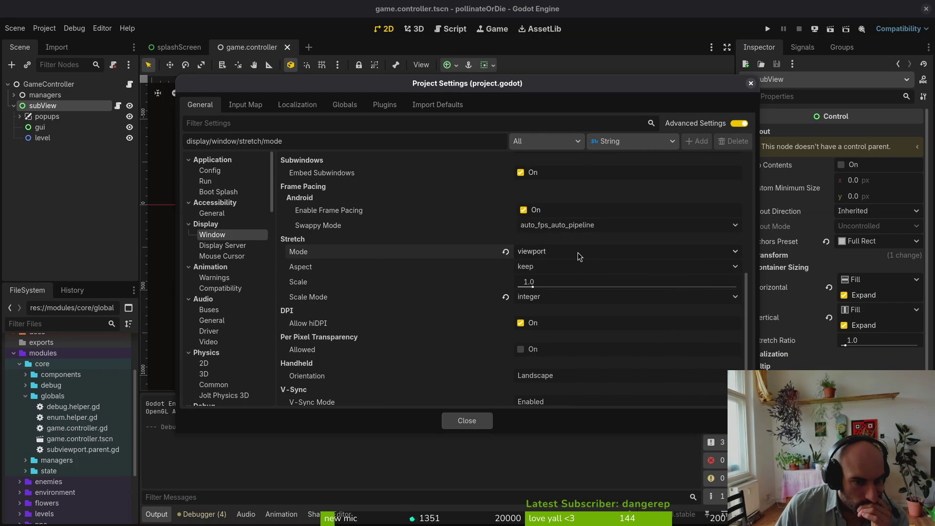
click(549, 297)
click(541, 311)
click(472, 421)
Run the game, enlarge its window to test fractional scaling, then close it
key(F5)
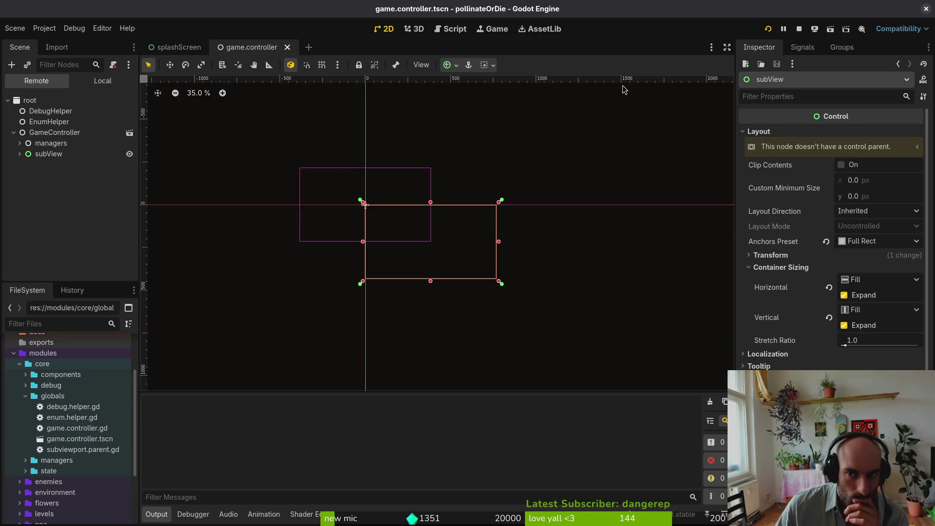
mouse_move(473, 221)
mouse_down()
mouse_move(549, 355)
mouse_move(811, 452)
mouse_move(811, 395)
mouse_move(846, 465)
mouse_move(821, 448)
mouse_move(893, 504)
mouse_move(871, 506)
mouse_move(559, 241)
mouse_up()
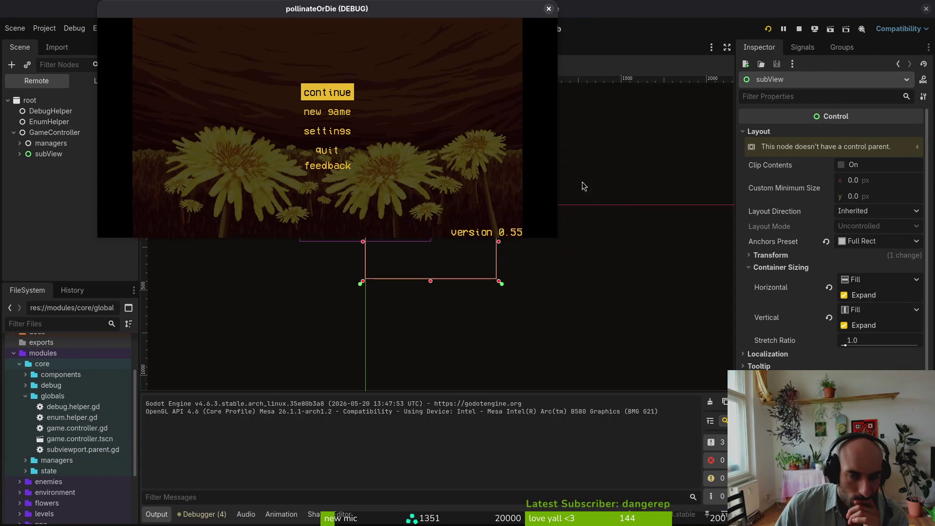
click(547, 8)
Set the scale mode back to integer, then run and close the game to check it
click(44, 28)
click(64, 42)
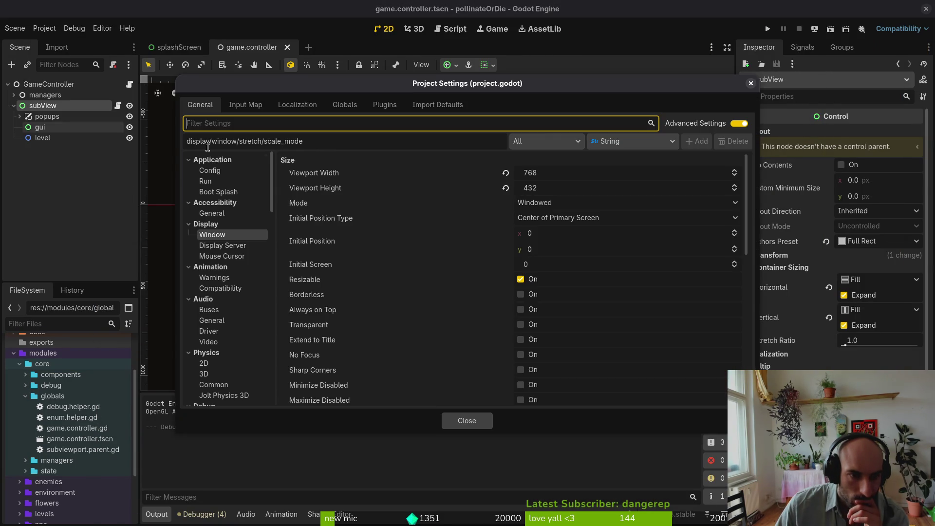
scroll(637, 264, down, 8)
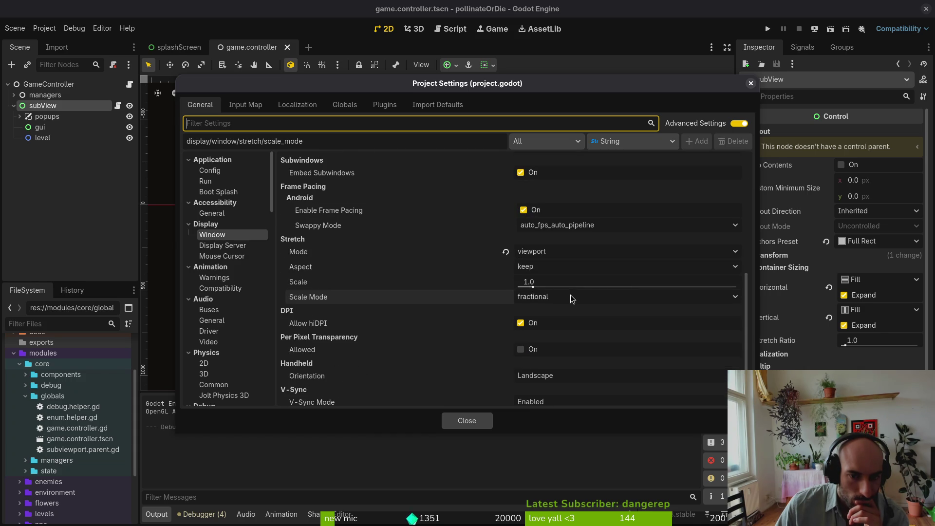
click(573, 296)
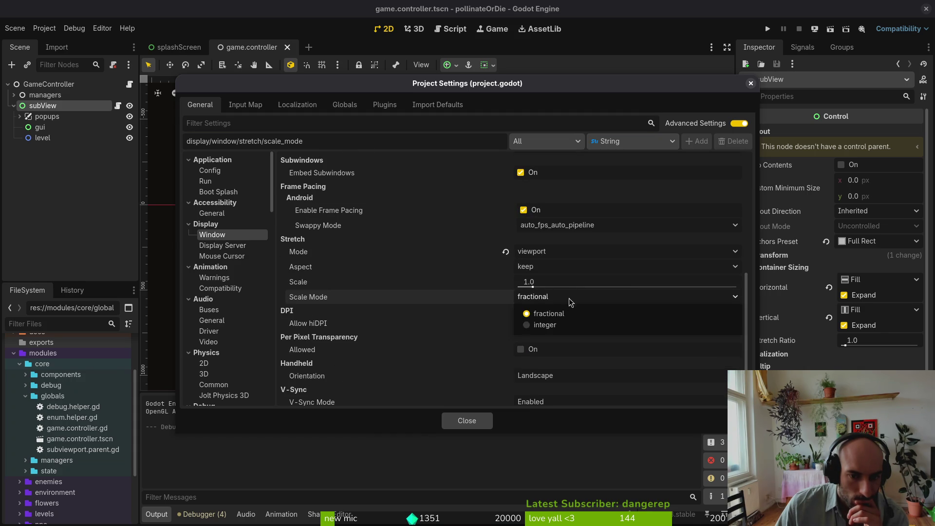
click(569, 325)
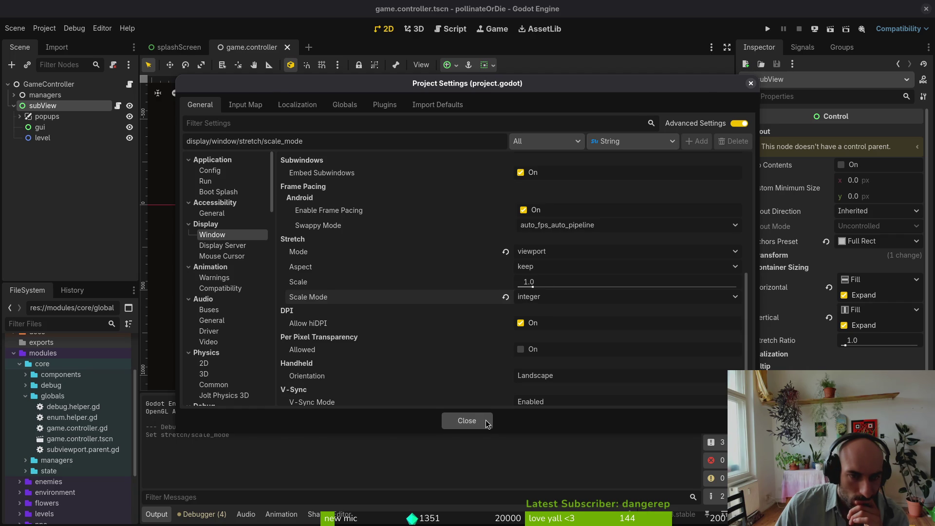
click(488, 424)
click(767, 28)
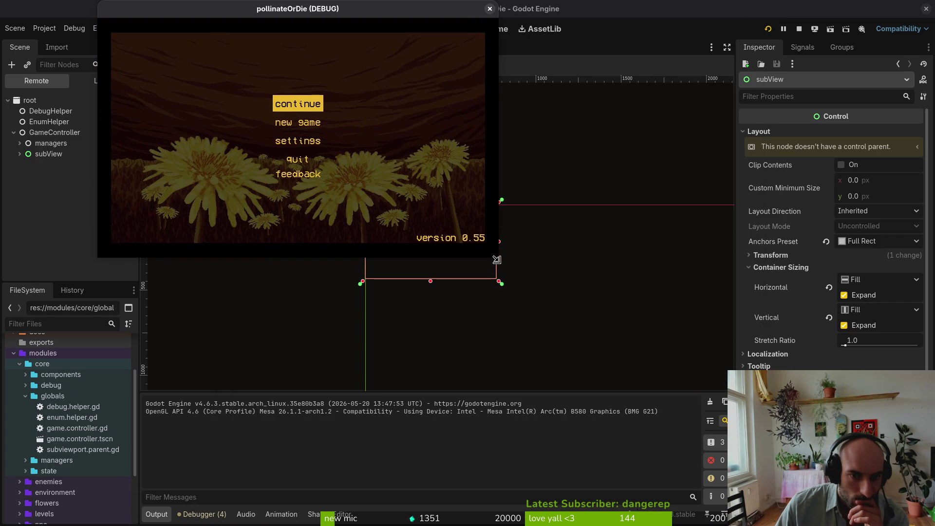
click(597, 9)
Disable stretch mode with a stretch scale of 2, then run and enlarge the game
click(44, 27)
click(58, 41)
scroll(612, 216, down, 1)
click(558, 315)
click(533, 328)
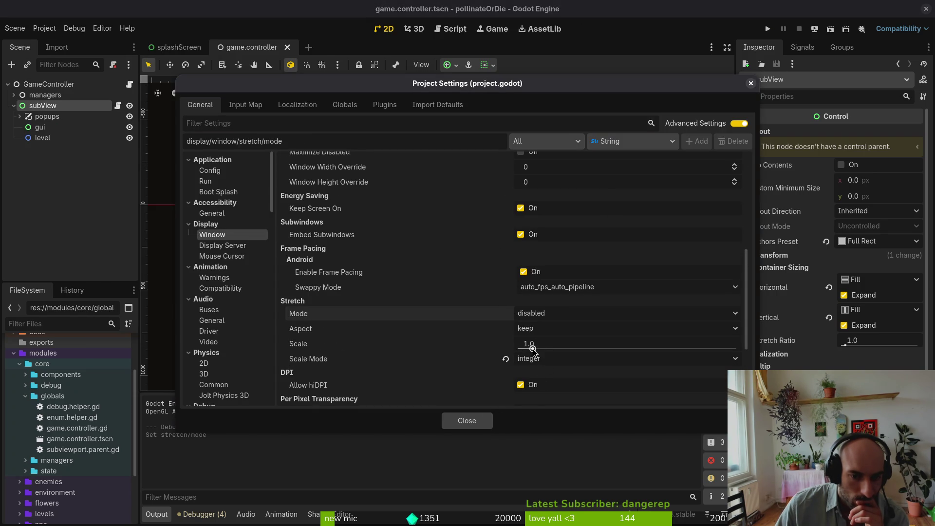
click(549, 343)
text(2)
key(Return)
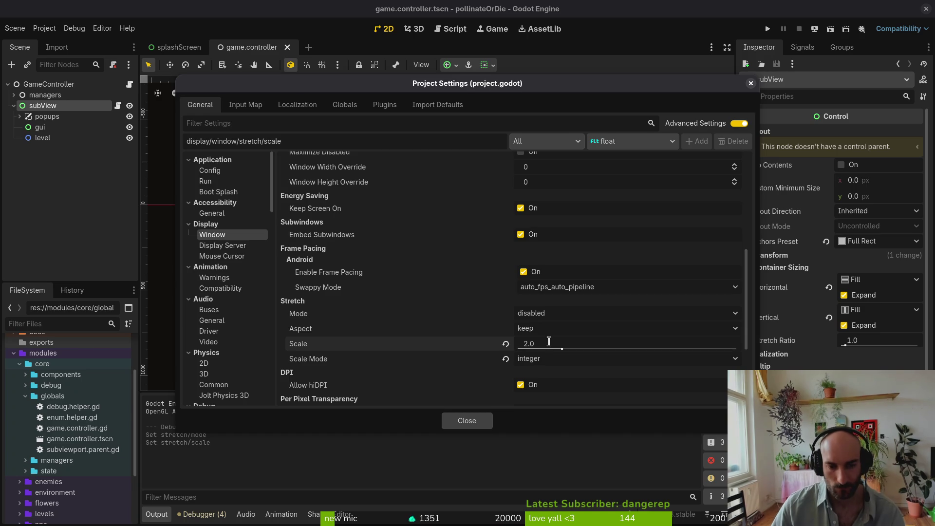
click(467, 420)
key(F5)
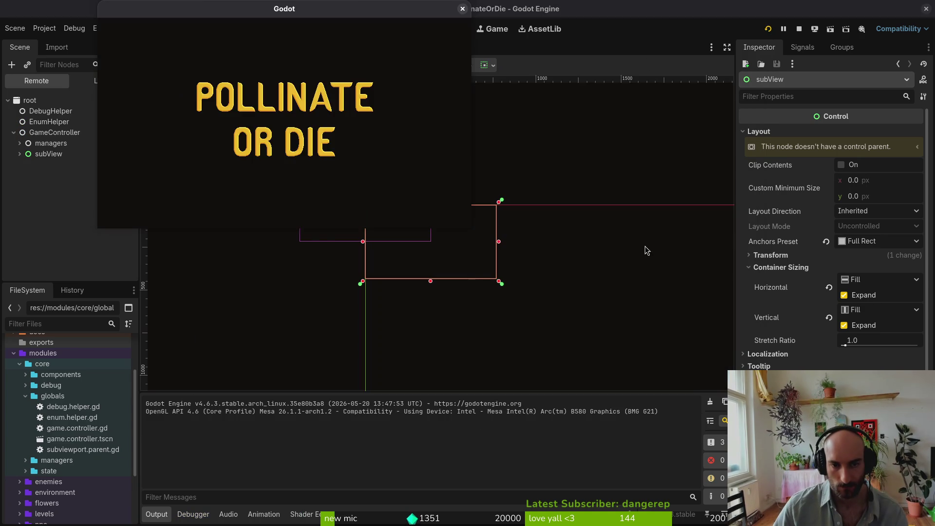
mouse_move(471, 225)
mouse_down()
mouse_move(841, 417)
mouse_move(871, 487)
mouse_move(894, 492)
mouse_move(934, 525)
mouse_up()
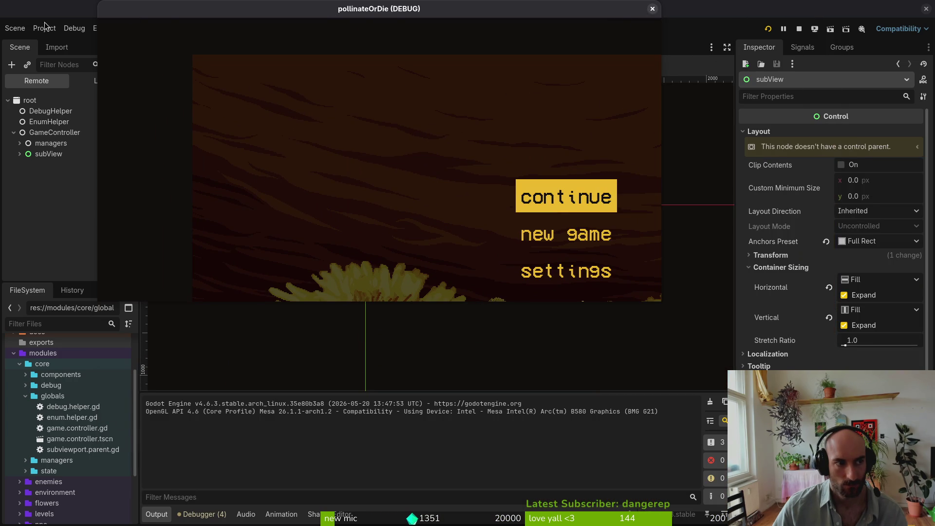
Clear the settings filter and reset the Display > Window stretch scale from 2.0 to 1.0
click(44, 28)
click(53, 44)
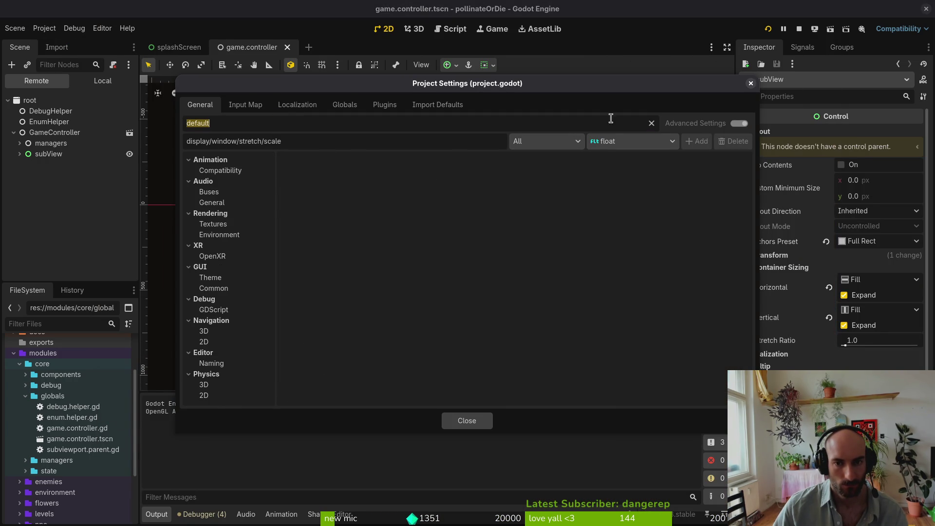
click(652, 123)
scroll(586, 290, down, 10)
click(505, 251)
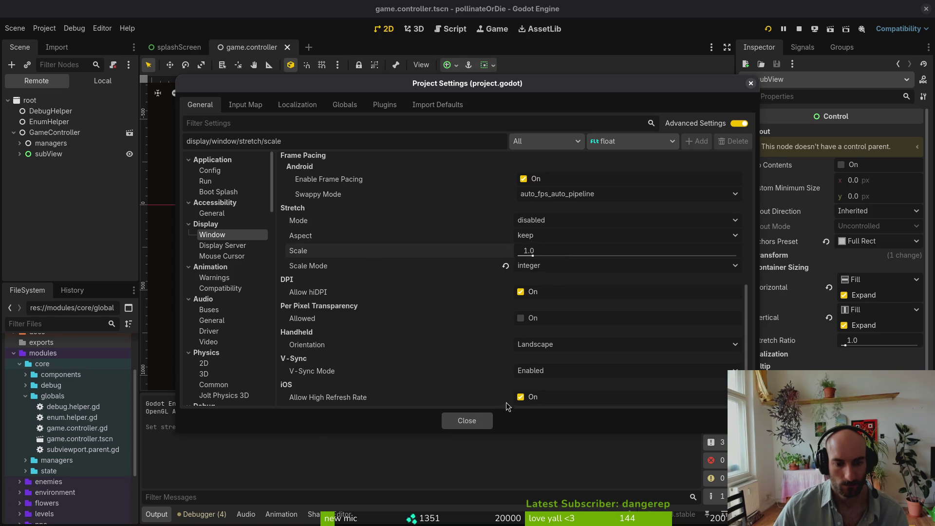
click(467, 420)
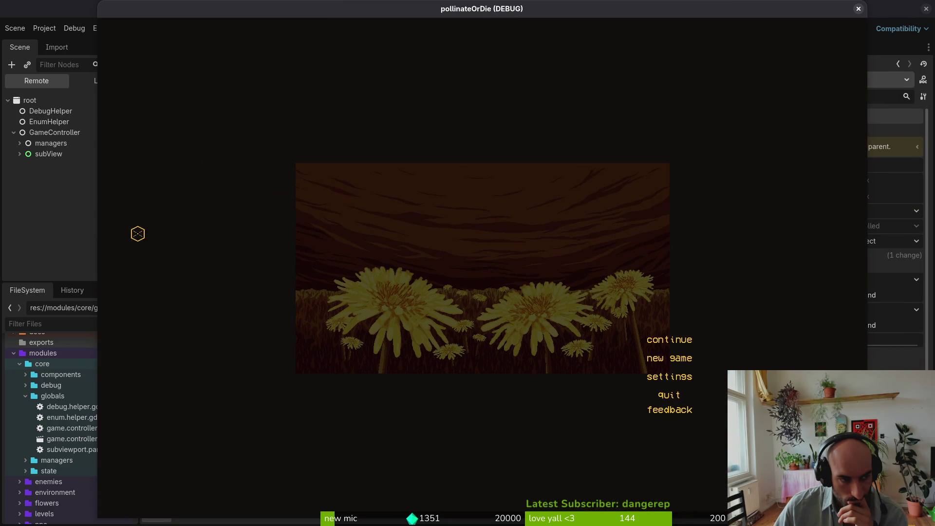
Show the local scene tree, then turn the game's music volume down to zero in Settings
key(alt+Tab)
click(87, 81)
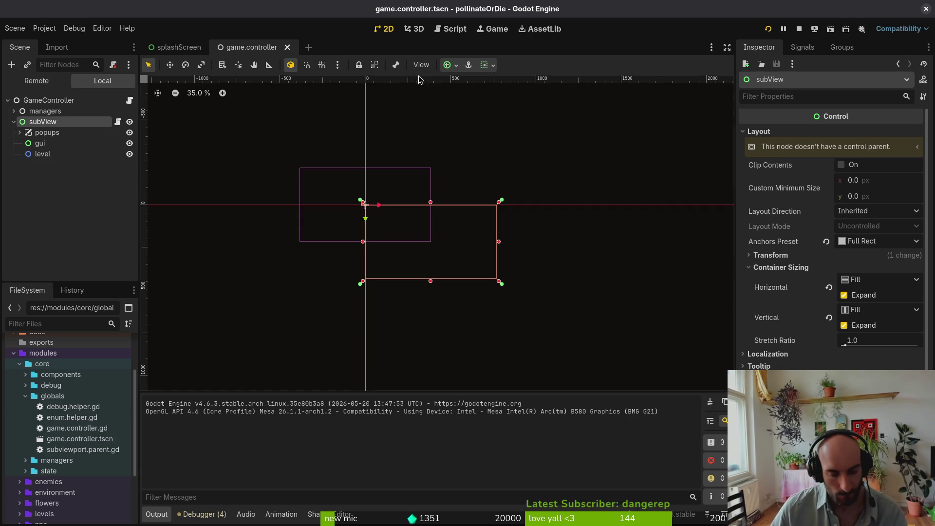
key(alt+Tab)
click(691, 382)
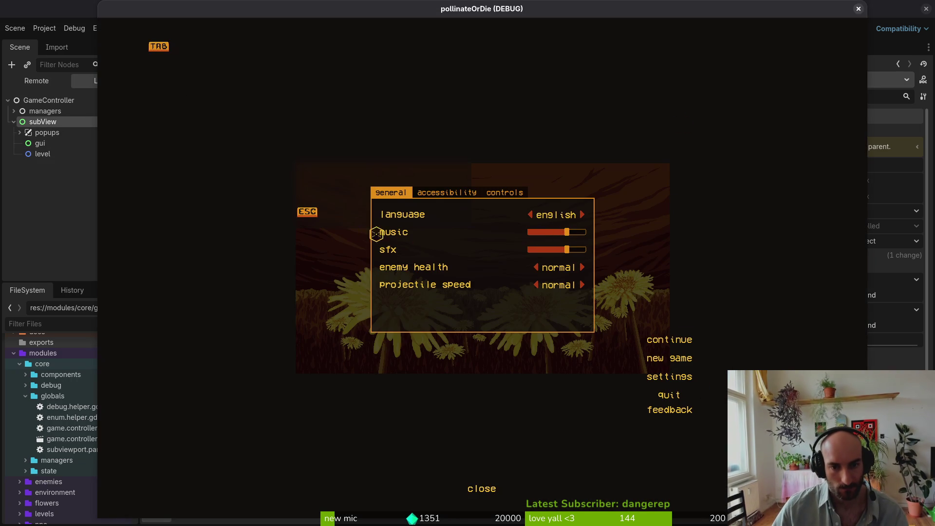
drag(566, 231, 529, 231)
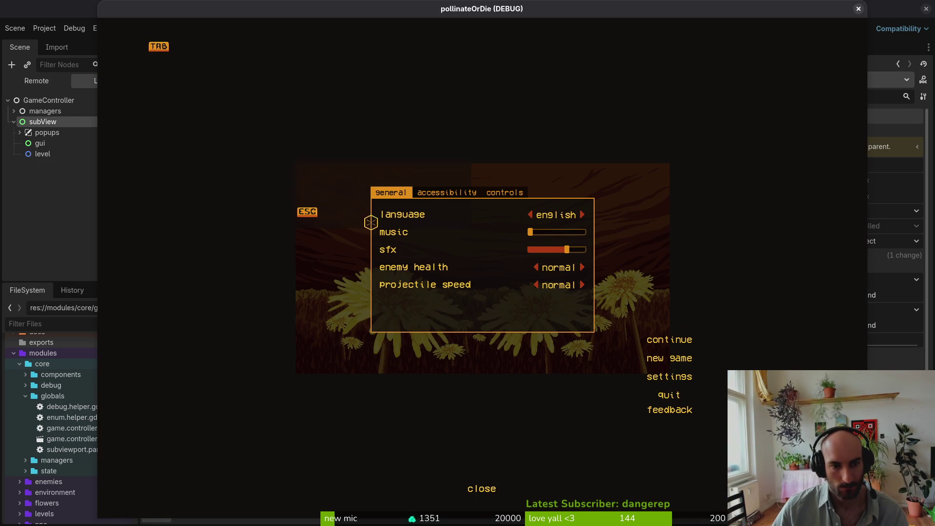
key(Escape)
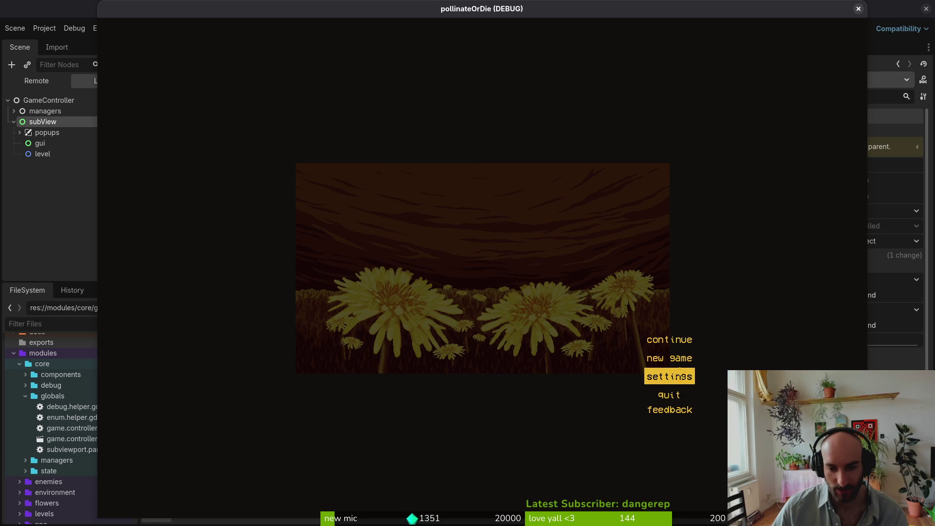
Recheck the Settings panel, close the game, and move popups directly under GameController
click(681, 376)
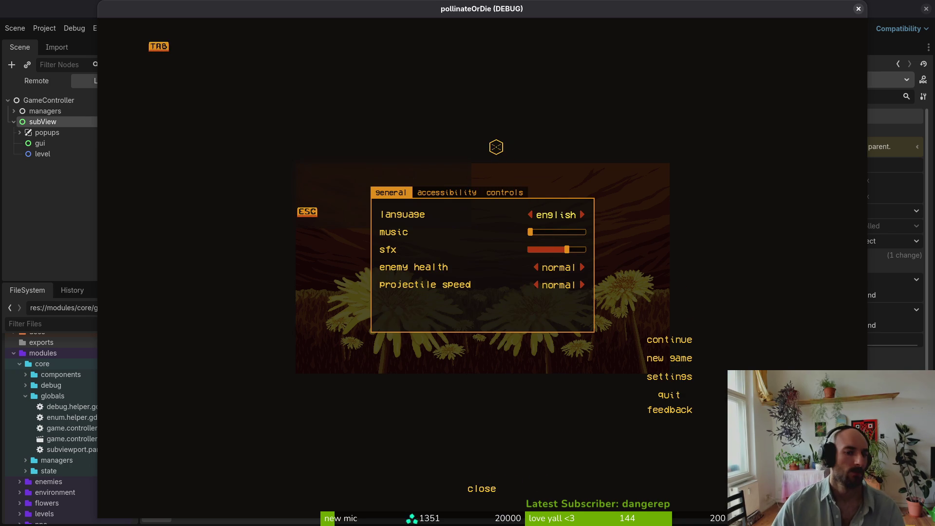
key(Escape)
click(858, 8)
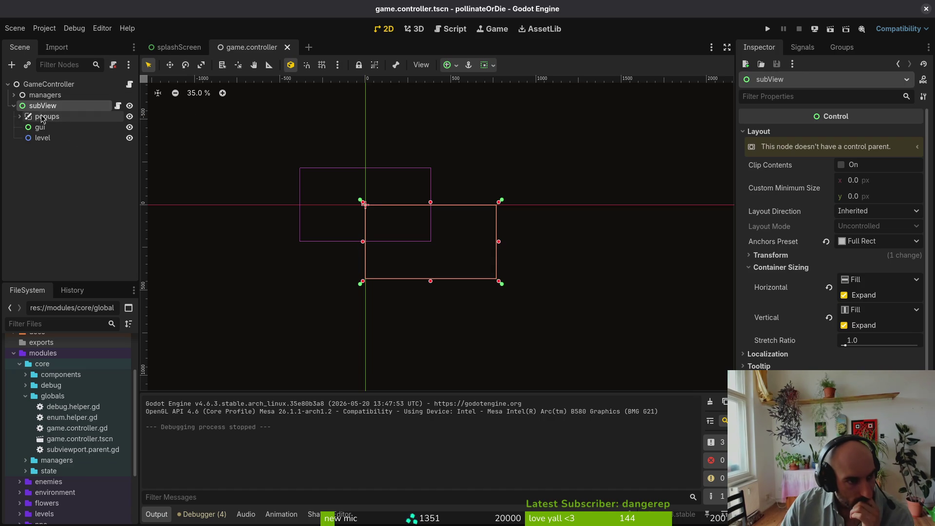
mouse_move(47, 116)
mouse_down()
mouse_move(73, 95)
mouse_move(60, 104)
mouse_up()
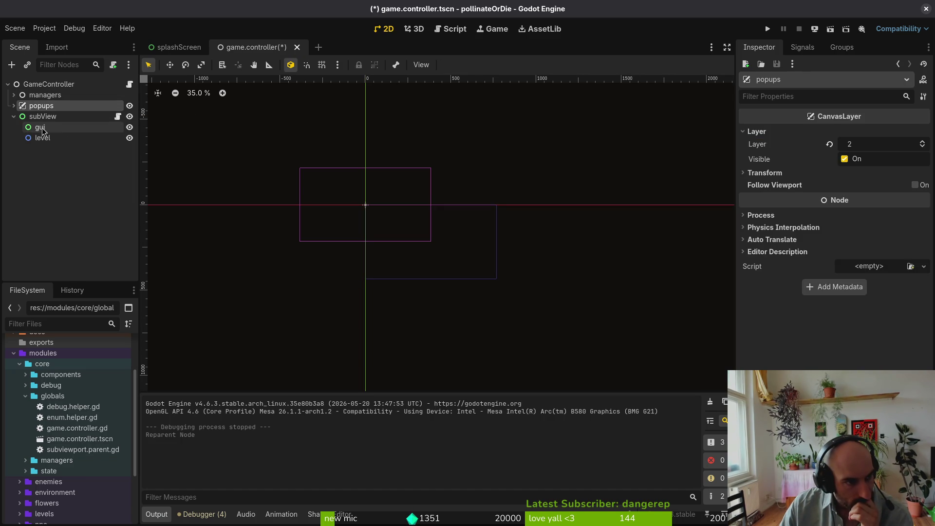
Select the gui node, save and run the game, then stop it
click(44, 128)
click(768, 29)
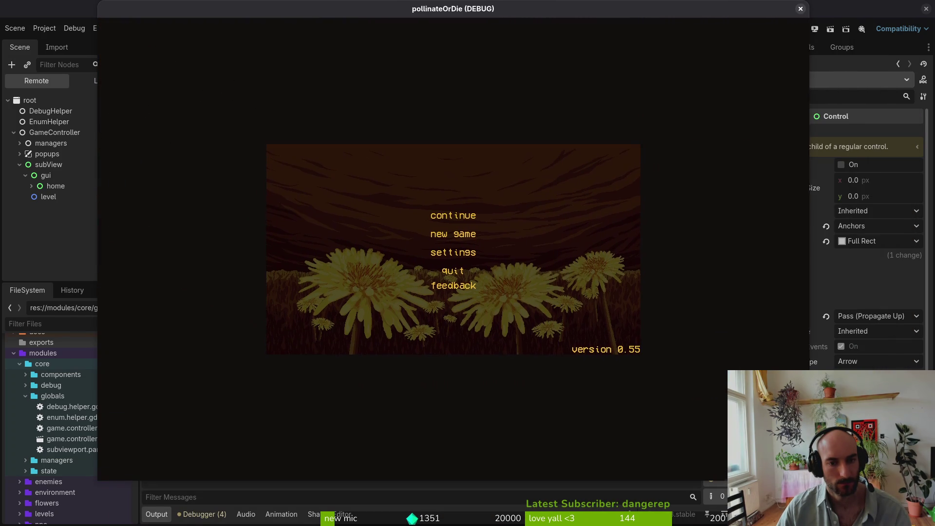
key(F8)
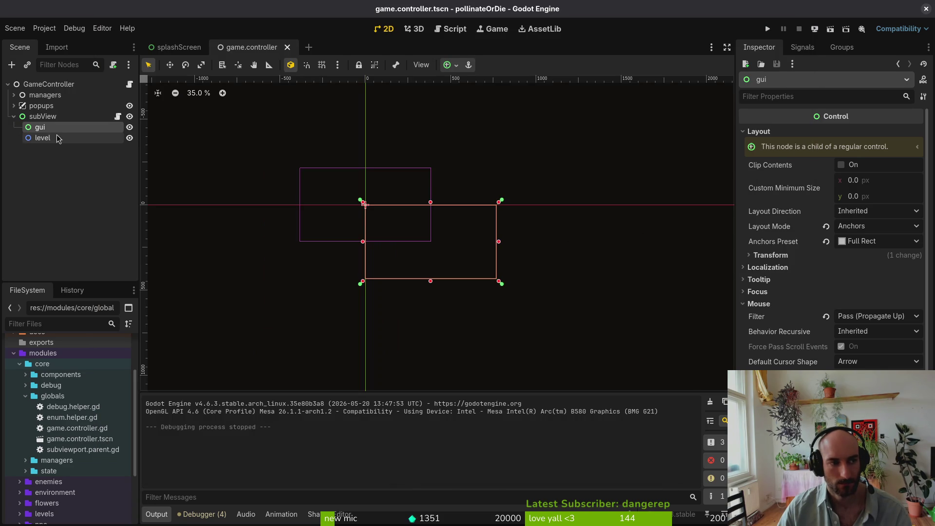
Inspect the subView node's properties and change its anchor preset to Center
click(43, 117)
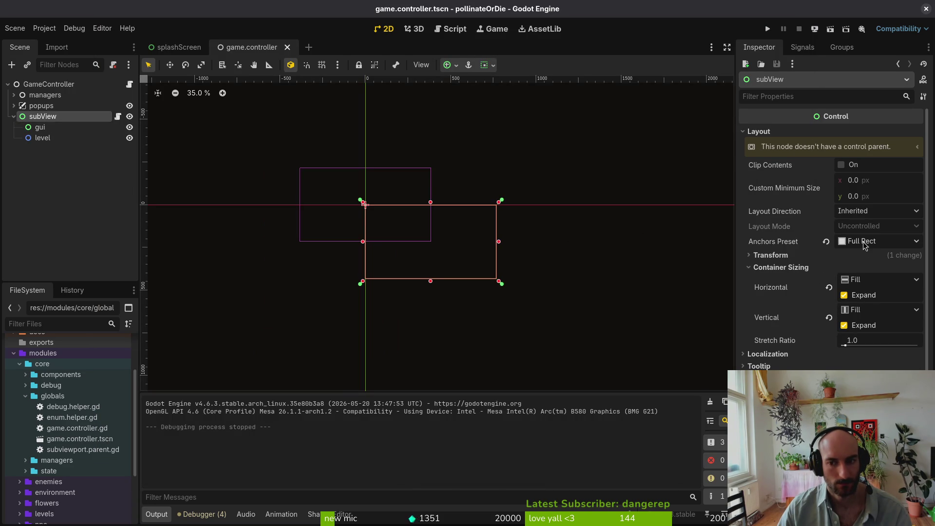
click(825, 258)
click(825, 261)
click(824, 261)
scroll(834, 237, down, 2)
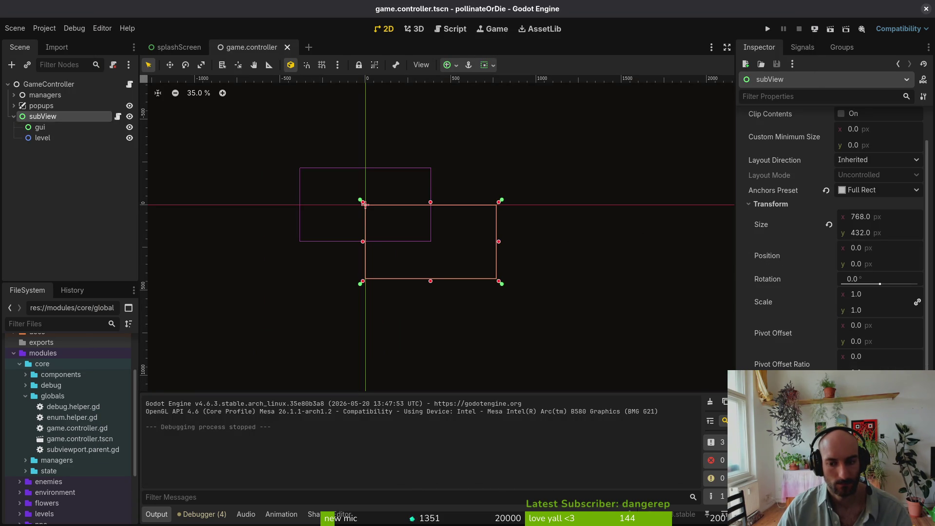
click(783, 206)
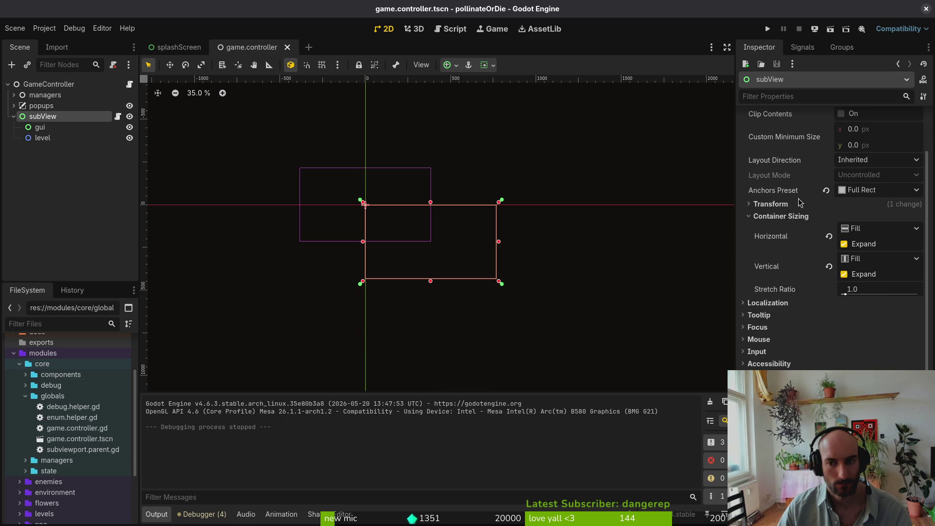
click(869, 190)
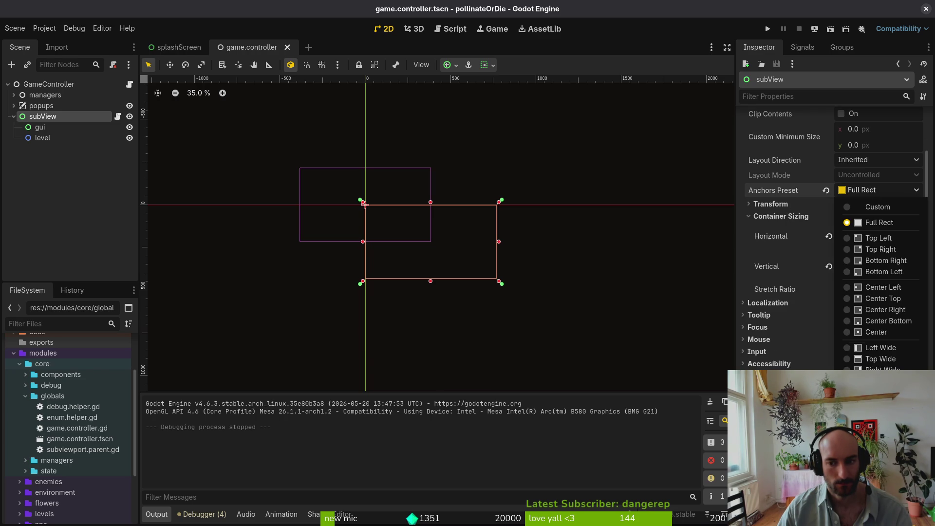
click(876, 329)
Test-run the game with centered anchoring, then undo back to Full Rect and rerun to compare
key(F5)
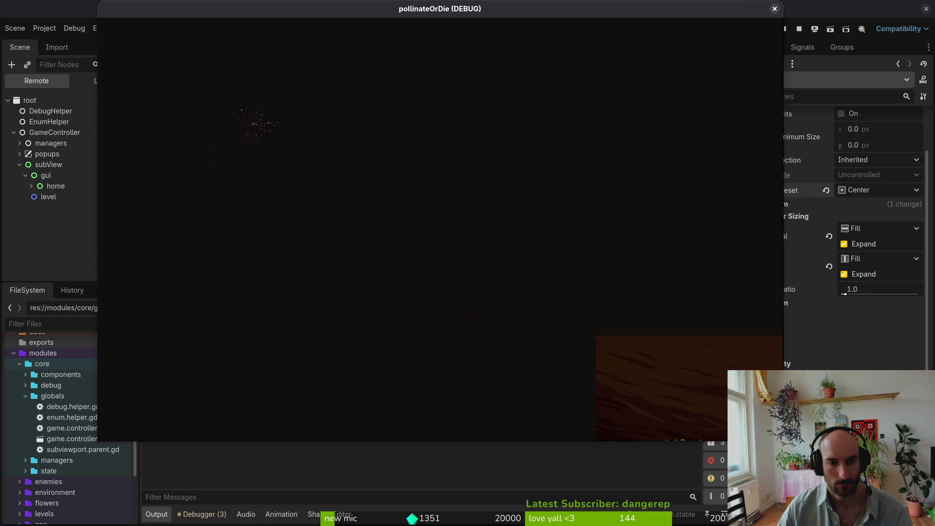
click(482, 9)
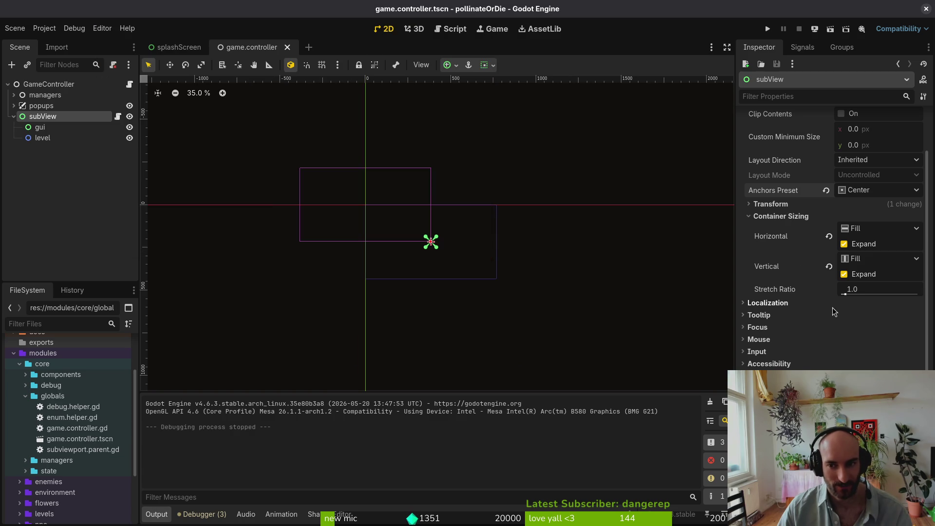
key(ctrl+z)
key(F5)
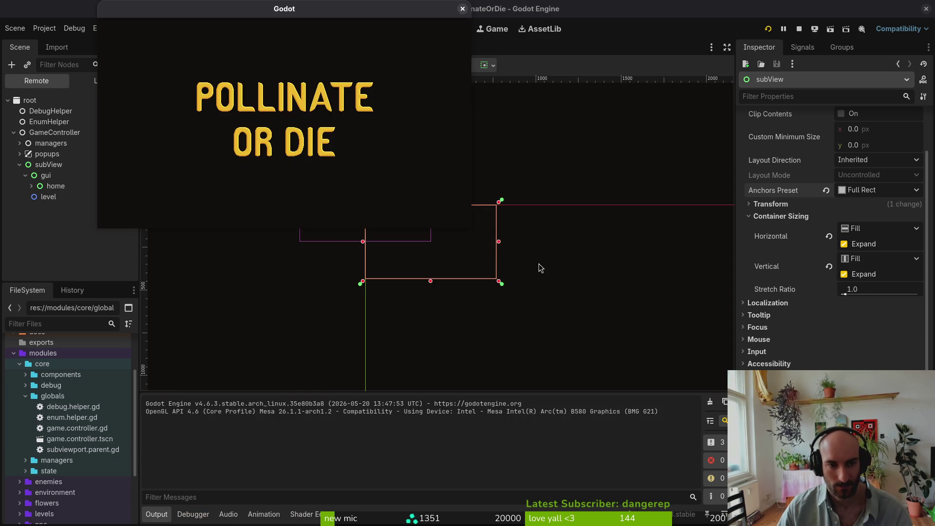
click(463, 9)
Move gui and level under GameController, delete the empty subView node, and save the scene
click(40, 127)
shift+click(44, 139)
drag(43, 138, 52, 113)
click(44, 138)
key(Delete)
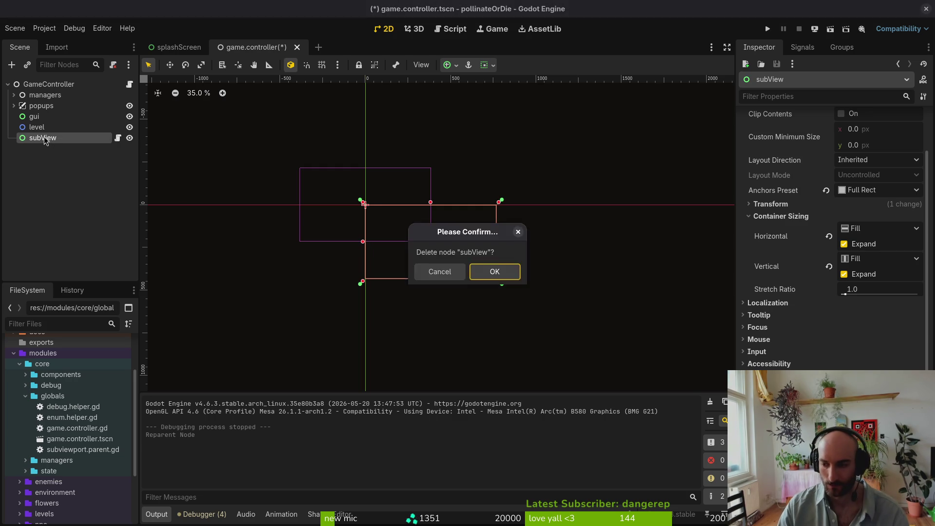
key(Return)
key(ctrl+s)
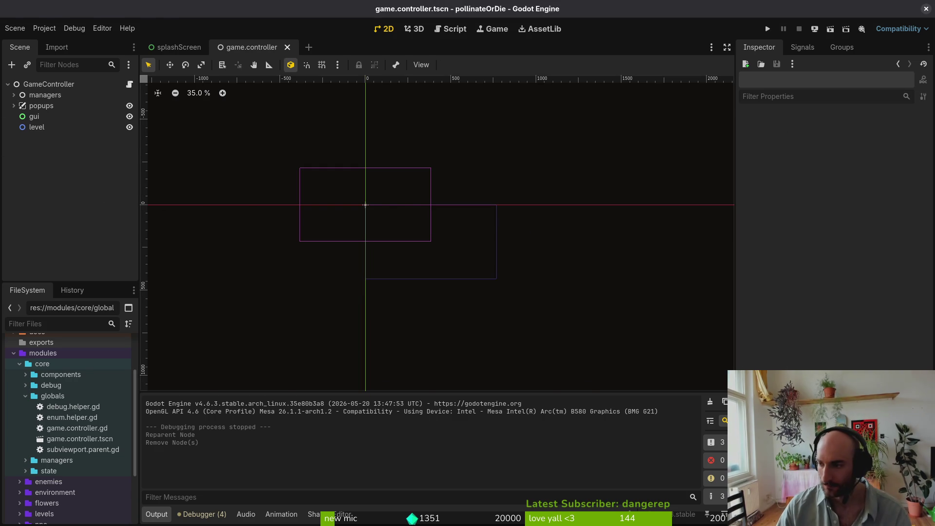
In the terminal, quit vim, check git status, and preview the untracked subviewport.parent.gd file
key(alt+Tab)
text(:q)
key(Return)
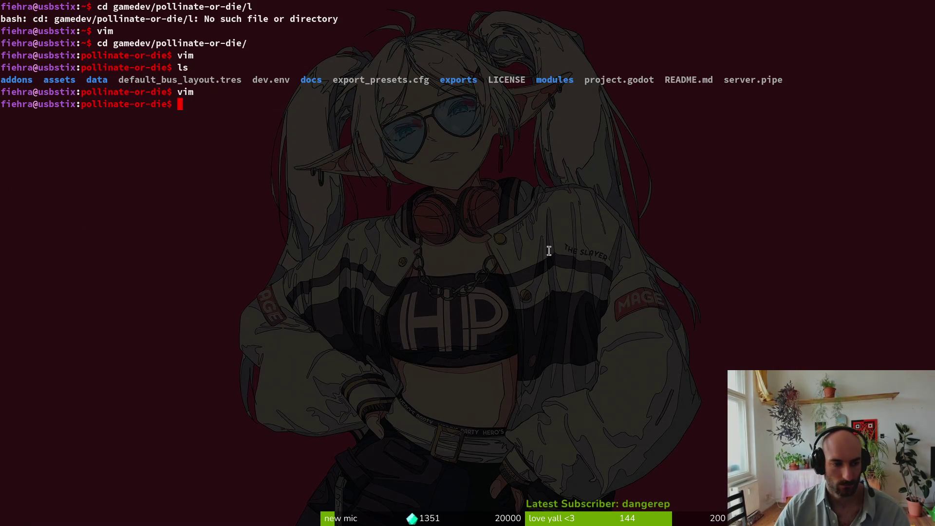
text(ig status)
key(Return)
key(Down)
key(Down)
key(Down)
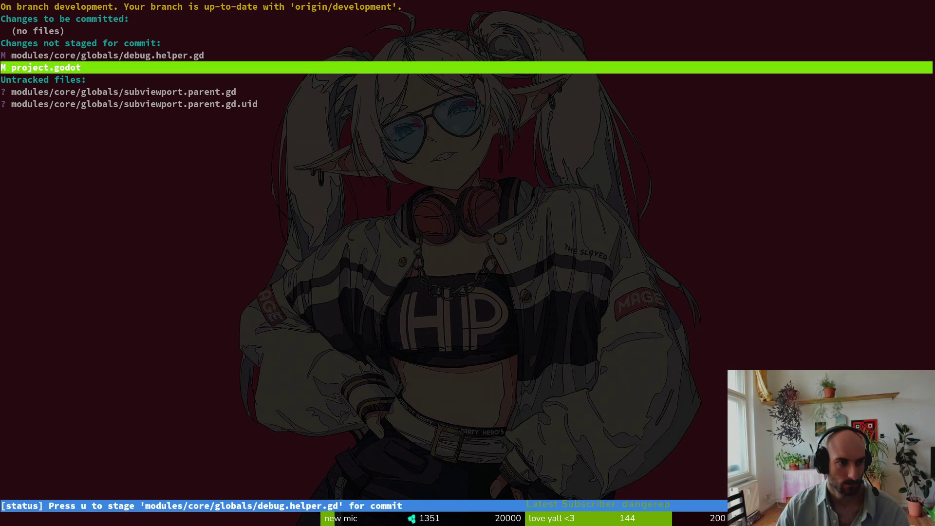
key(Down)
key(Down)
key(Down)
key(Return)
key(alt+Tab)
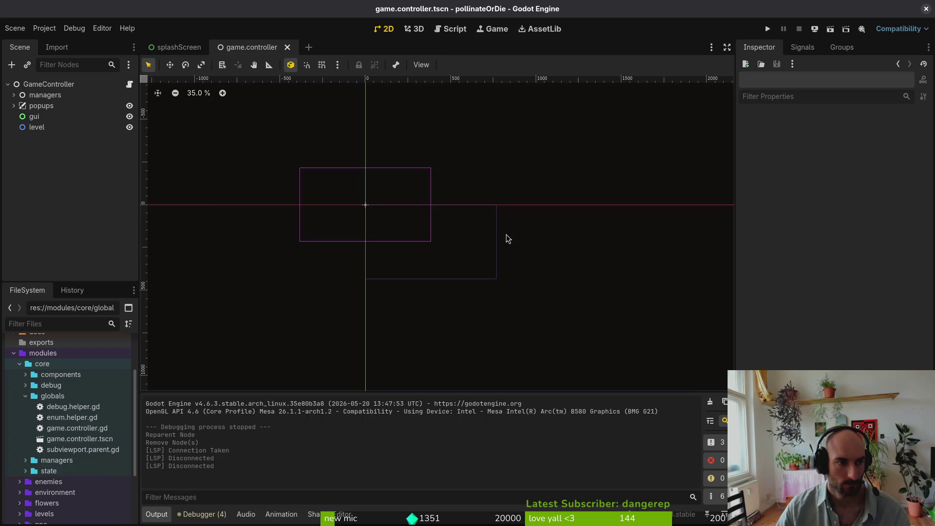
Run the game and enlarge its window to check how the menu scales
click(767, 29)
mouse_move(470, 225)
mouse_down()
mouse_move(723, 386)
mouse_move(590, 186)
mouse_move(405, 39)
mouse_up()
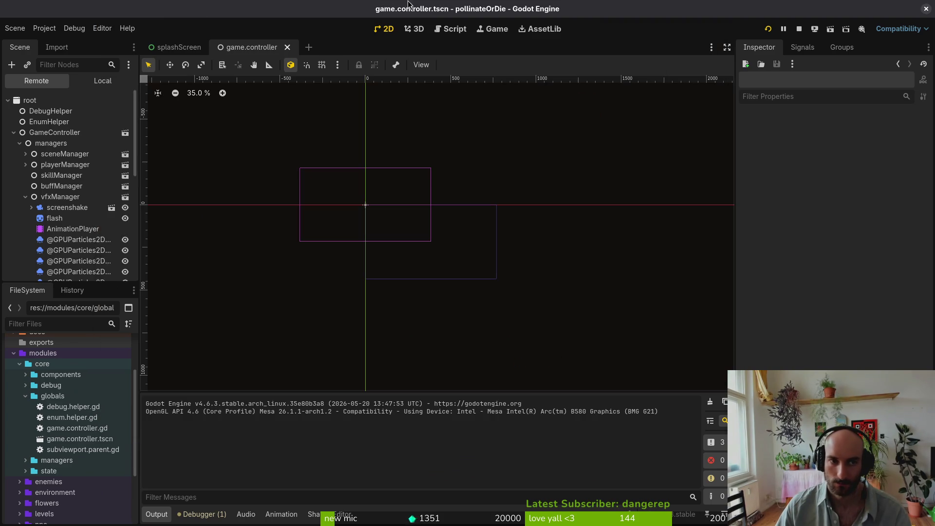
click(721, 9)
Set window Stretch Mode to viewport and Scale Mode to fractional in Project Settings, then relaunch
click(51, 31)
click(52, 43)
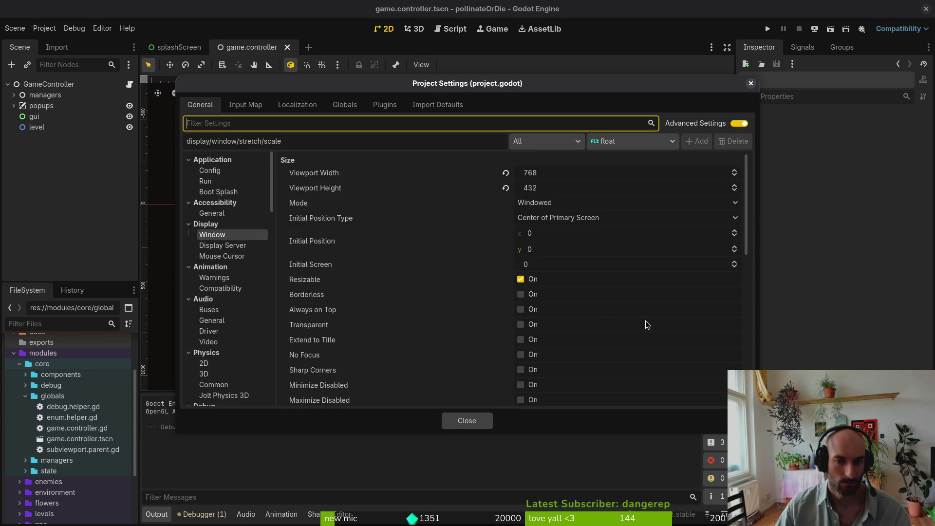
scroll(614, 273, down, 5)
click(557, 178)
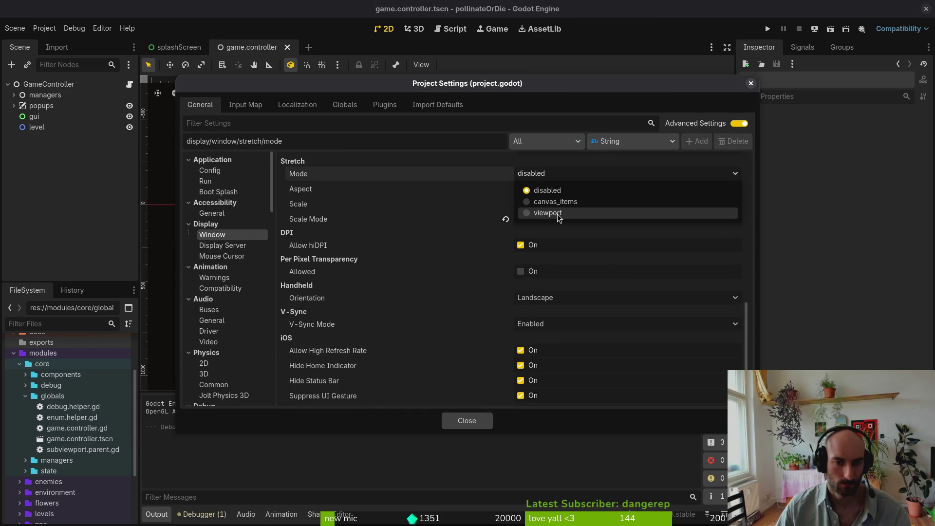
click(558, 214)
click(550, 225)
click(550, 234)
click(480, 424)
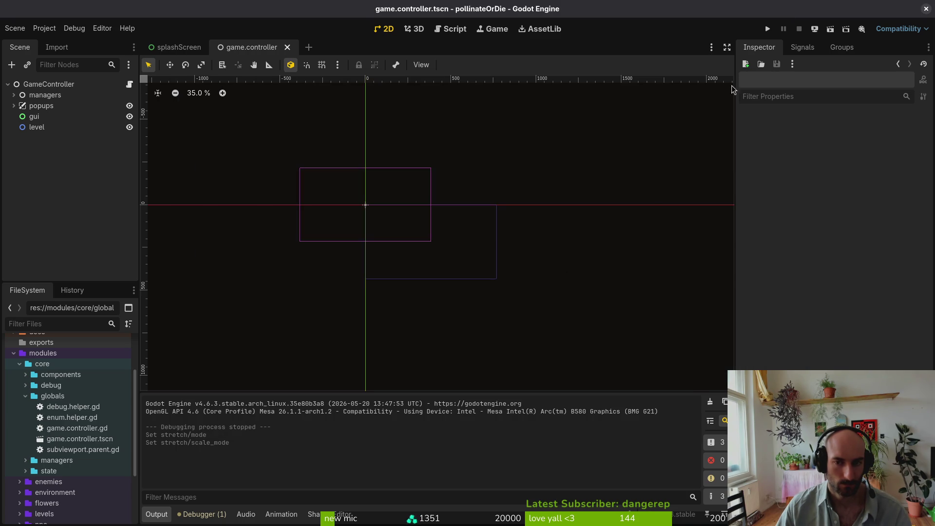
click(767, 28)
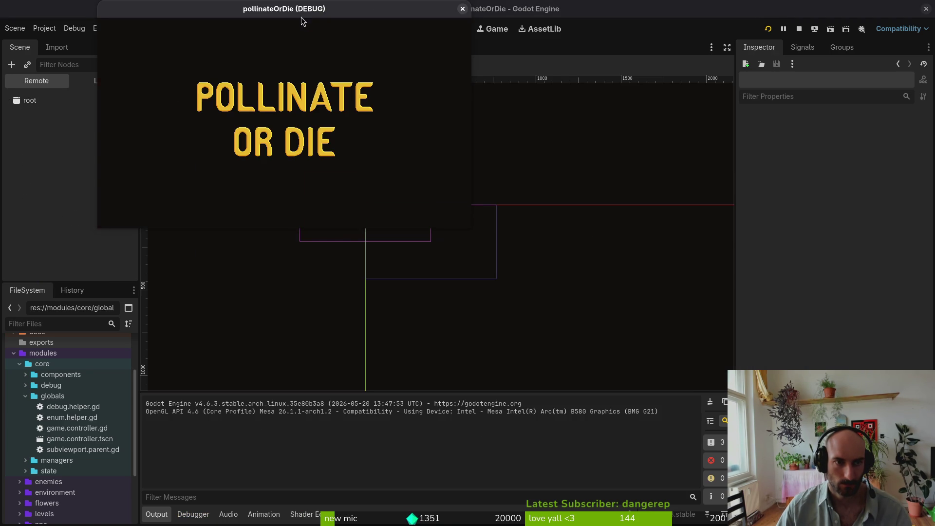
Move, shrink, maximize and restore the game window to confirm the menu scales, then close it
drag(287, 12, 257, 71)
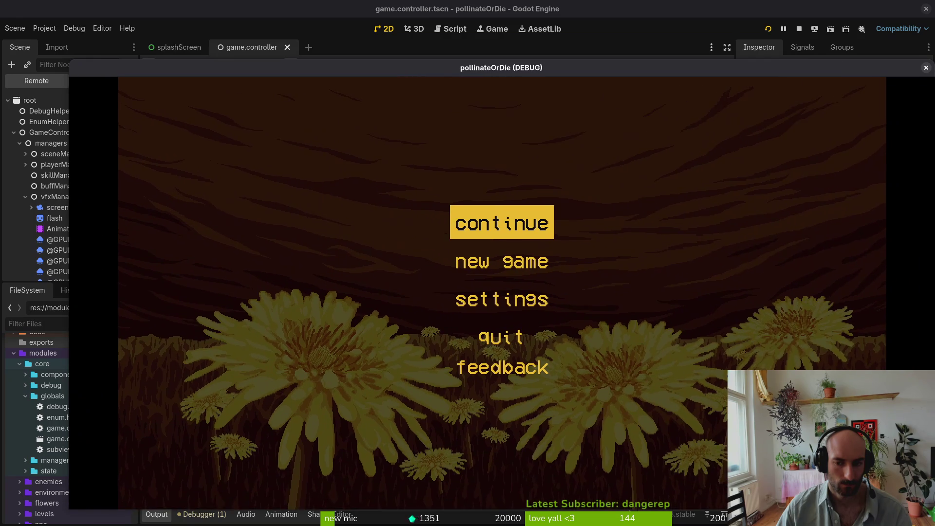
mouse_move(934, 510)
mouse_down()
mouse_move(852, 487)
mouse_move(767, 443)
mouse_move(762, 387)
mouse_move(621, 313)
mouse_move(622, 397)
mouse_move(793, 407)
mouse_move(824, 501)
mouse_move(875, 494)
mouse_up()
double_click(519, 72)
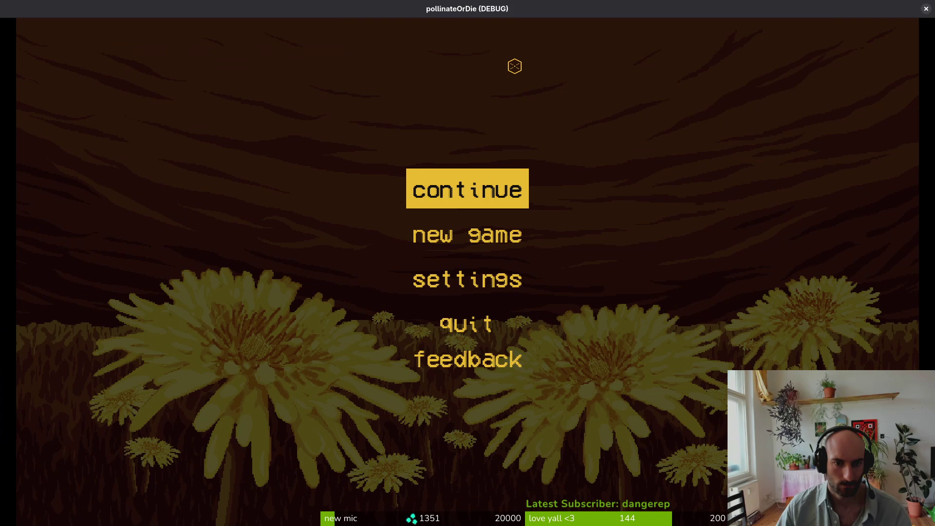
double_click(522, 10)
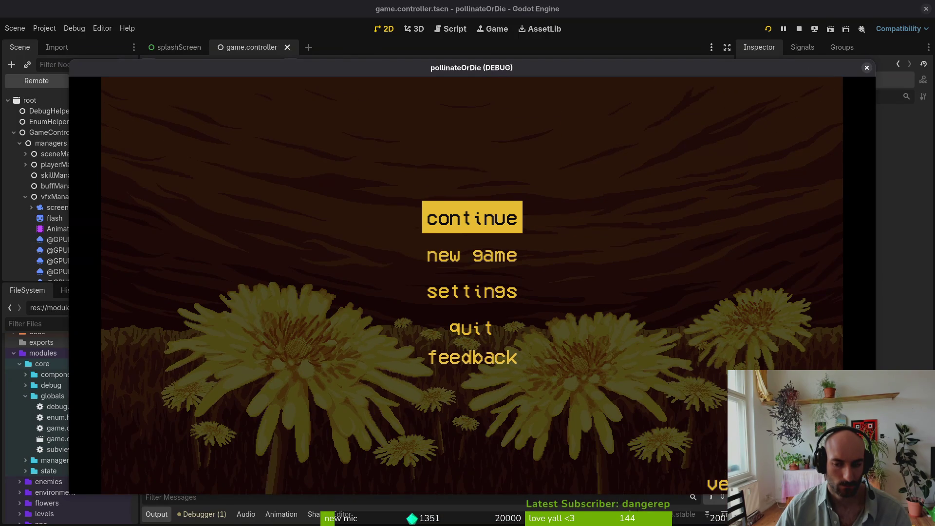
mouse_move(874, 494)
mouse_down()
mouse_move(589, 438)
mouse_move(516, 390)
mouse_move(648, 423)
mouse_up()
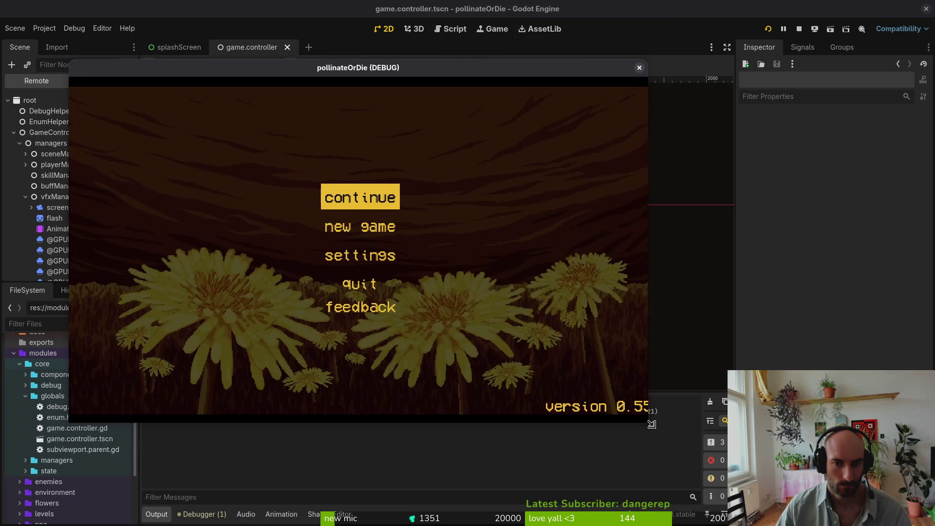
click(639, 67)
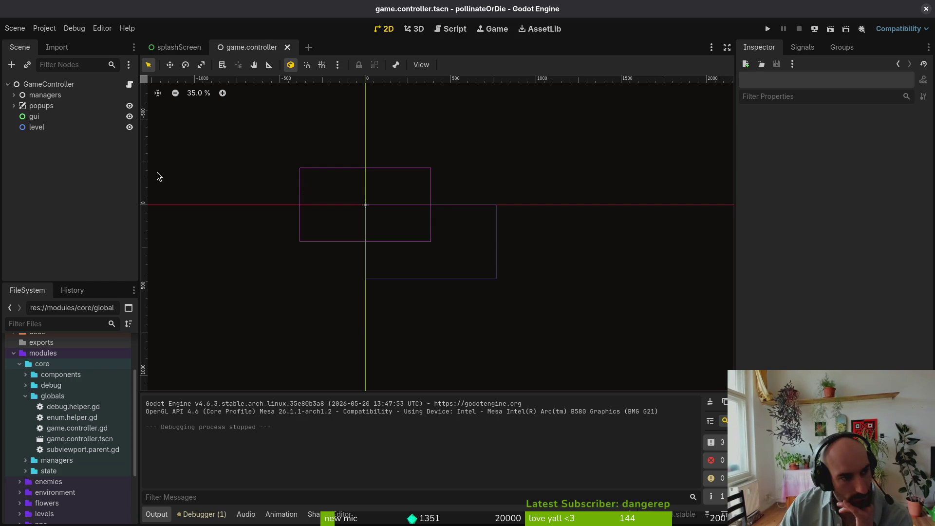
Collapse the globals folder and reselect the gui node in the scene tree
click(26, 396)
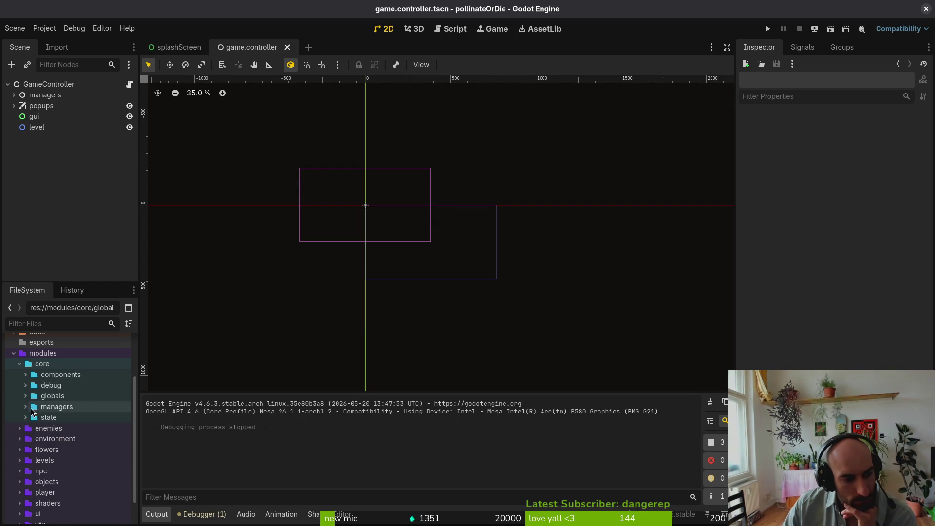
click(35, 116)
click(48, 128)
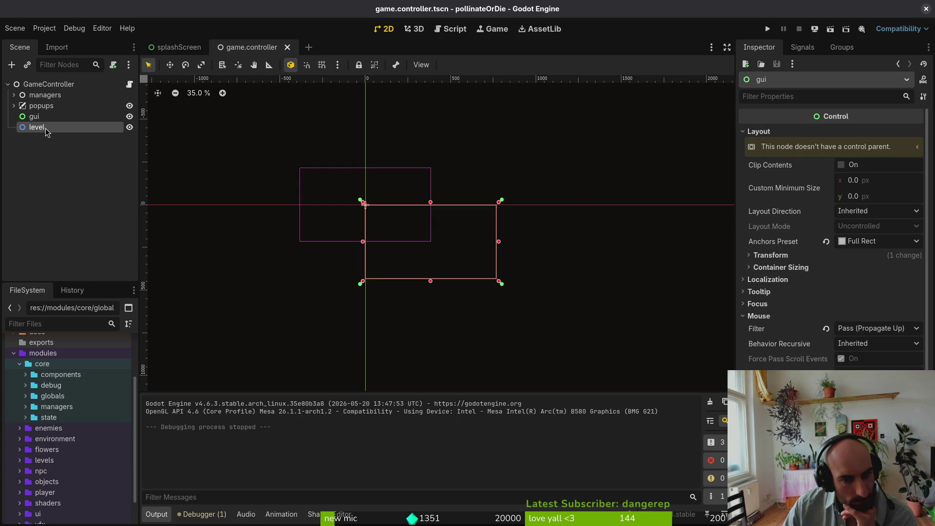
click(35, 116)
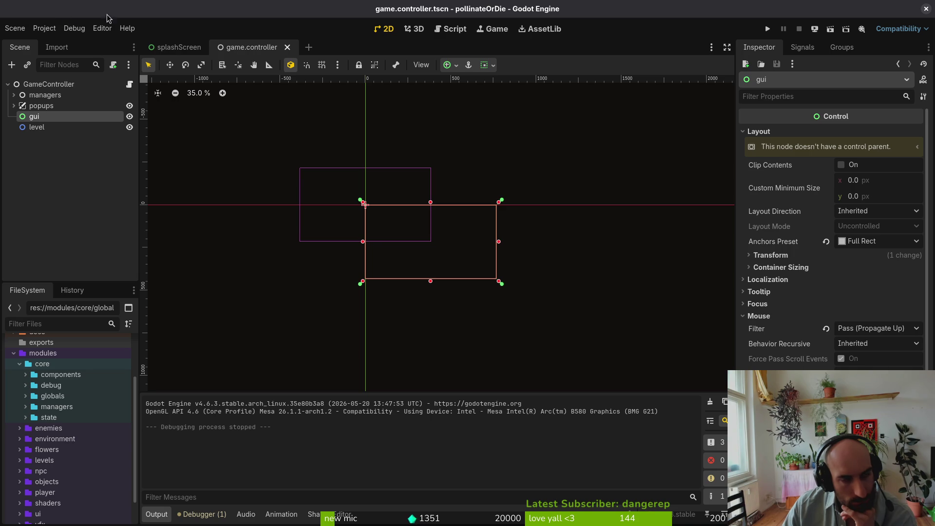
key(alt+Tab)
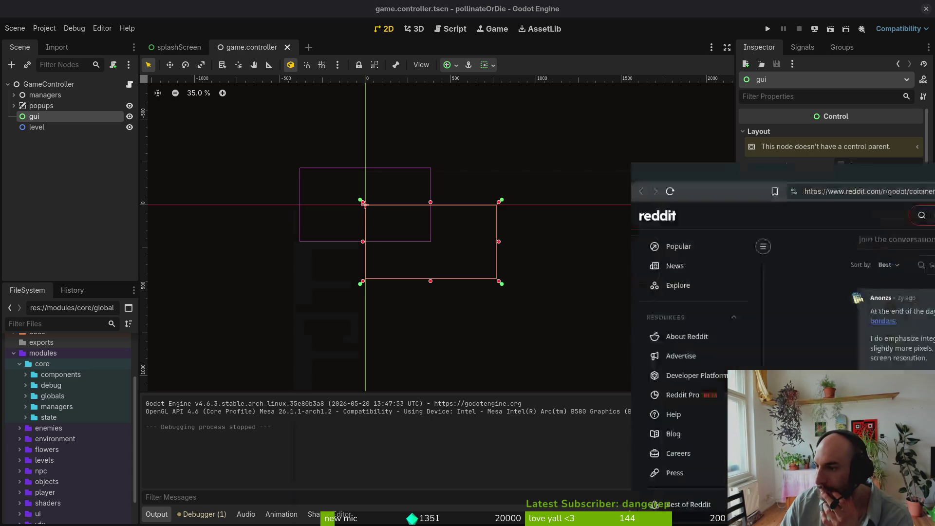
Scroll up the current Reddit thread, close it, and bring up the 'Do you like integer scaling' post
scroll(455, 305, up, 7)
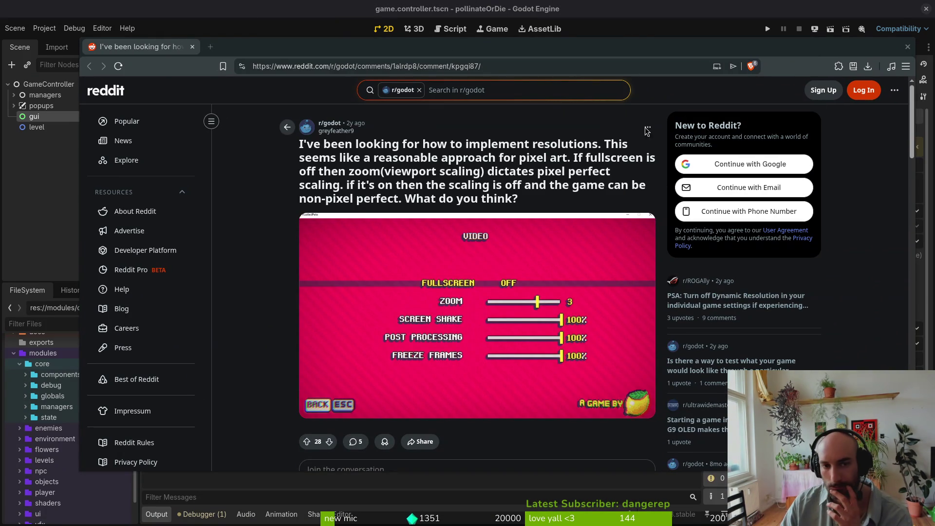
click(907, 47)
key(alt+Tab)
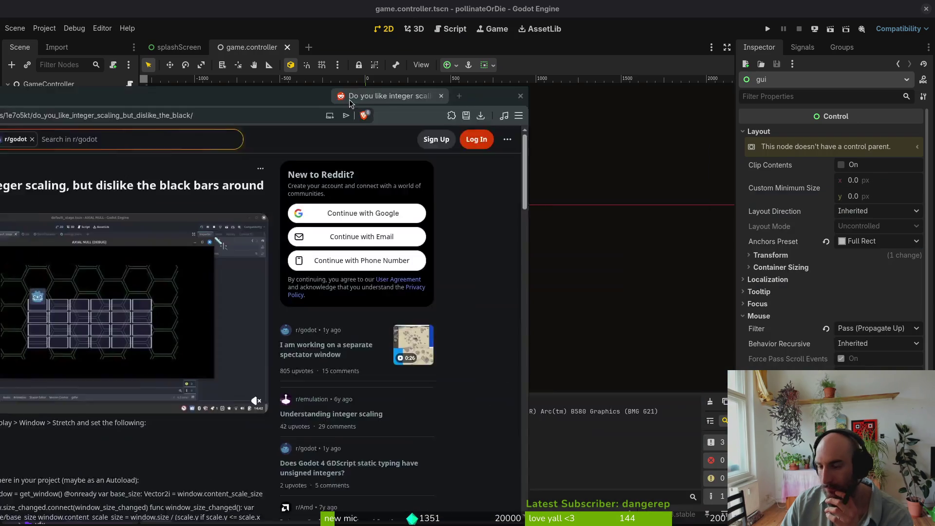
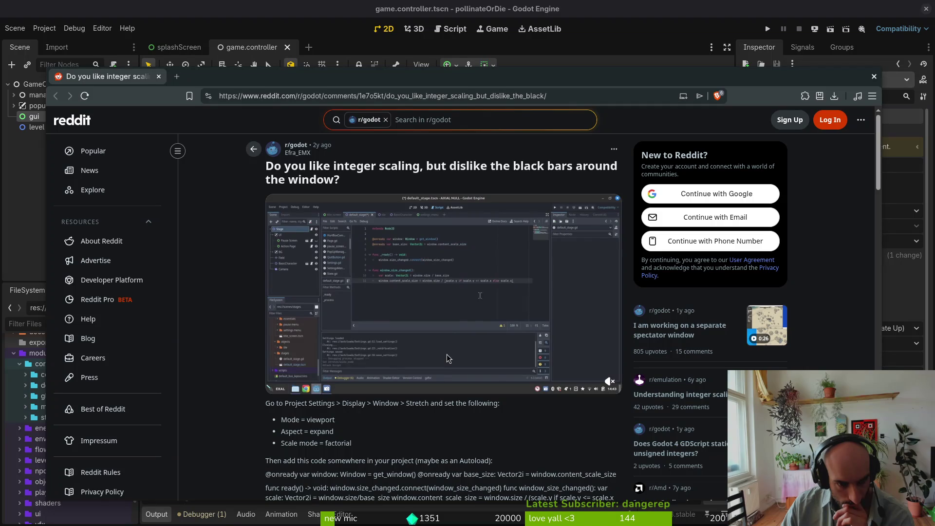
Scrub the Reddit post's video to the scaling code at 0:34 and pause it
click(369, 383)
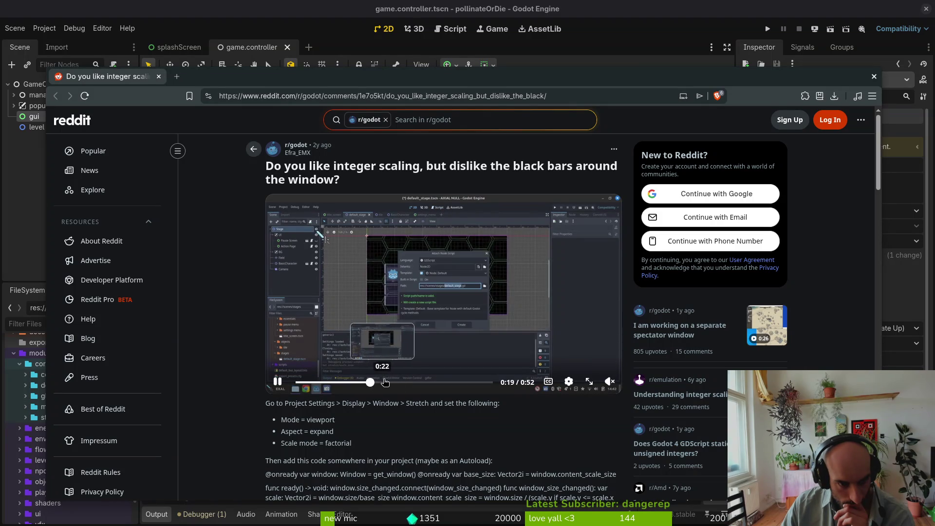
click(412, 383)
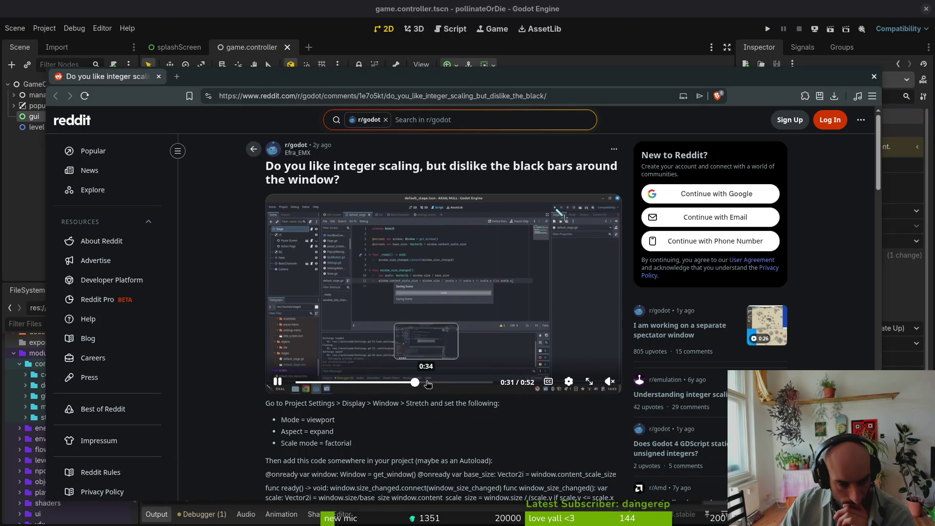
click(438, 382)
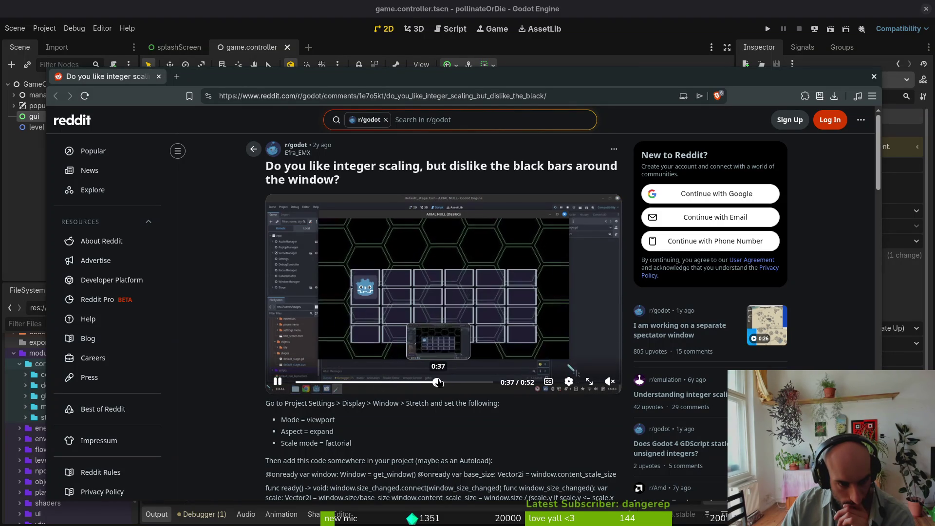
click(422, 383)
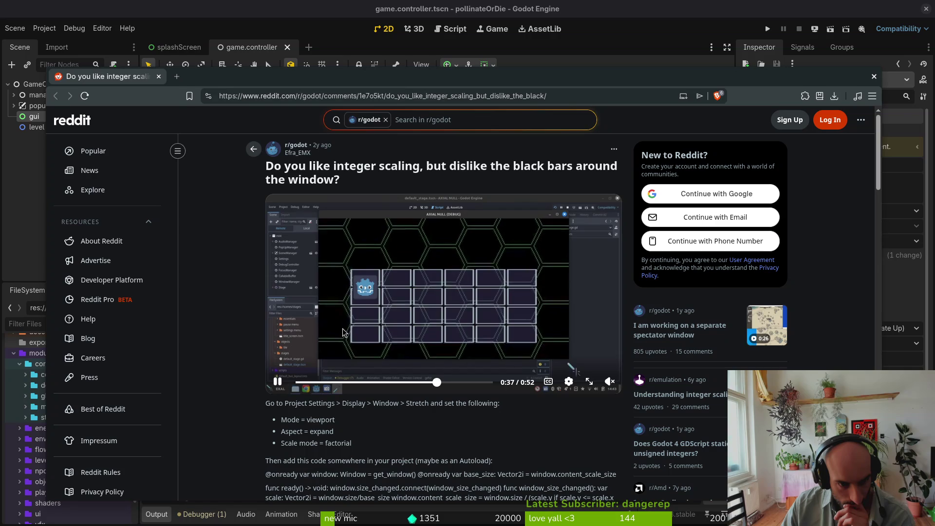
click(423, 382)
click(519, 374)
View the paused code frame fullscreen, exit, and bring the Godot editor to the front
click(593, 387)
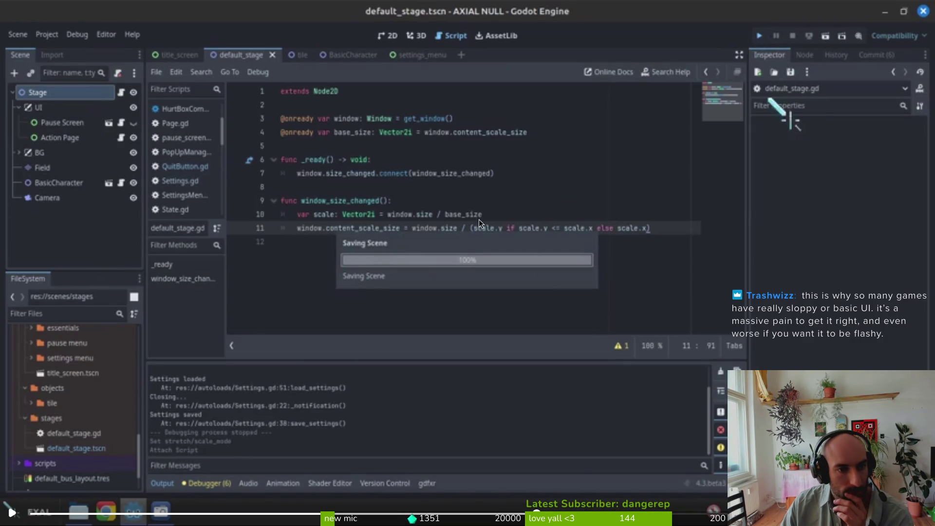
key(Escape)
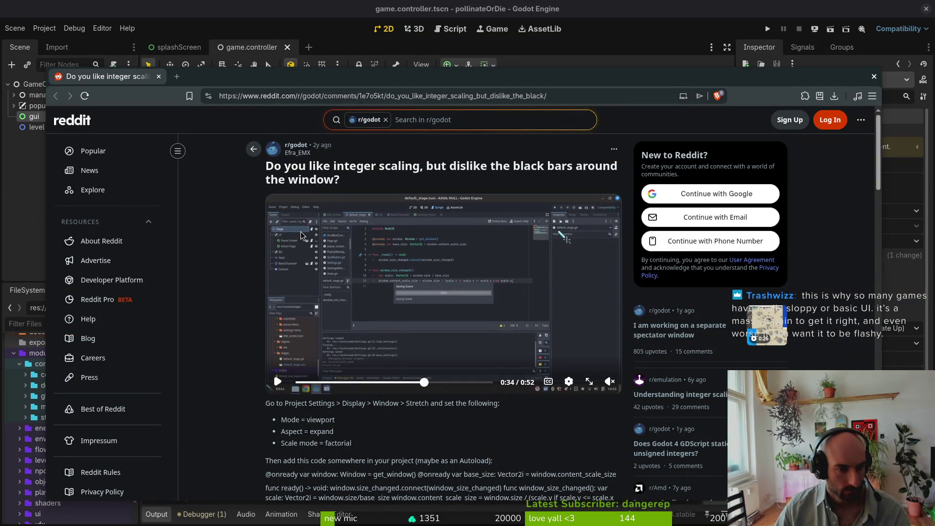
click(37, 127)
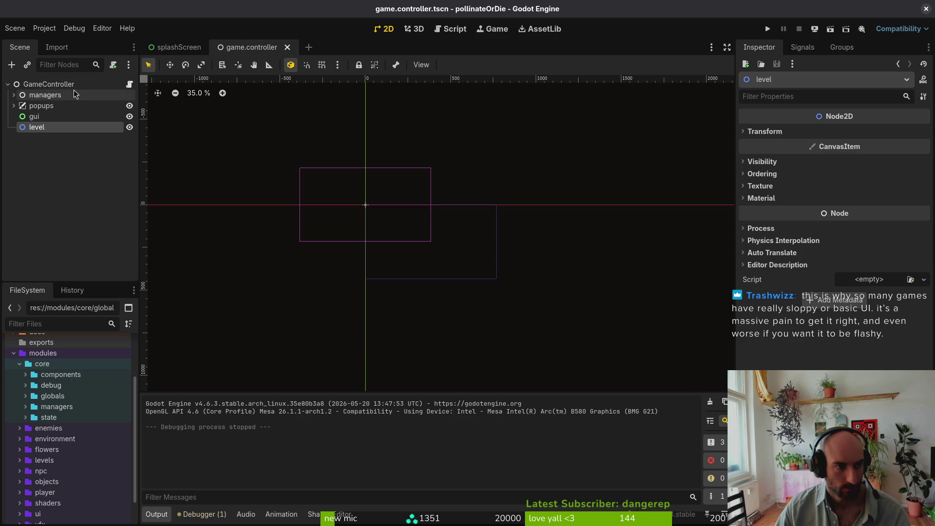
Select the GameController node and open game.controller.gd in vim via the file finder
click(96, 86)
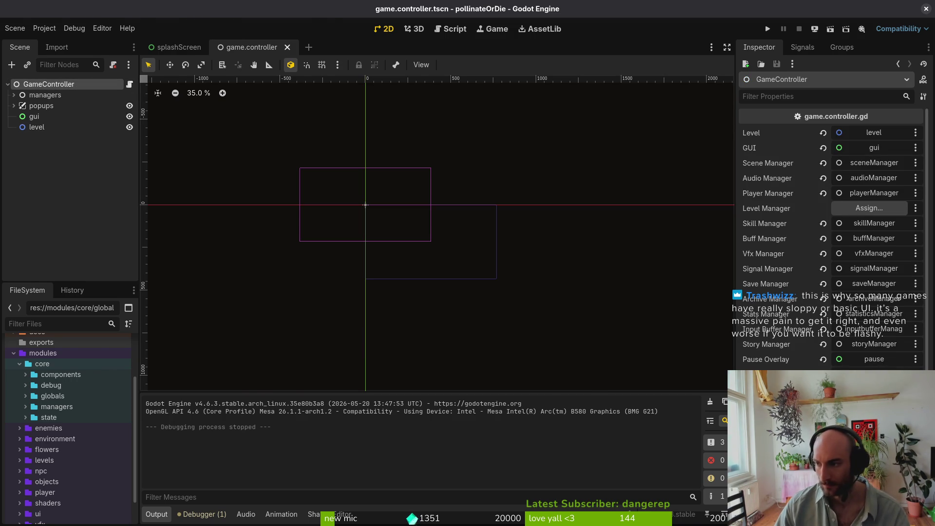
key(super+1)
text(vim)
key(Return)
key(ctrl+p)
text(gamecontro)
key(Return)
Add blank lines at the end of game.controller.gd and bring the Reddit post back up
key(o)
key(Return)
key(Return)
key(Return)
key(super+2)
key(super+1)
key(super+b)
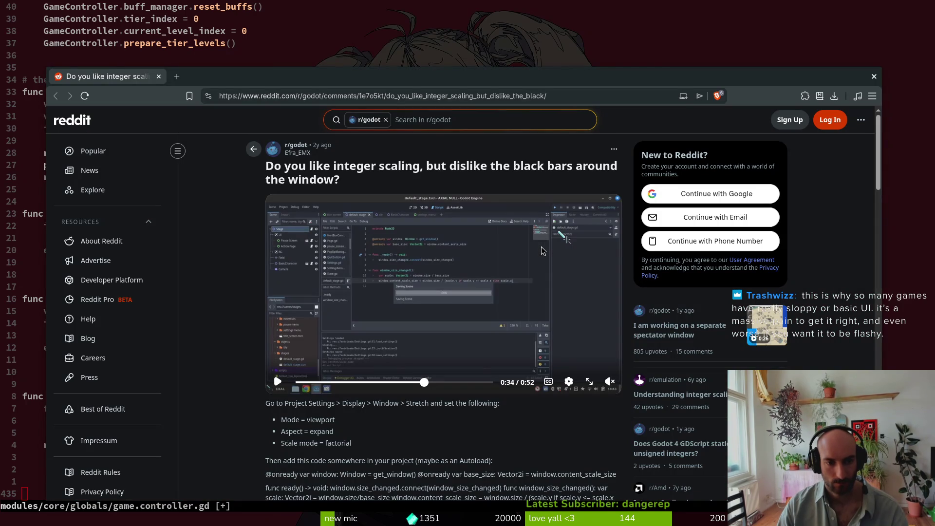
key(super+f)
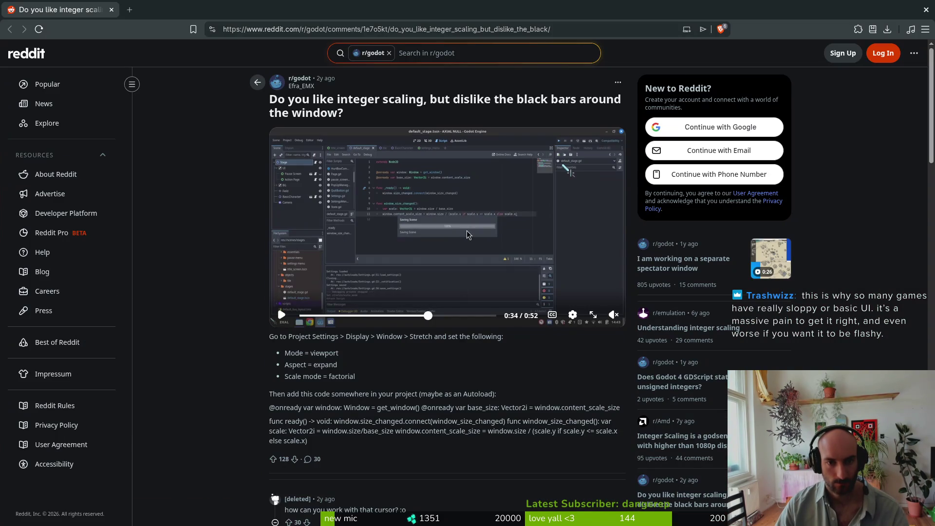
key(f)
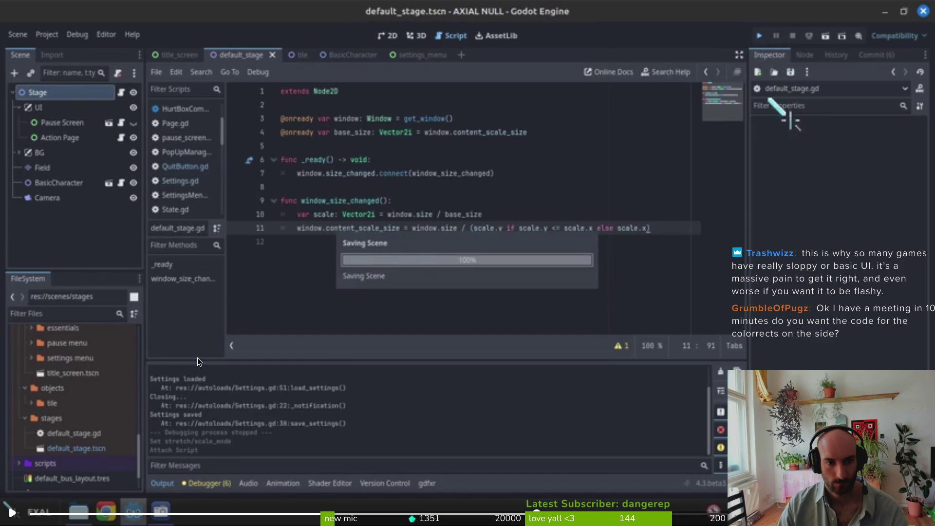
key(Escape)
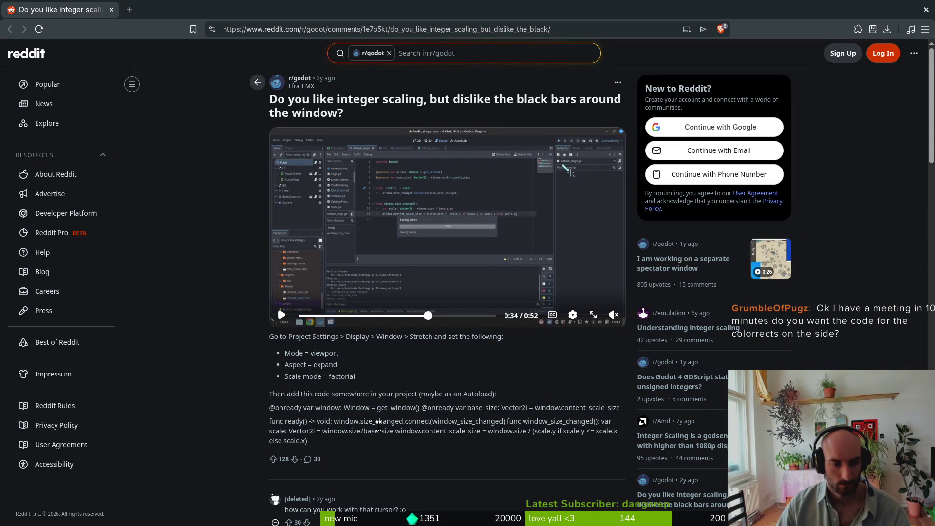
drag(311, 441, 251, 407)
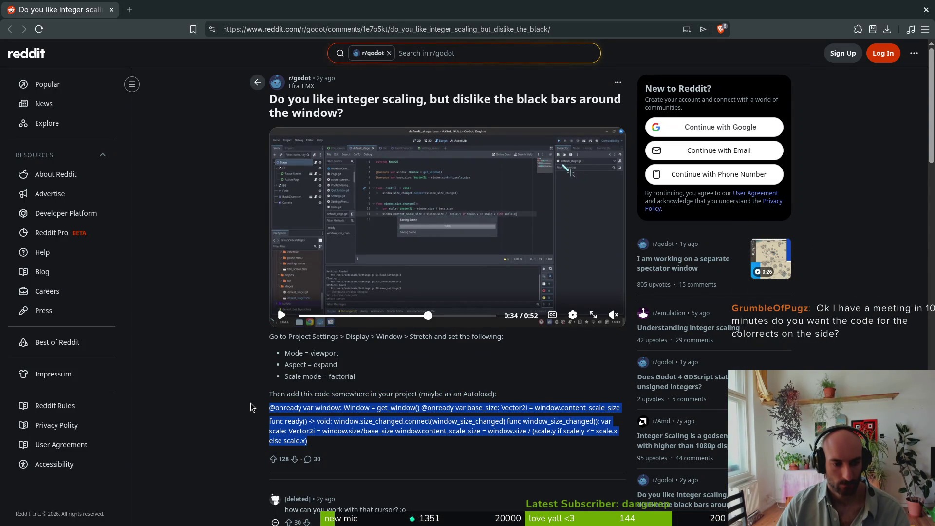
key(alt+Tab)
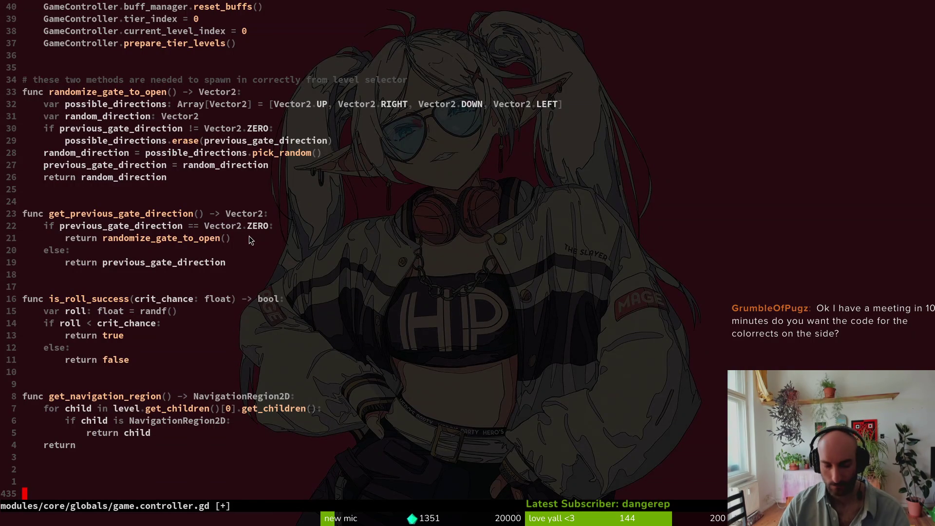
key(p)
key(shift+v)
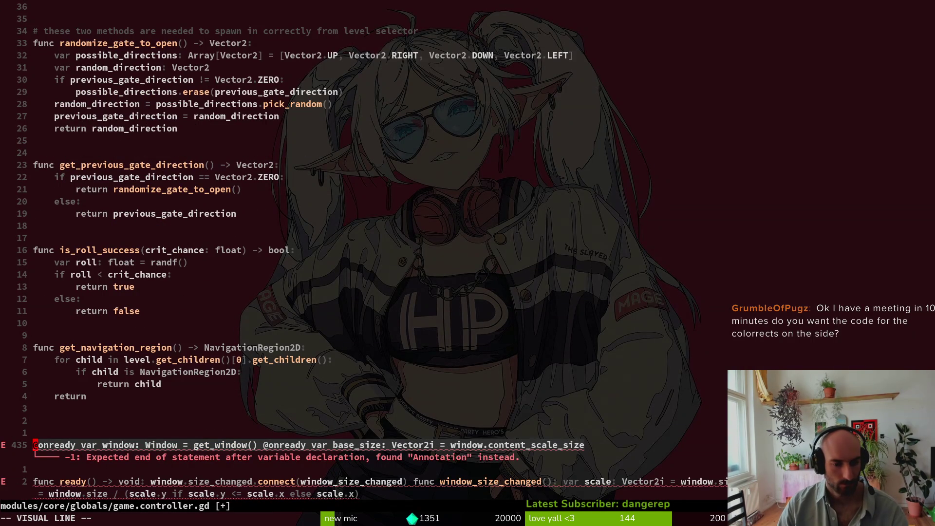
key(d)
key(j)
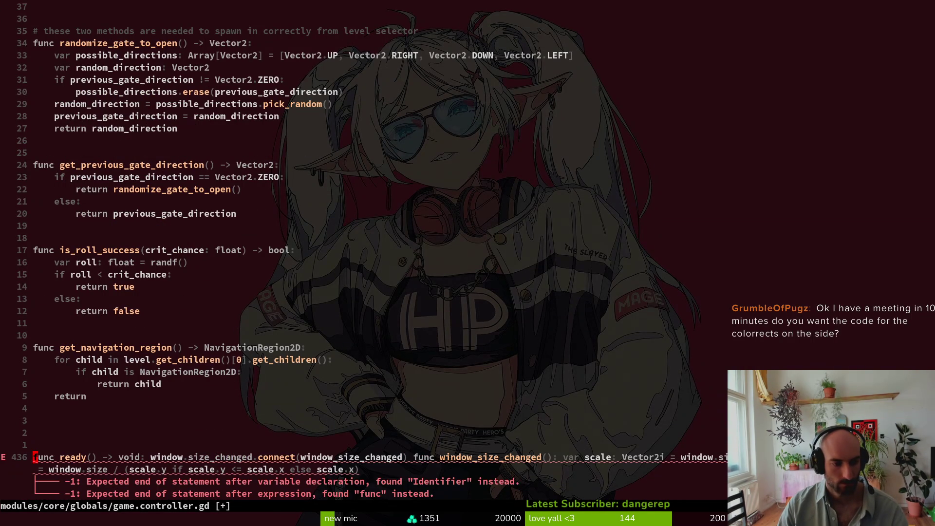
key(g)
key(g)
scroll(234, 250, down, 20)
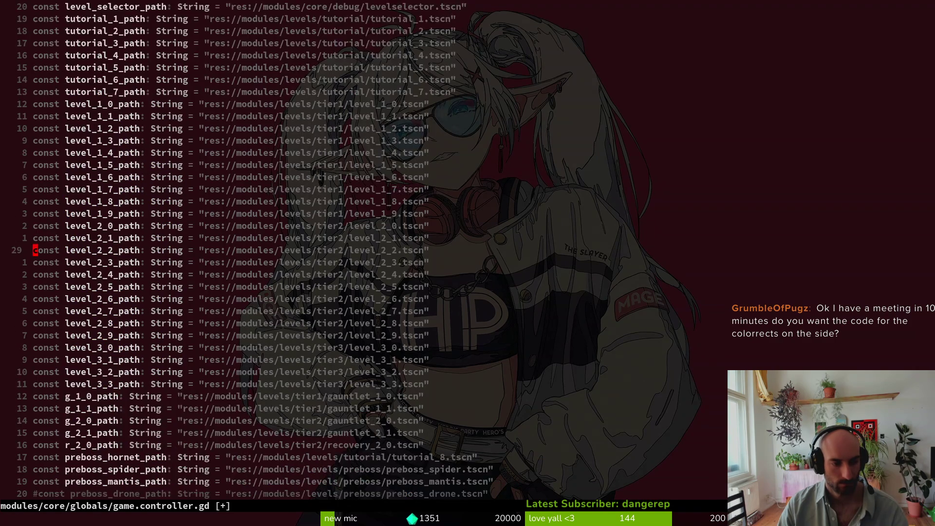
key(g)
key(g)
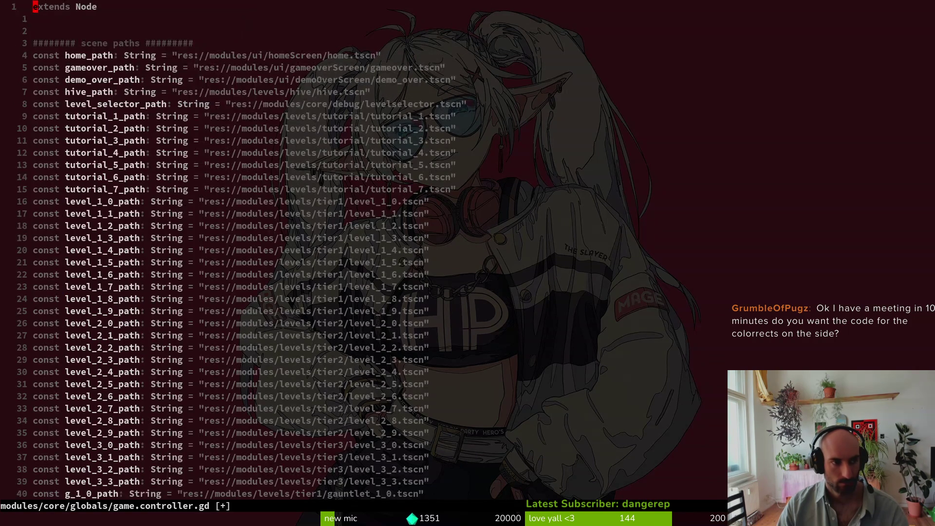
key(j)
key(p)
key(l)
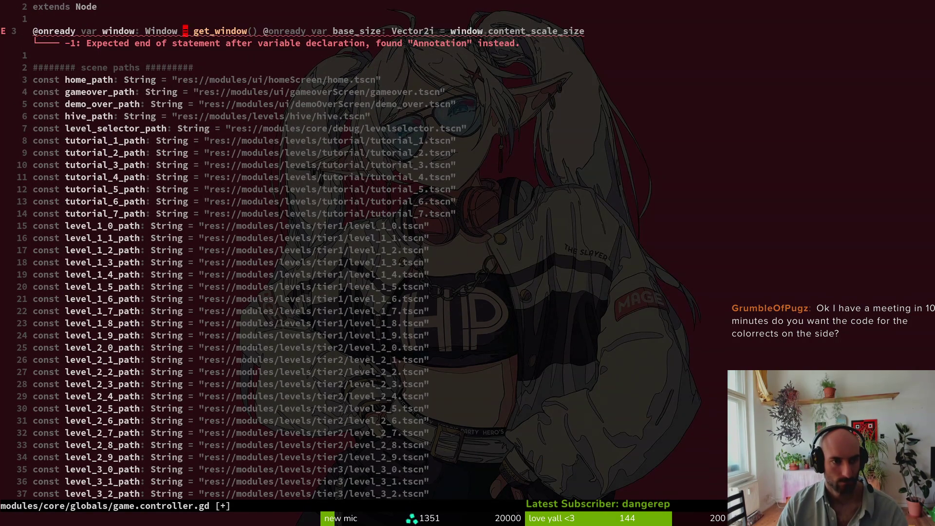
key(w)
key(i)
key(Return)
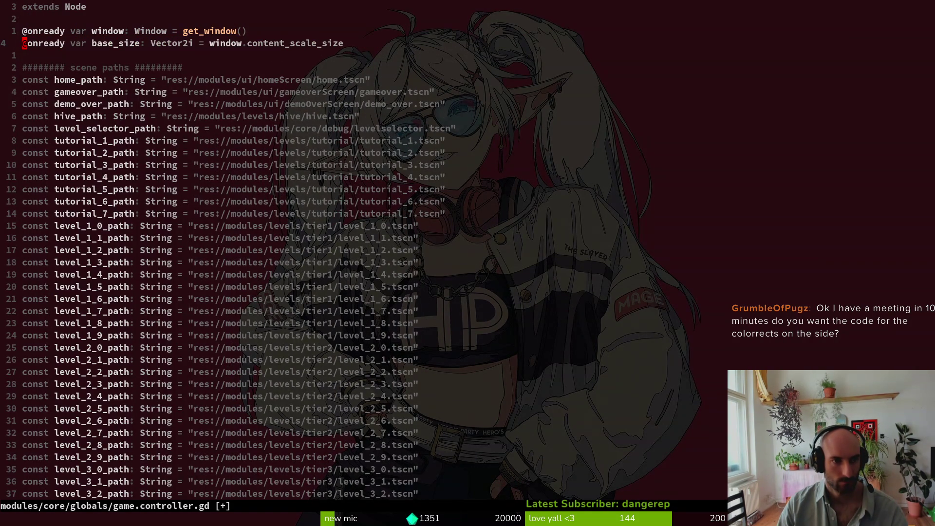
Put the connect call and the window_size_changed function on their own lines at the file's end
key(G)
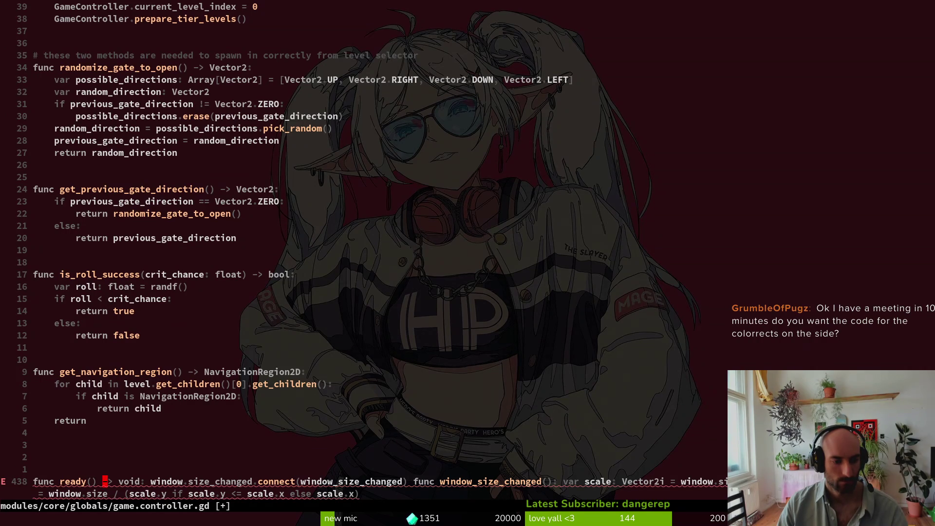
key(i)
key(Return)
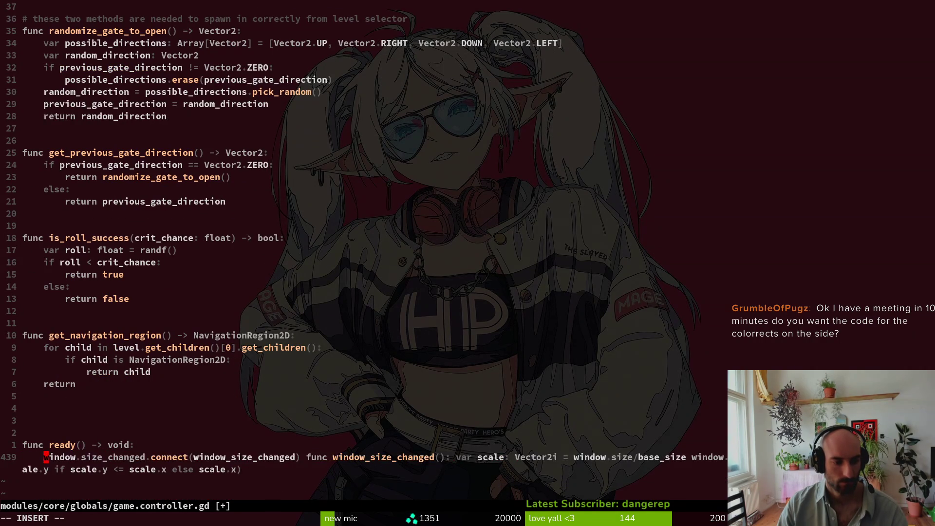
key(Escape)
key(w)
key(w)
key(w)
key(w)
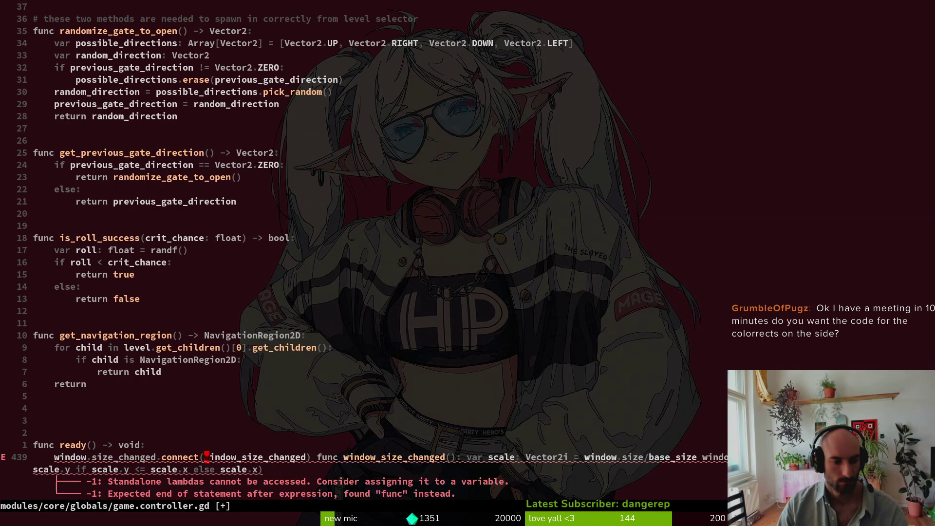
key(i)
key(Return)
key(Return)
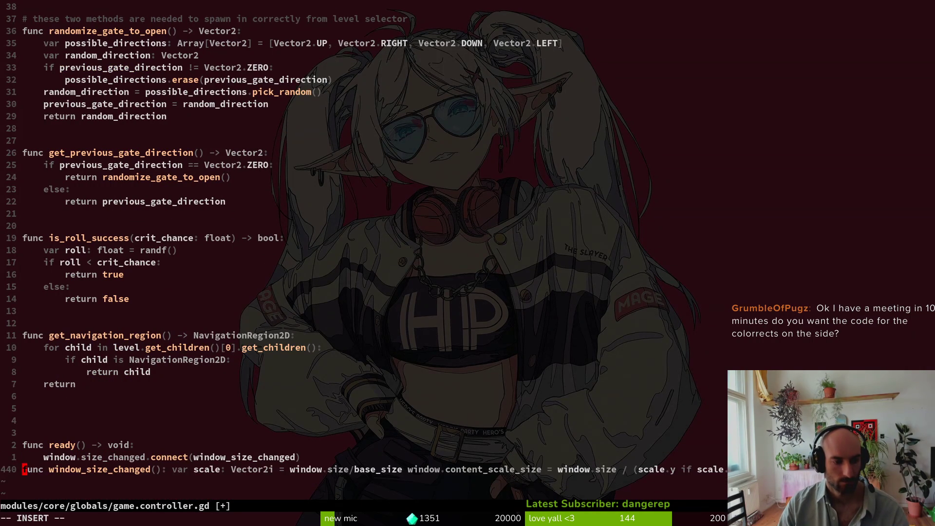
key(Escape)
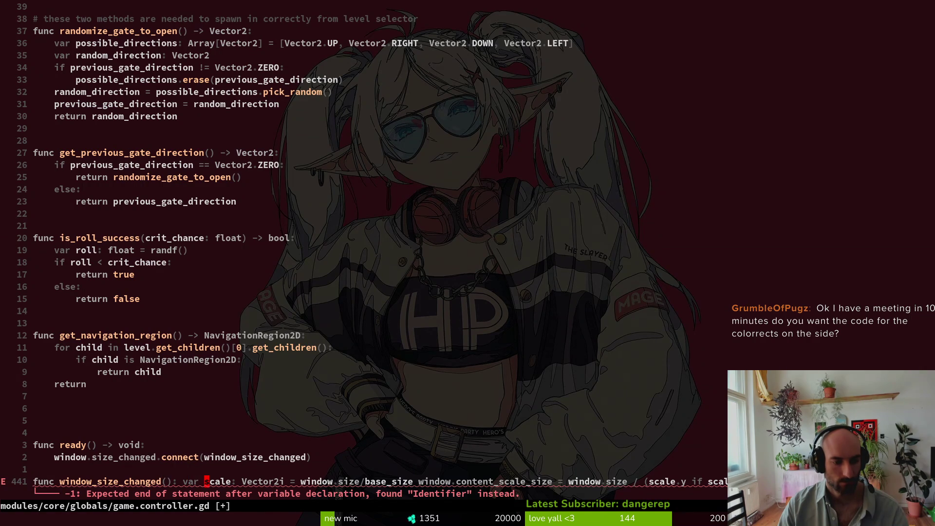
Move the var scale declaration onto its own line and save the script
key(b)
key(w)
key(w)
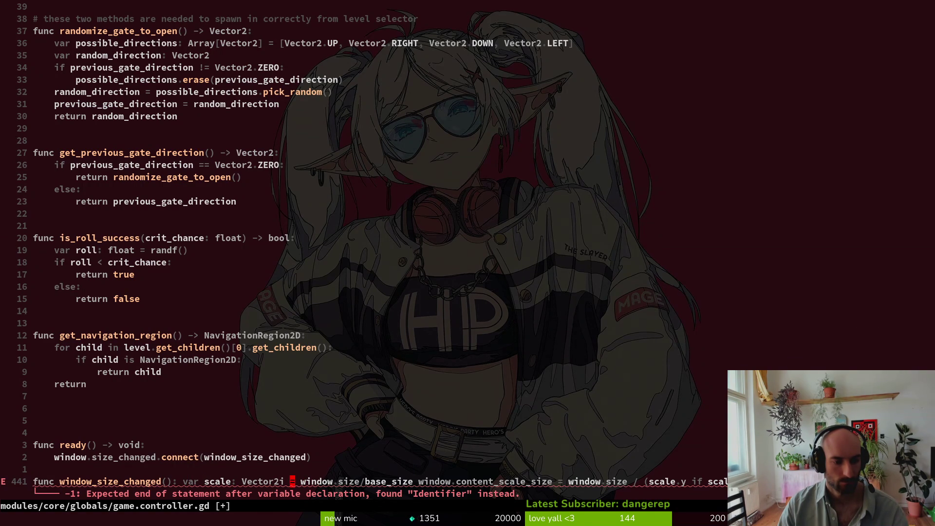
key(i)
key(Return)
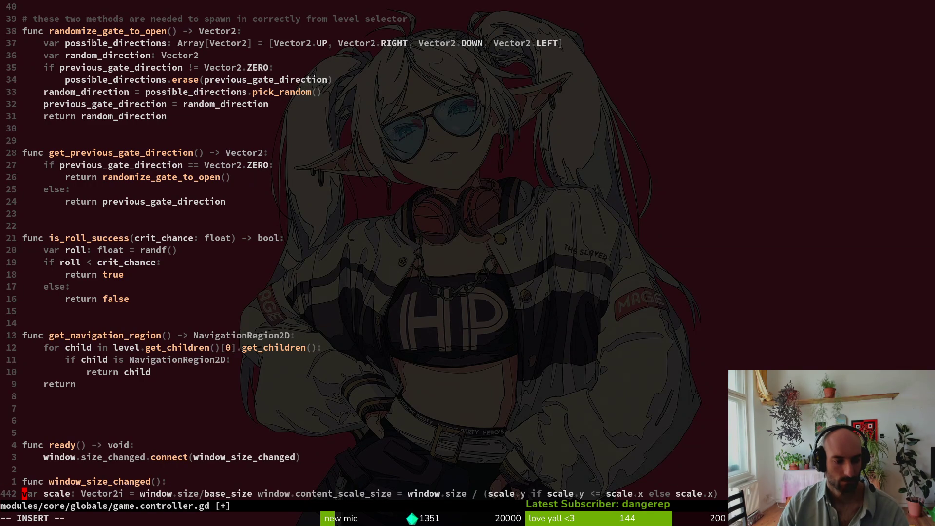
key(Escape)
text(:w)
key(Return)
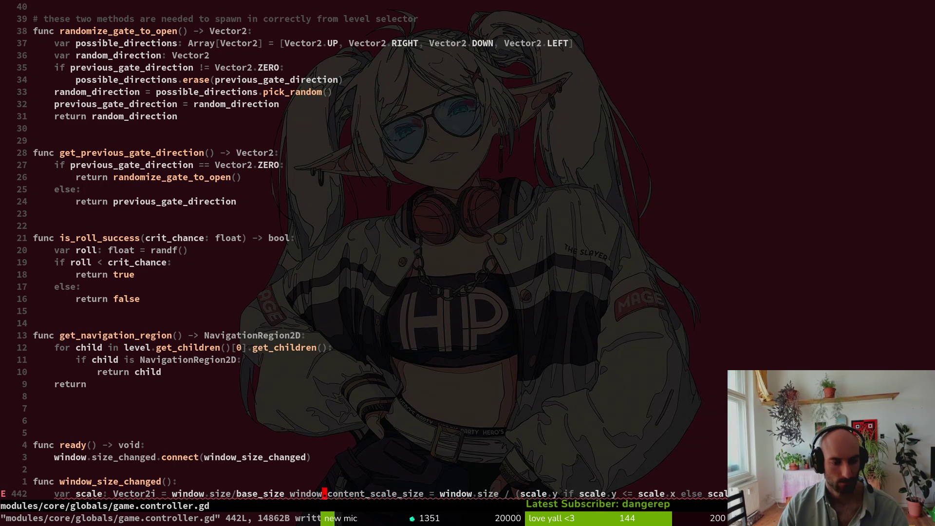
Move the content_scale_size assignment onto its own line and save
text(:wq)
key(Escape)
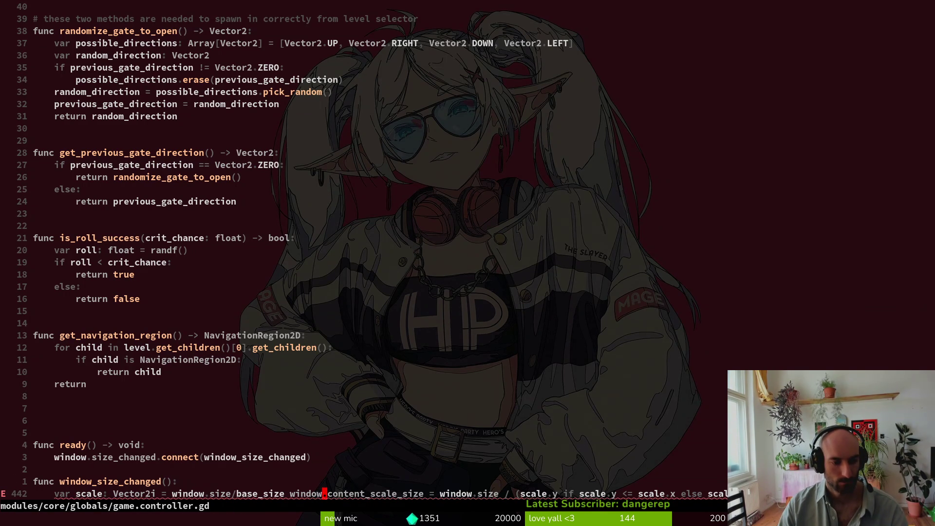
key(i)
key(Return)
key(Escape)
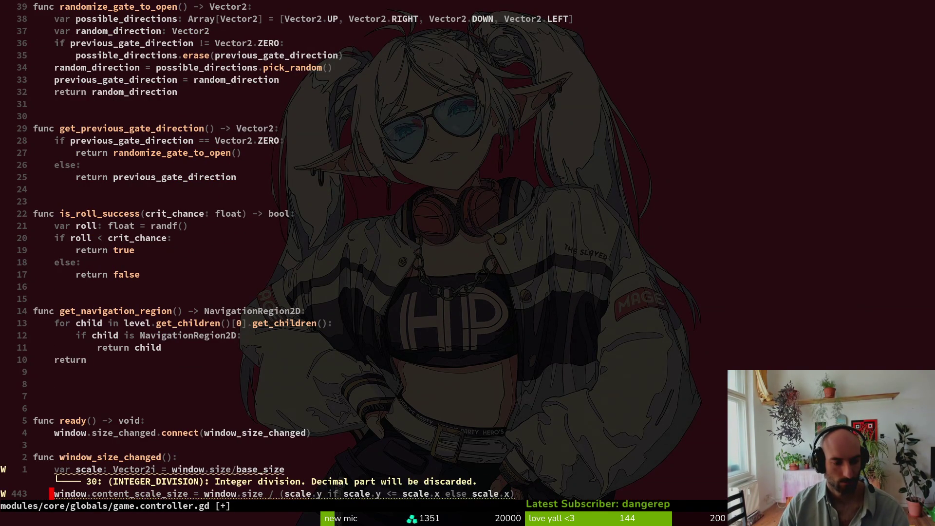
text(:w)
key(Return)
Add and then remove an empty line under the connect call, saving the script
key(k)
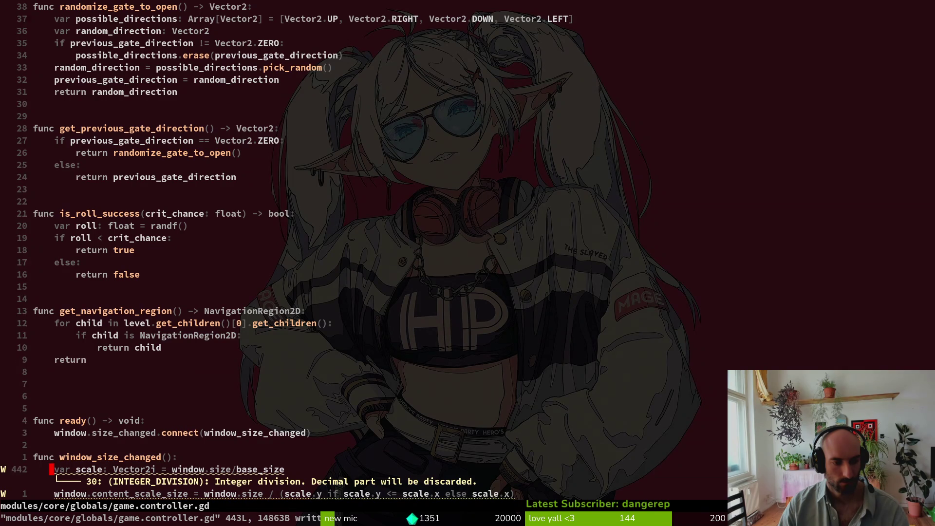
key(k)
key(O)
key(Escape)
text(:w)
key(Return)
key(d)
key(d)
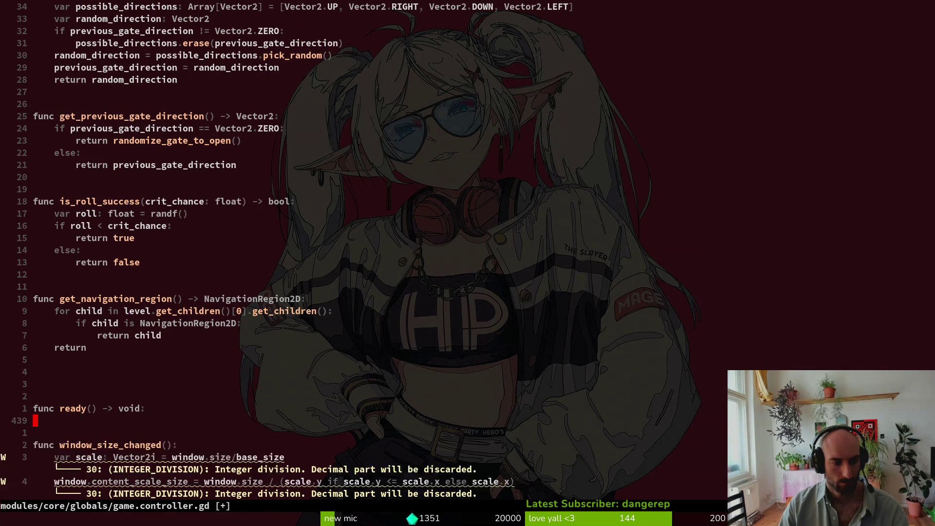
Paste the size_changed.connect line into the existing _ready function
key(ctrl+o)
key(ctrl+o)
key(ctrl+o)
key(ctrl+o)
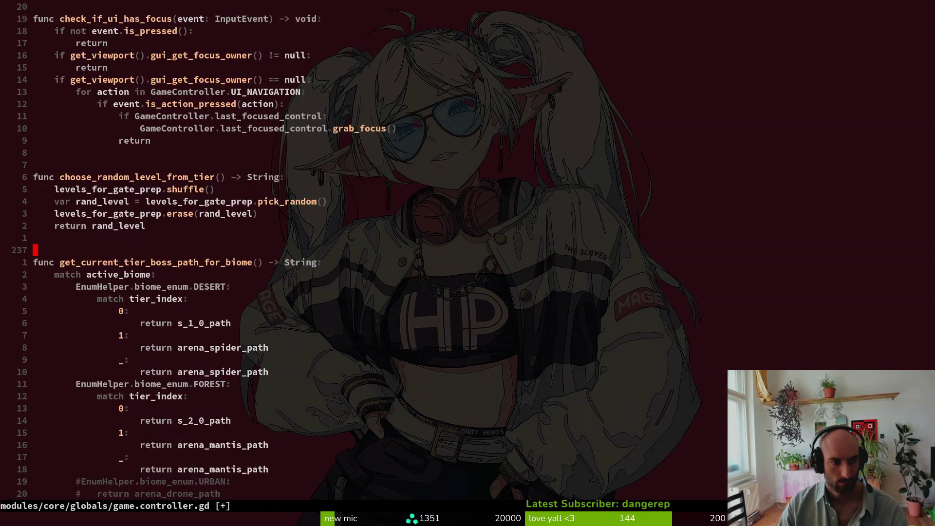
key(braceright)
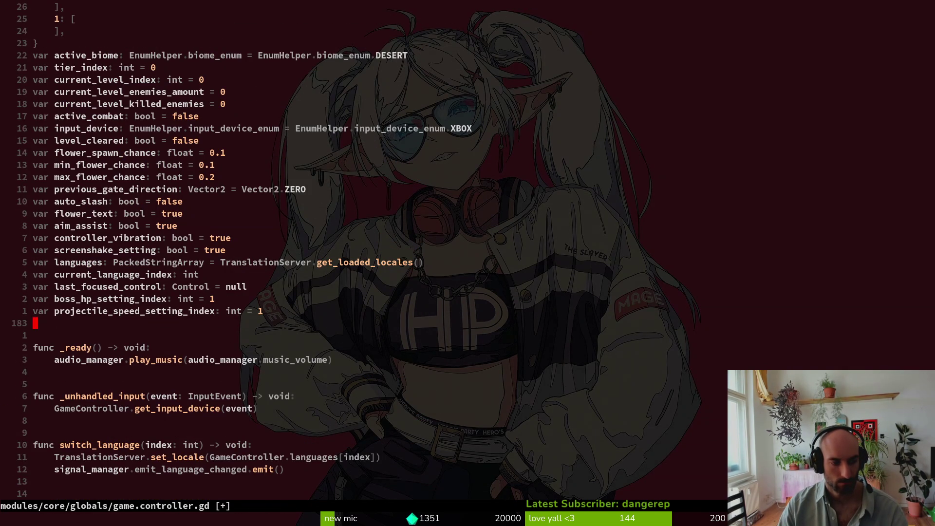
key(j)
key(j)
key(p)
Delete the empty ready() block and leftover blank line, then save and quit Vim
key(ctrl+o)
key(k)
key(k)
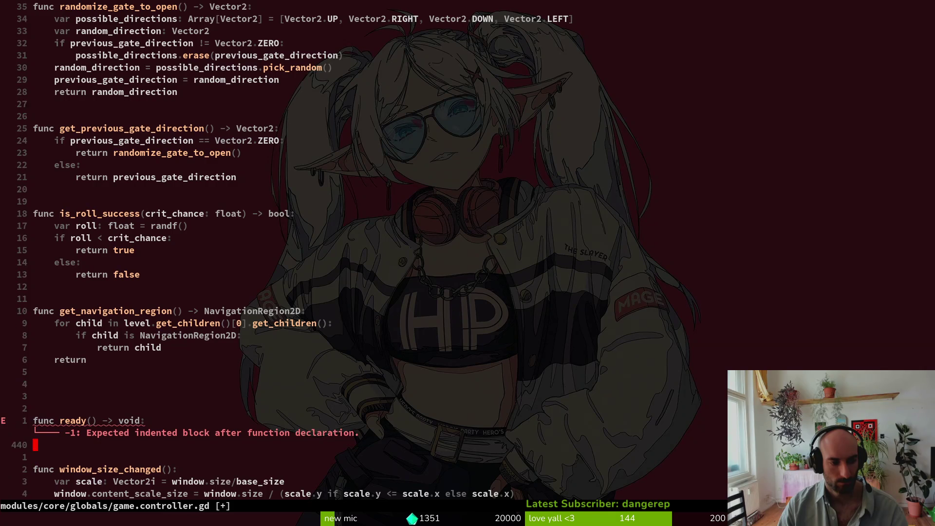
key(d)
key(3)
key(j)
key(shift+v)
key(Escape)
key(ctrl+s)
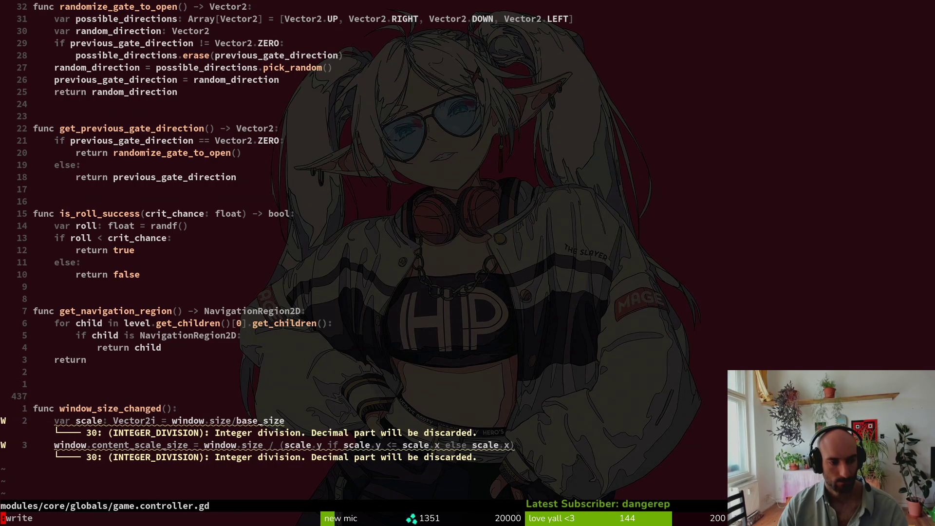
key(d)
key(d)
key(ctrl+s)
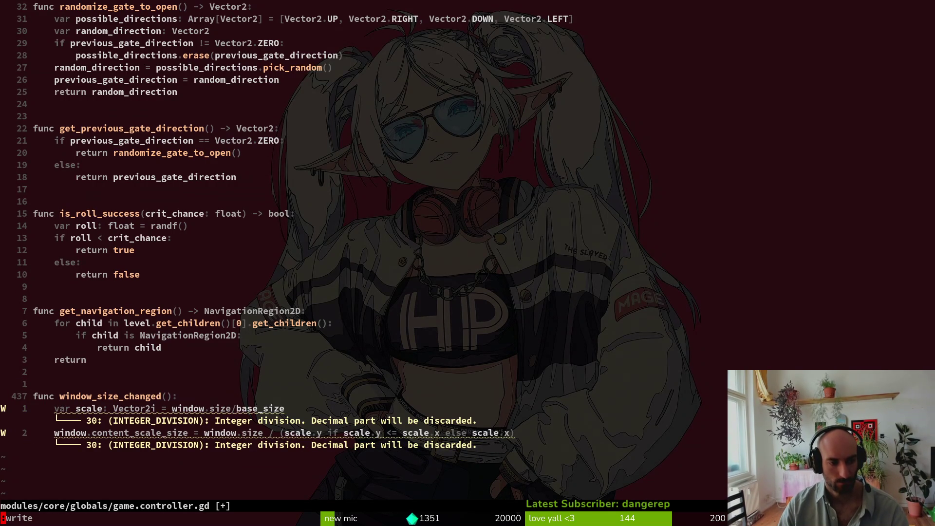
key(j)
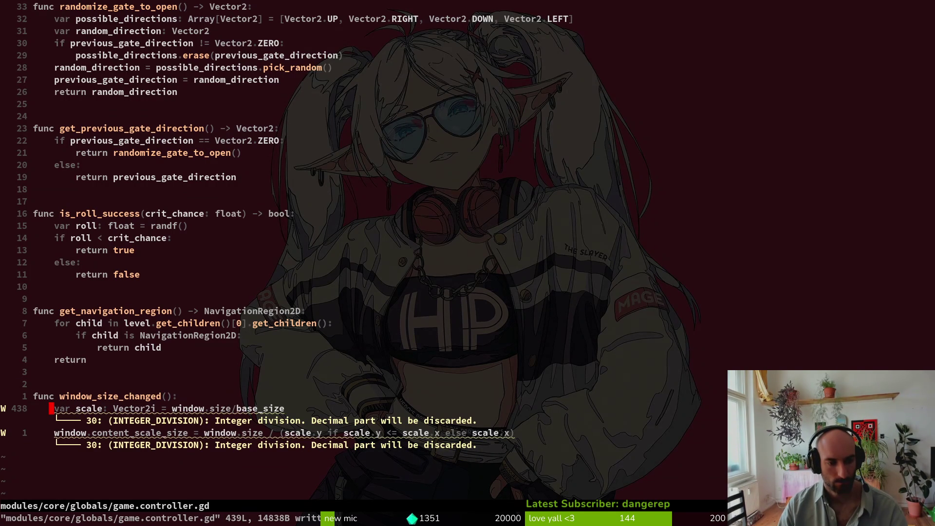
text(:wq:q)
key(Return)
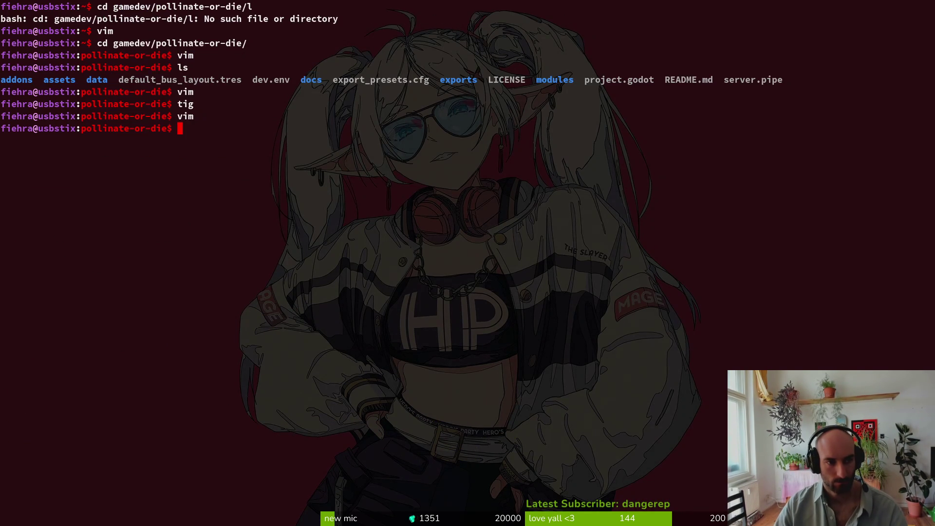
Deselect the copied code in the post, then clear Godot's Output log and run the project
key(alt+Tab)
click(377, 371)
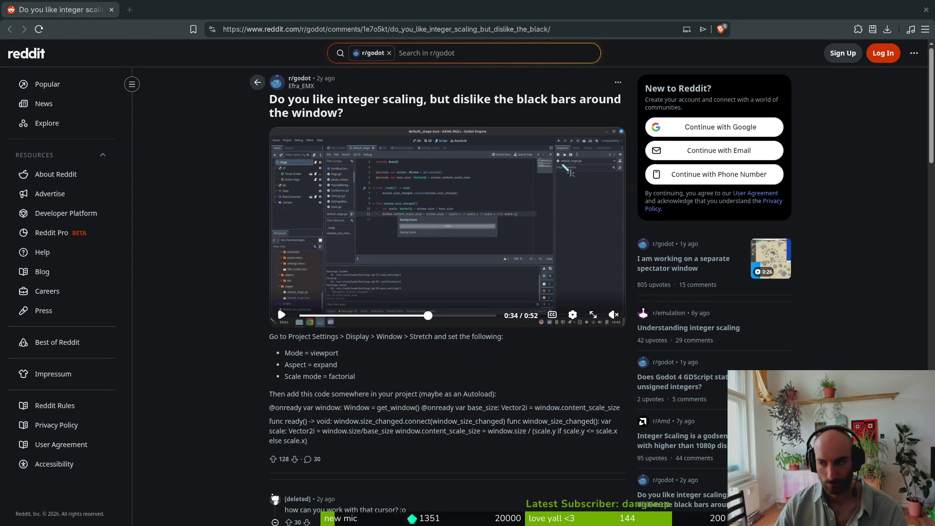
key(alt+Tab)
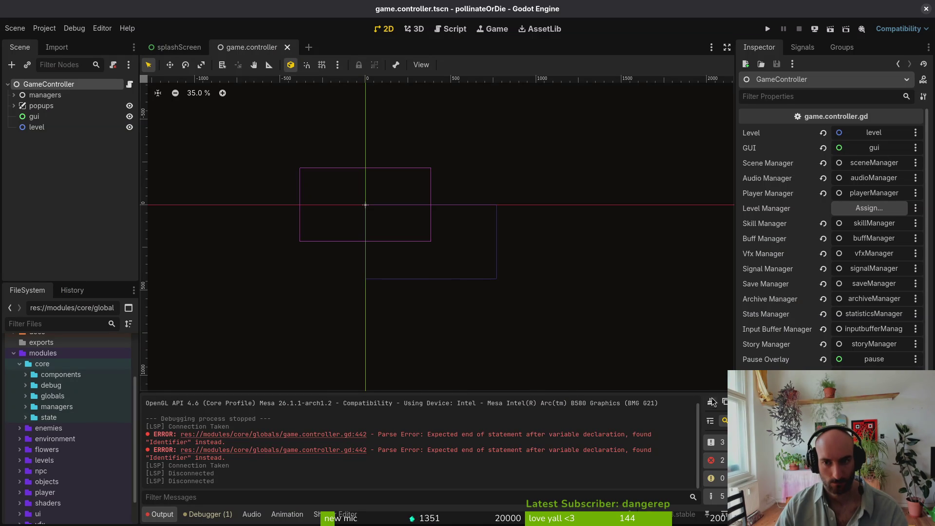
click(709, 402)
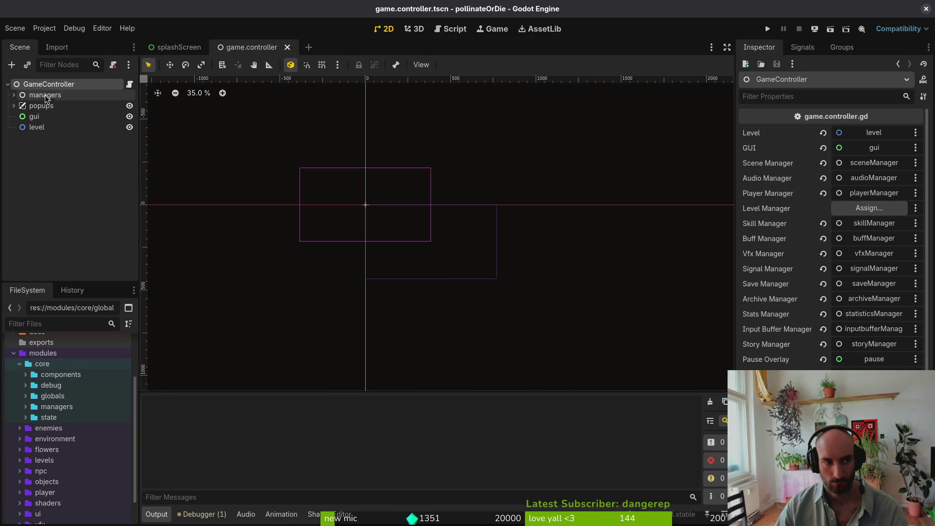
click(765, 31)
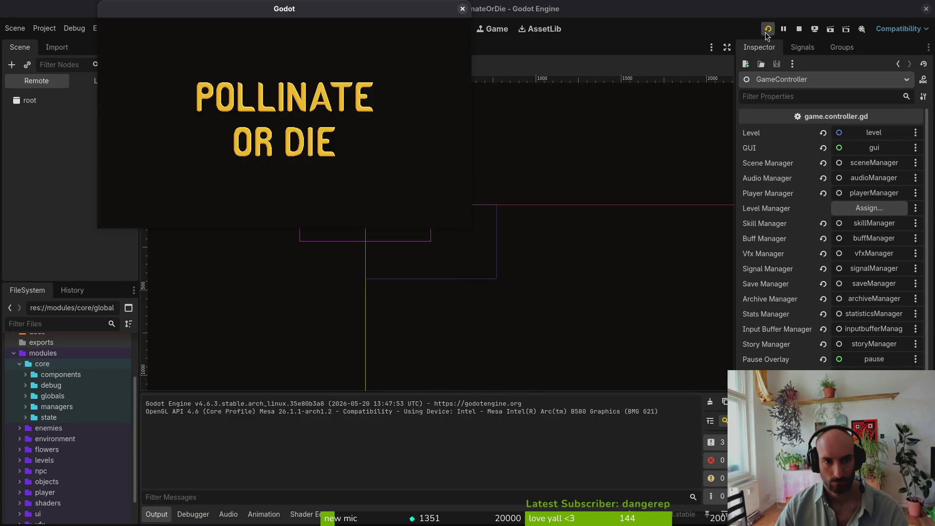
Enlarge the game window to check the menu scaling, then close it to stop the run
mouse_move(471, 222)
mouse_down()
mouse_move(567, 309)
mouse_move(793, 428)
mouse_move(862, 453)
mouse_move(722, 392)
mouse_move(599, 386)
mouse_move(837, 518)
mouse_move(371, 411)
mouse_move(240, 292)
mouse_move(406, 242)
mouse_up()
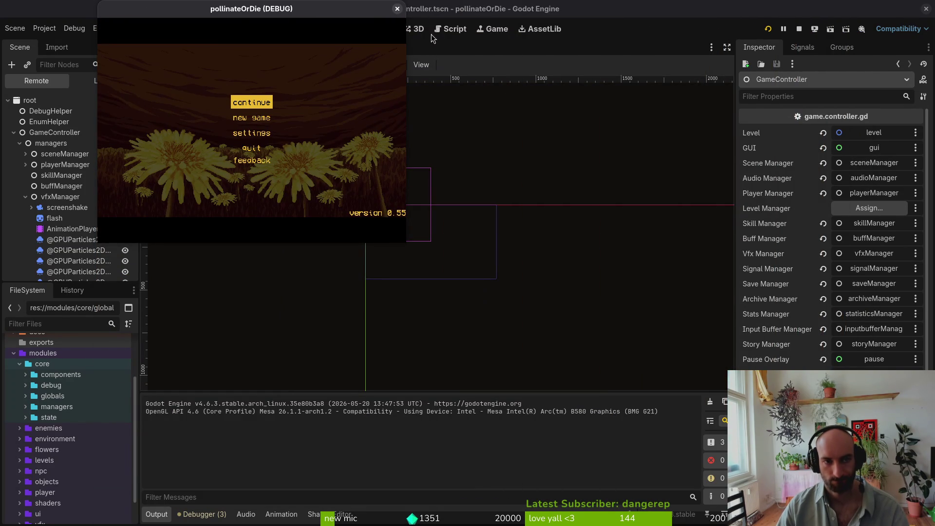
click(397, 10)
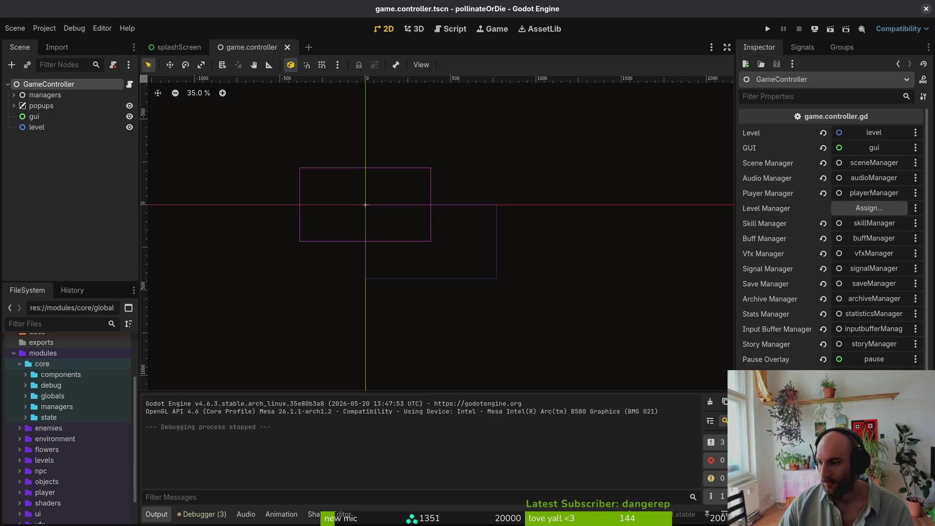
In the terminal, start and quit vim, then launch tig status
key(super+1)
text(vim)
key(Return)
text(:q)
key(Return)
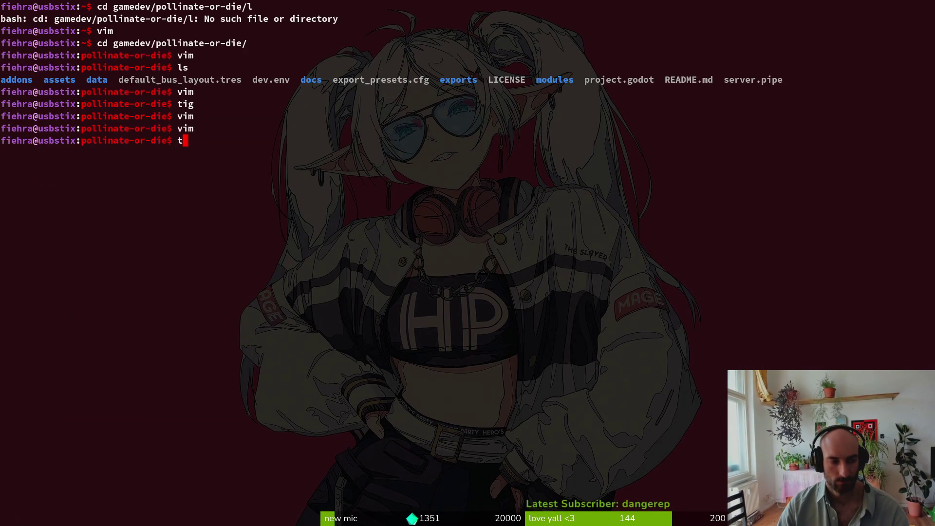
text(tig status)
key(Return)
Revert game.controller.gd's changes in tig and try reverting the untracked .uid file
key(j)
key(j)
key(j)
key(j)
key(exclam)
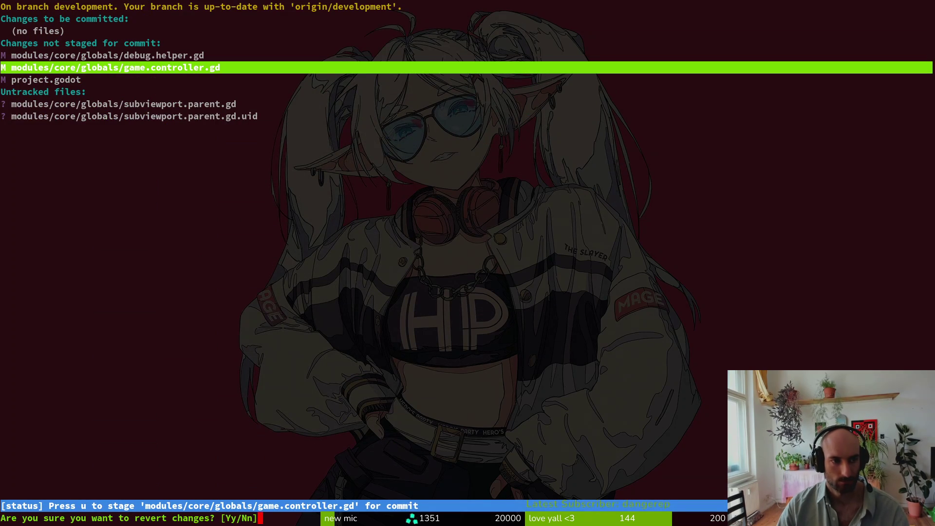
key(y)
key(j)
key(j)
key(j)
key(exclam)
key(y)
key(q)
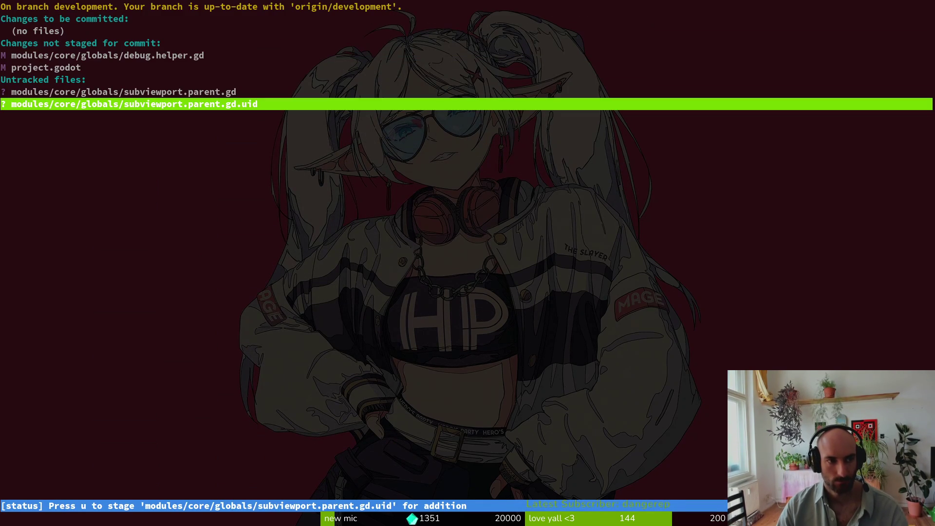
key(shift+d)
Relaunch tig status, move to subviewport.parent.gd, and open the keybinding help
text(q)
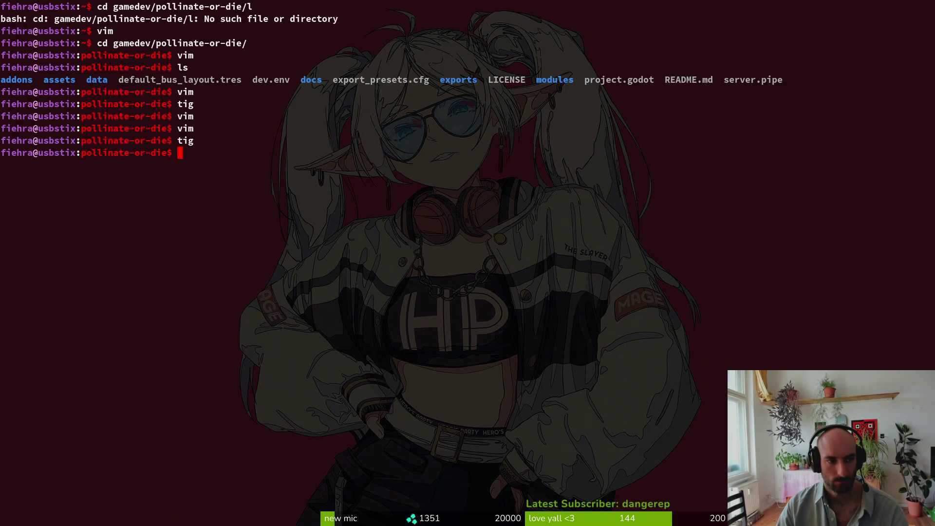
text(tig)
key(Return)
key(Down)
key(Down)
key(Down)
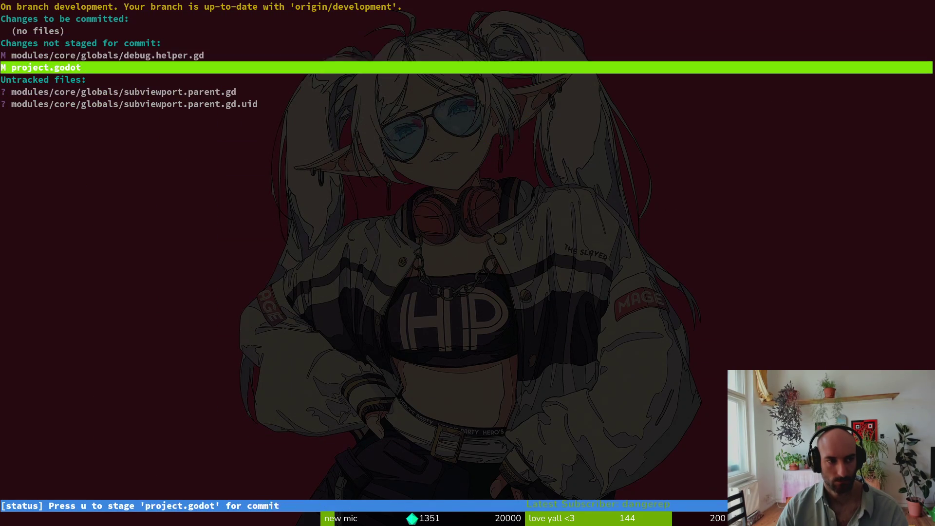
key(Up)
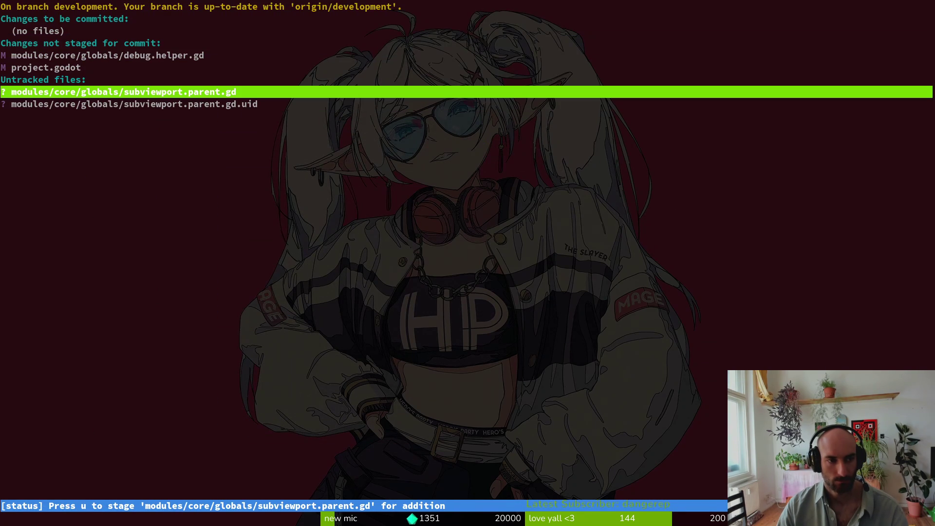
key(c)
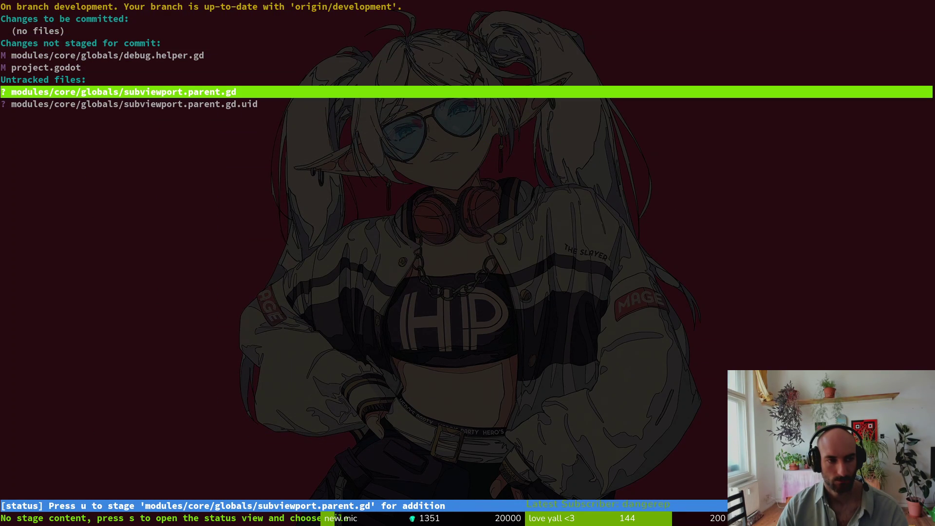
key(a)
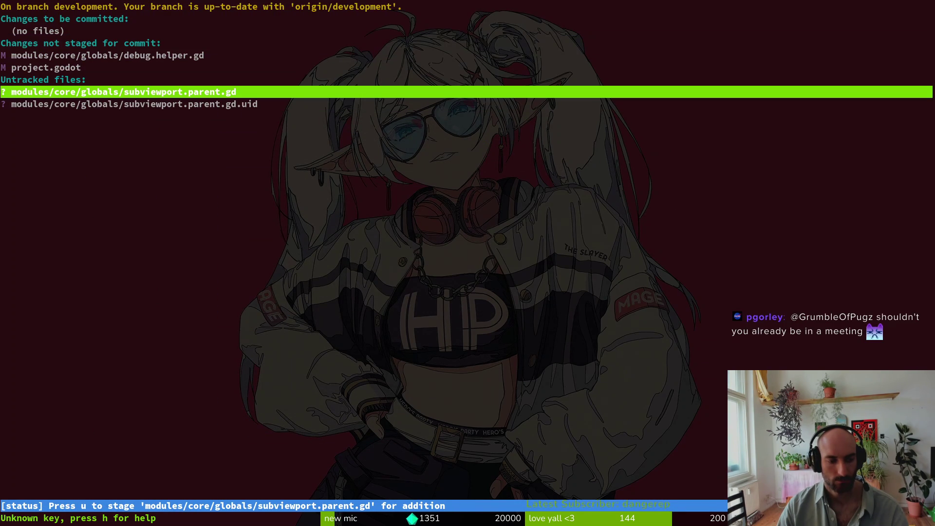
key(h)
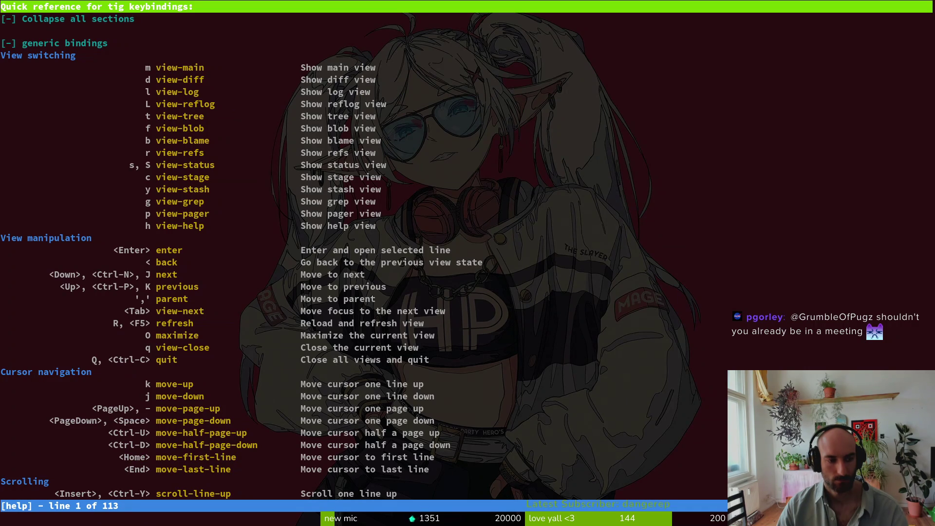
Browse tig's keybinding help for the revert and merge bindings, then quit tig to the shell
key(j)
key(j)
key(j)
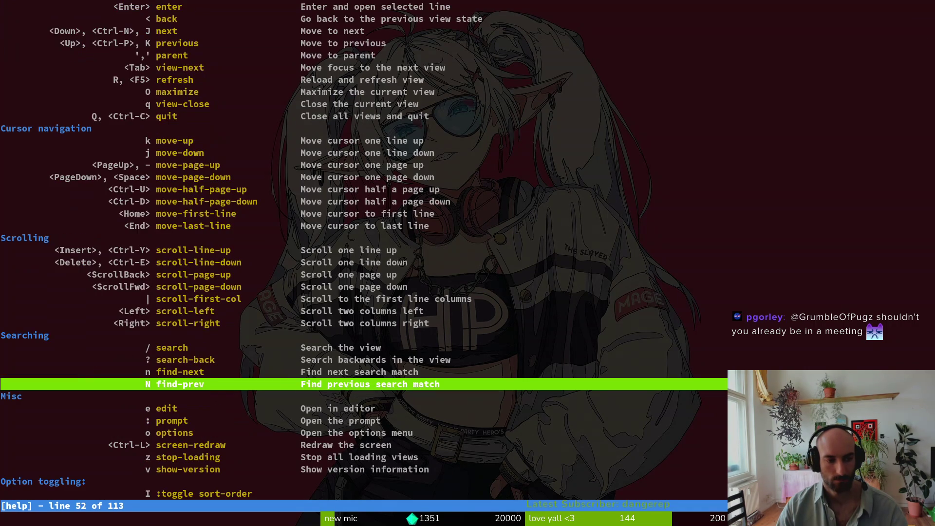
key(j)
key(j)
key(j)
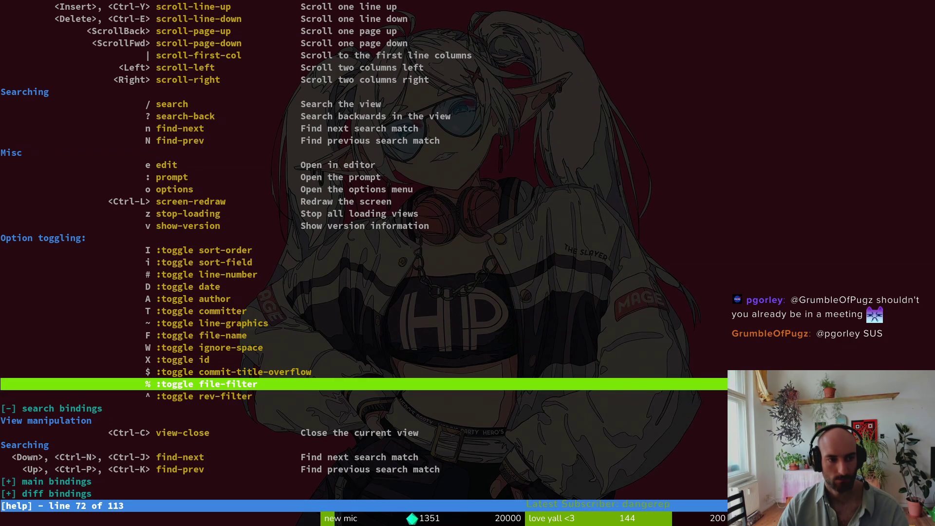
key(ctrl+u)
key(ctrl+u)
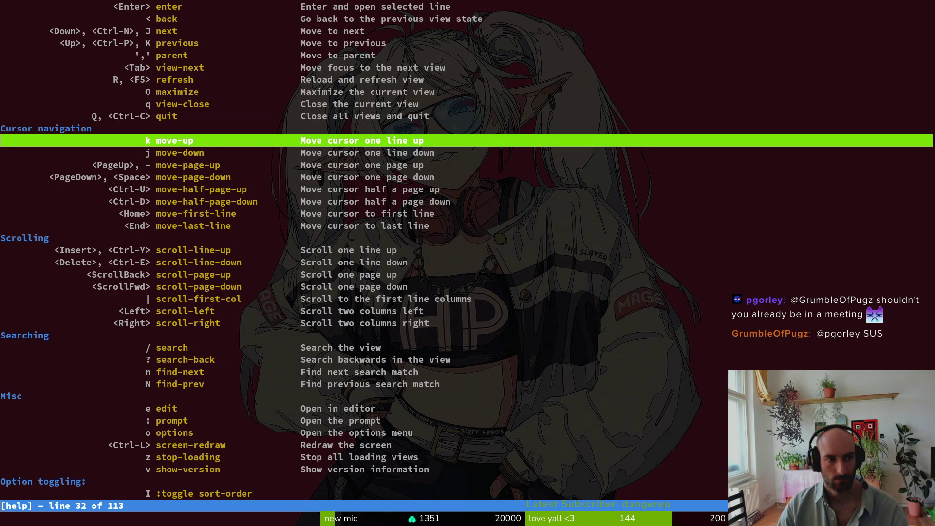
key(ctrl+u)
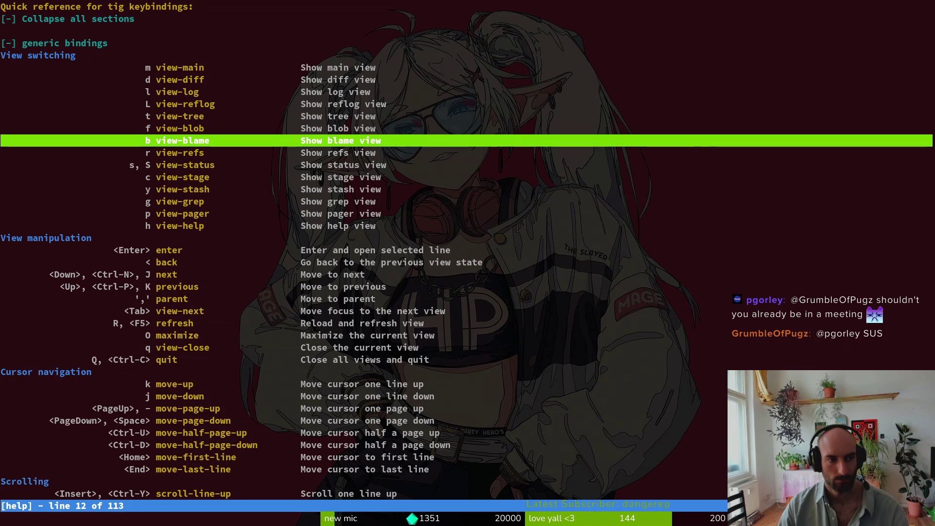
key(ctrl+d)
key(ctrl+d)
key(ctrl+d)
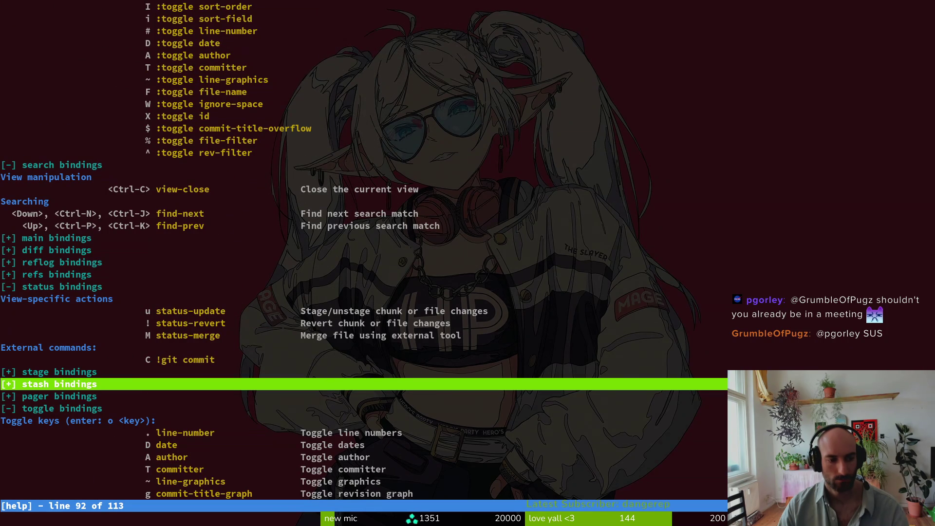
key(Up)
key(Up)
key(Up)
key(Up)
key(Up)
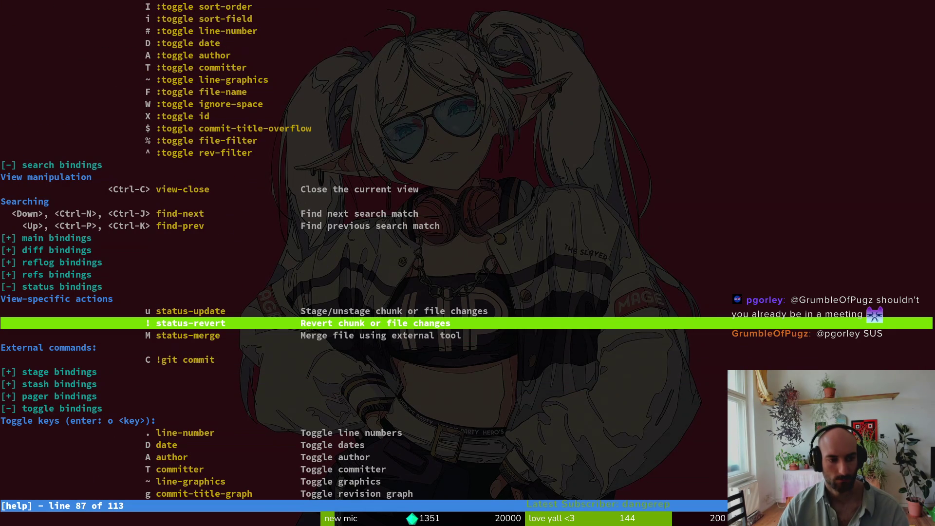
key(Down)
key(Down)
key(Down)
key(Down)
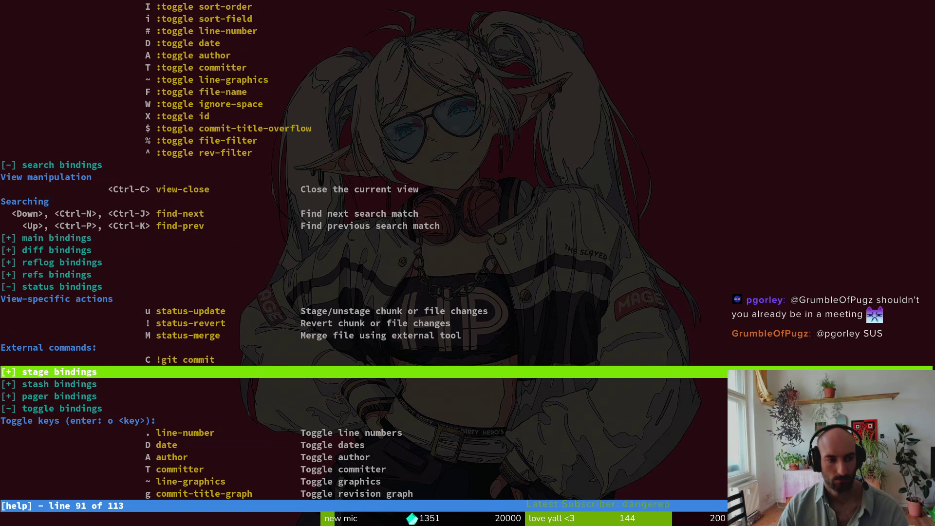
key(Down)
key(Down)
key(Down)
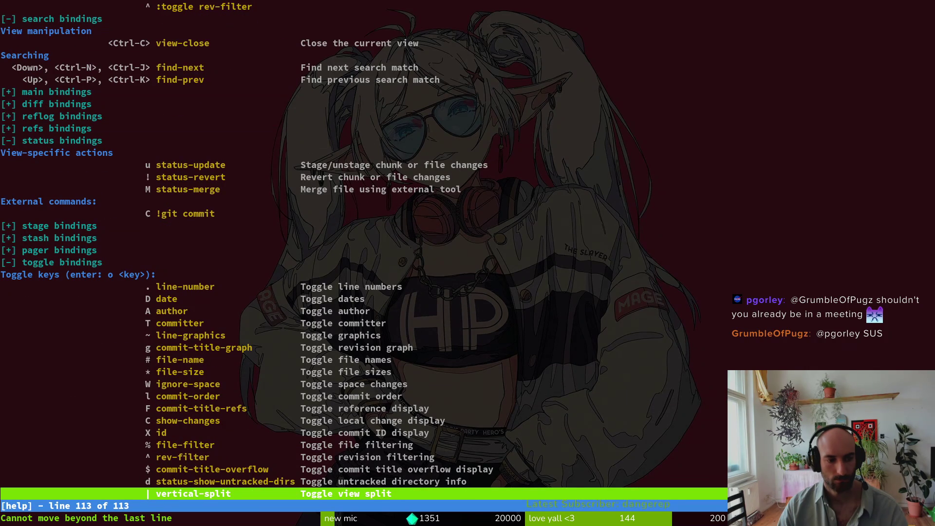
key(shift+q)
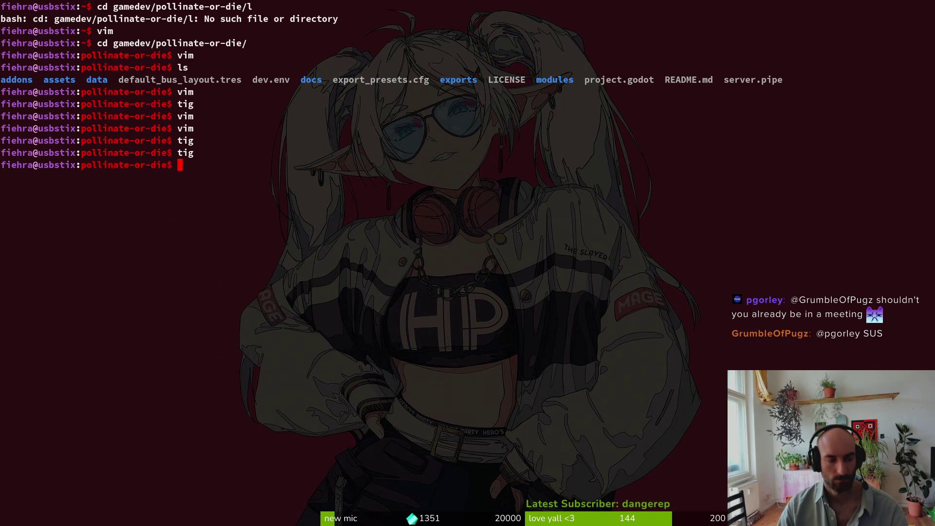
Delete subviewport.parent.gd from res://modules/core/globals in Godot's FileSystem dock
key(alt+Tab)
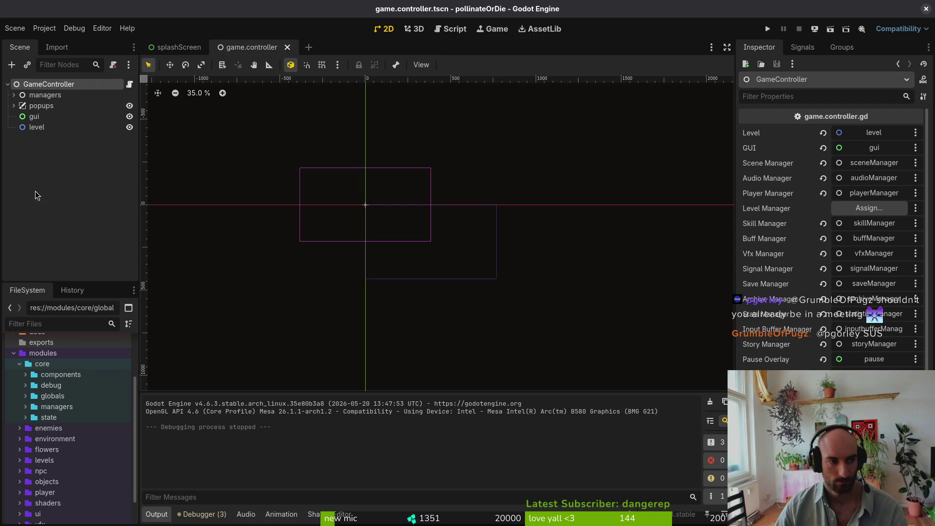
click(26, 396)
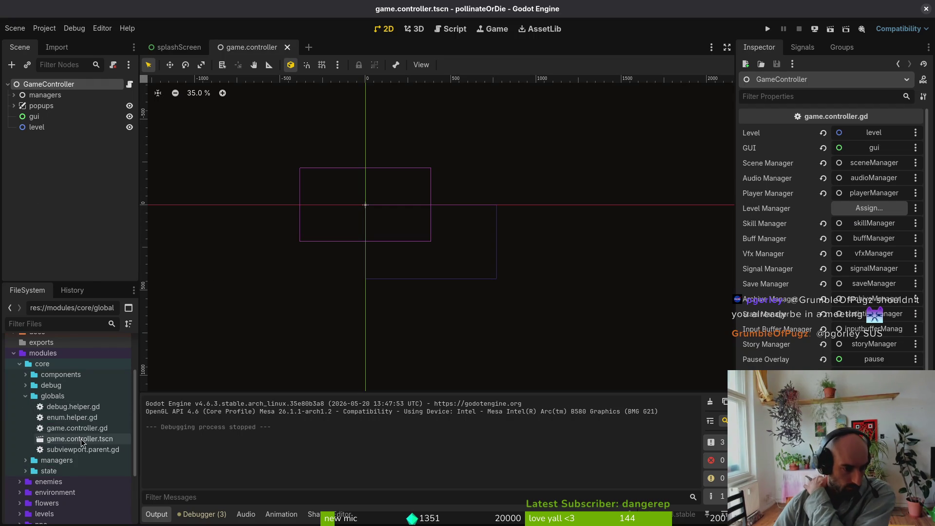
click(82, 449)
key(Delete)
key(Return)
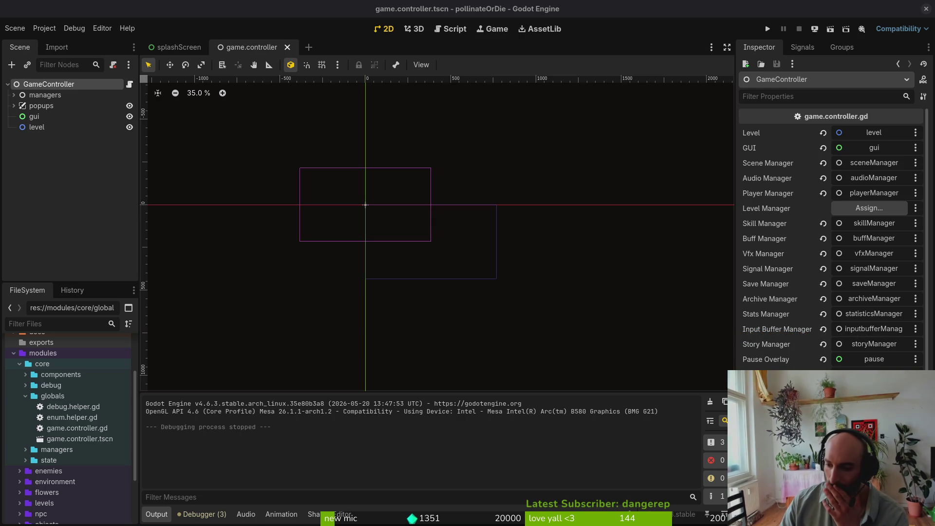
click(39, 165)
click(48, 29)
click(70, 43)
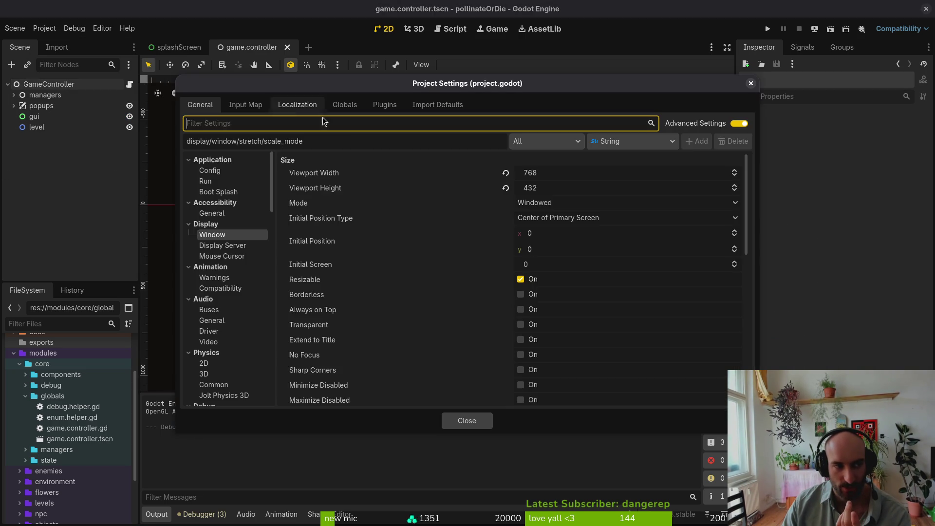
scroll(547, 305, up, 5)
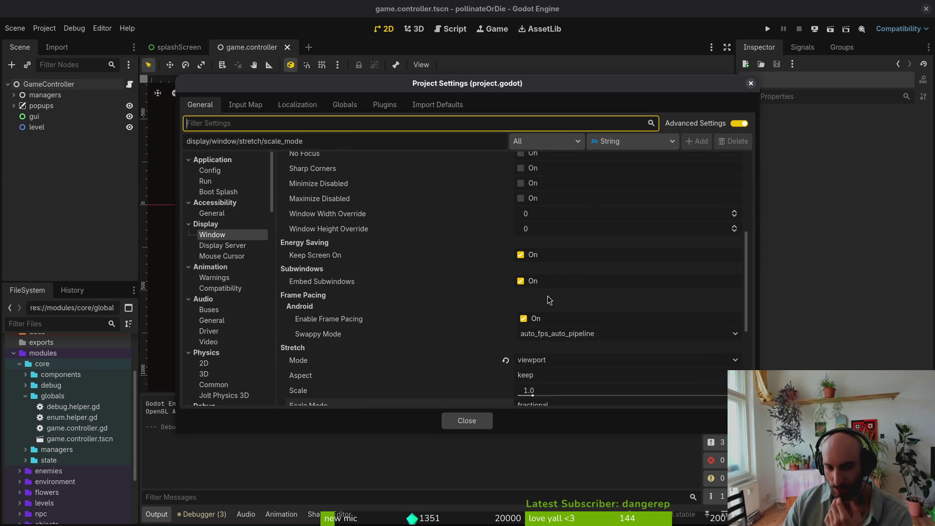
click(558, 360)
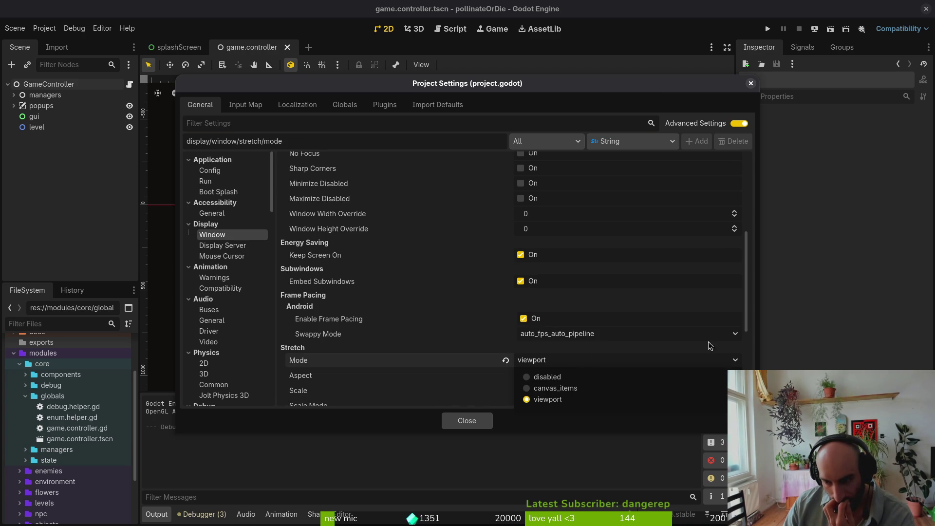
click(463, 417)
click(484, 416)
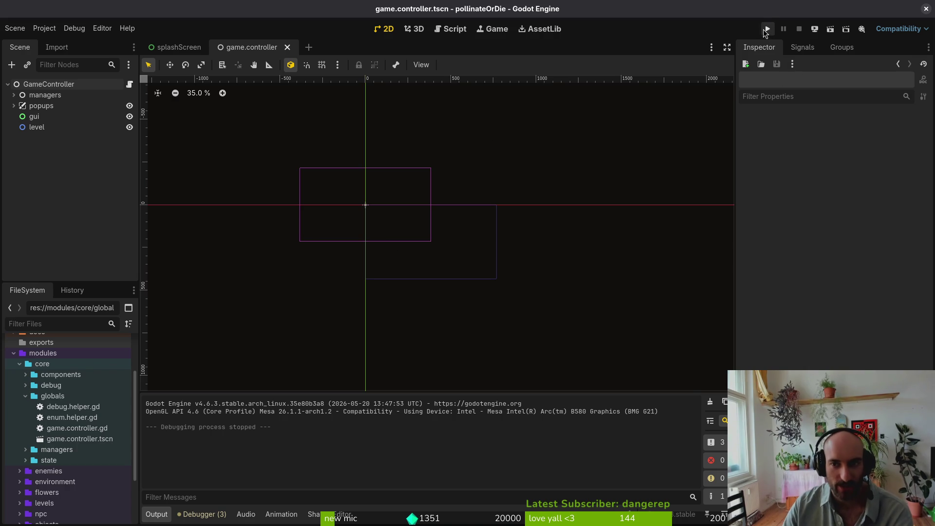
click(766, 30)
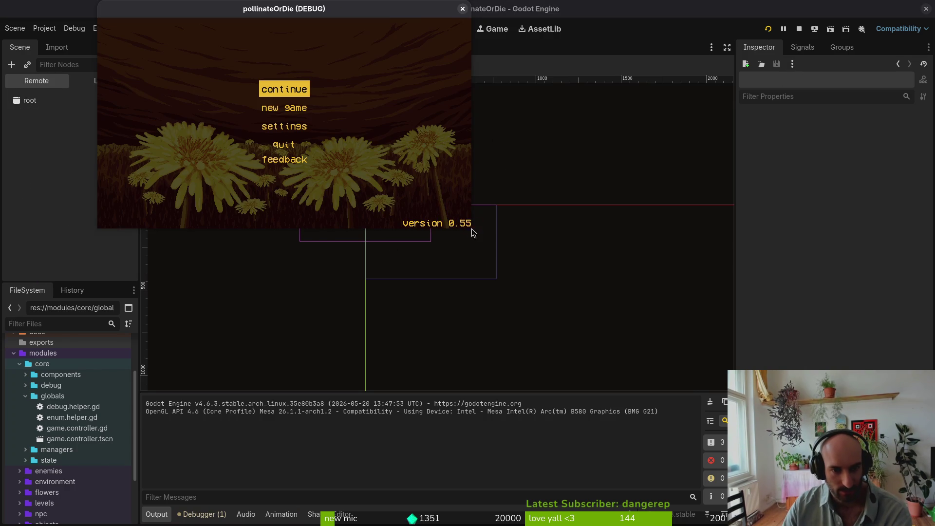
mouse_move(470, 227)
mouse_down()
mouse_move(724, 462)
mouse_move(828, 487)
mouse_move(932, 494)
mouse_up()
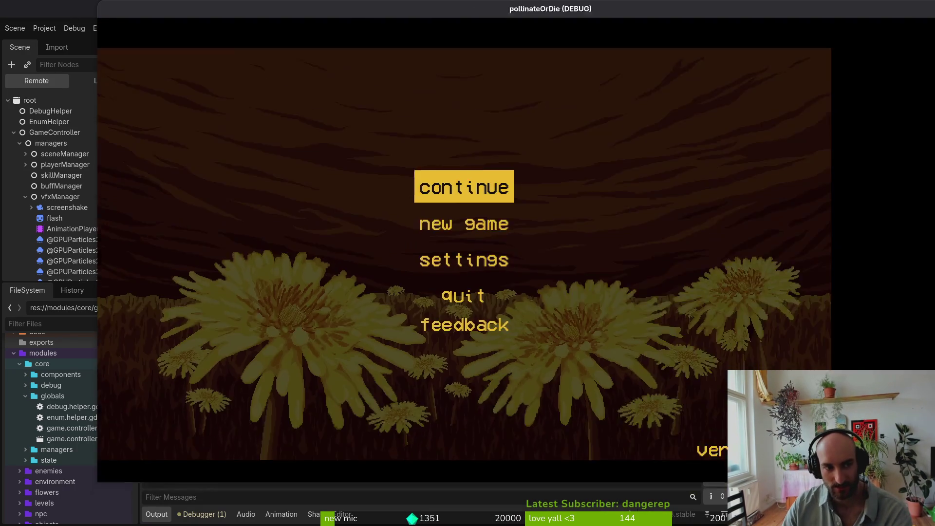
key(F8)
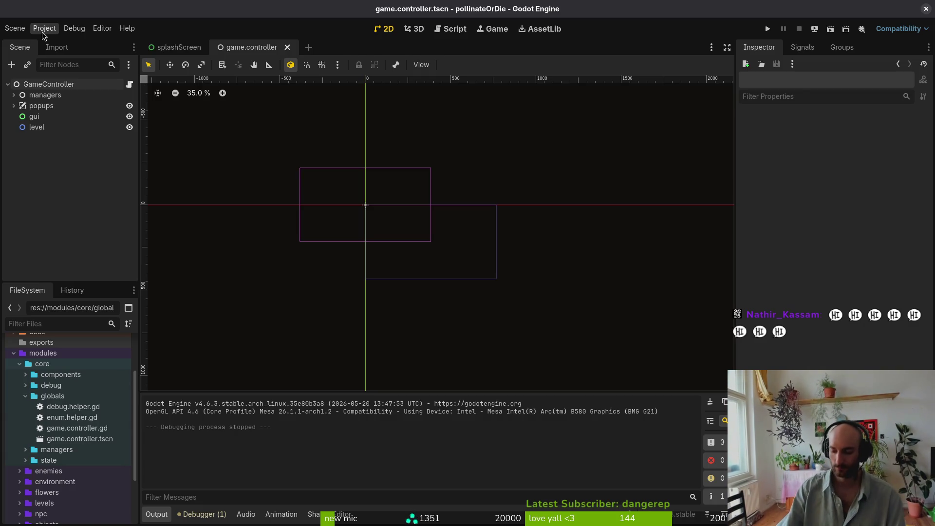
Close the game.controller scene tab and collapse the splashScreen node tree
middle_click(258, 53)
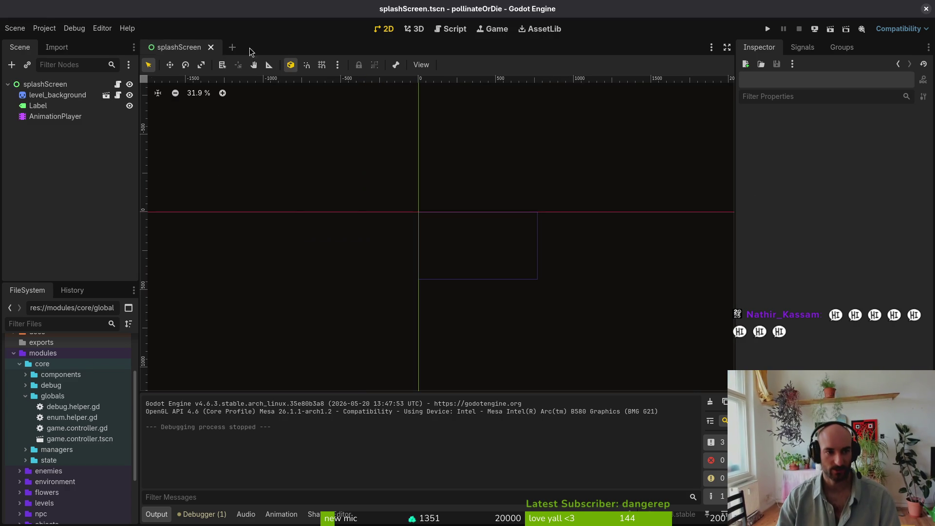
click(7, 85)
scroll(528, 253, down, 1)
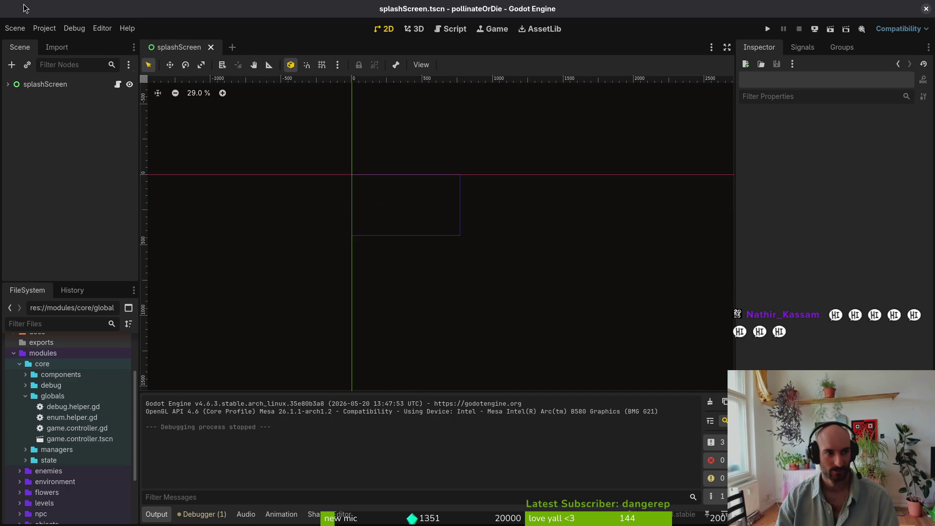
Reset the Default Clear Color under Rendering > Environment in Project Settings, then undo the reset
click(44, 28)
click(49, 40)
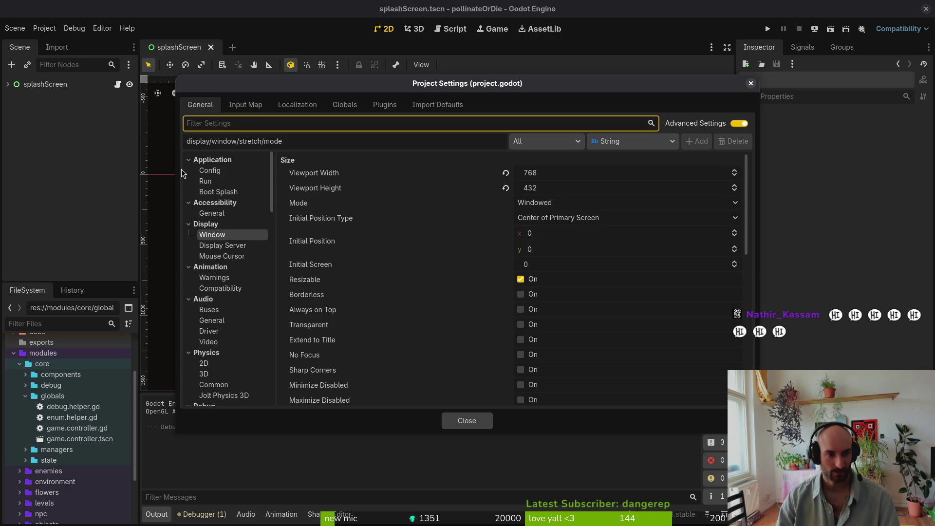
scroll(225, 289, down, 10)
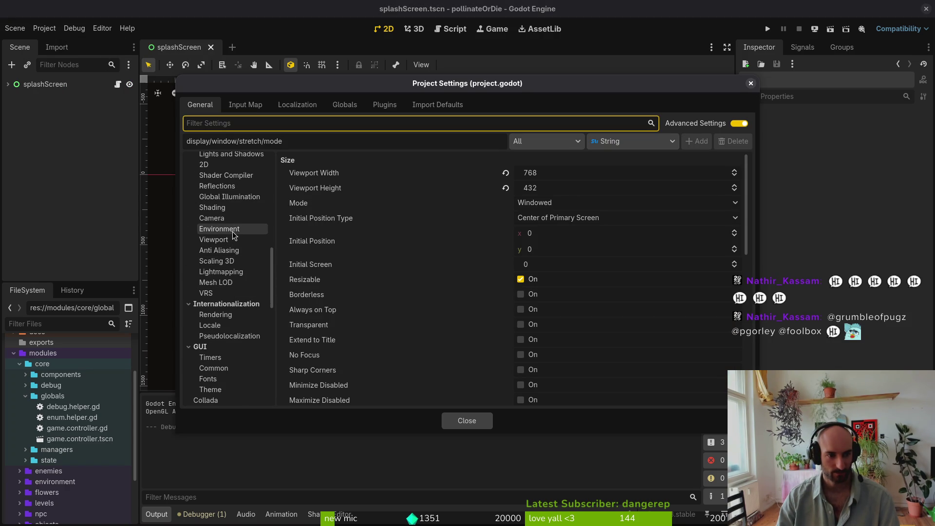
click(233, 230)
scroll(655, 273, down, 5)
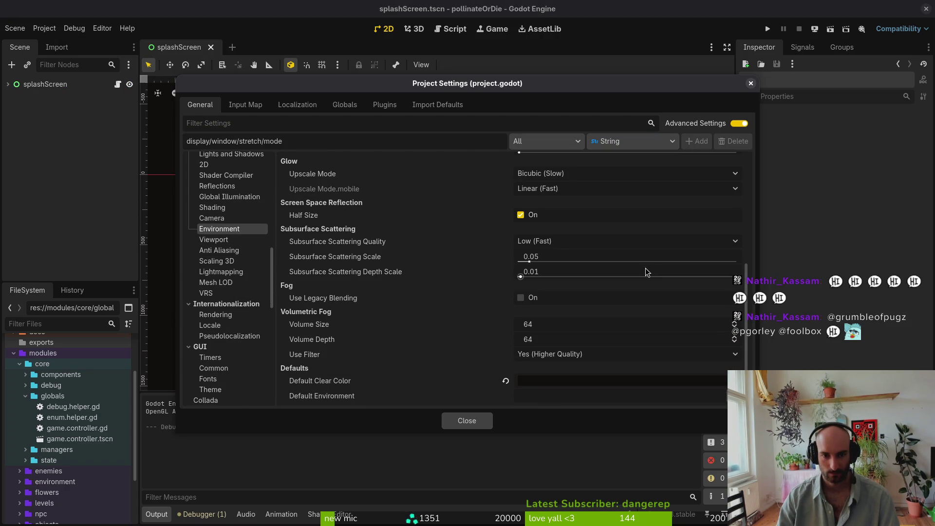
click(505, 381)
click(483, 423)
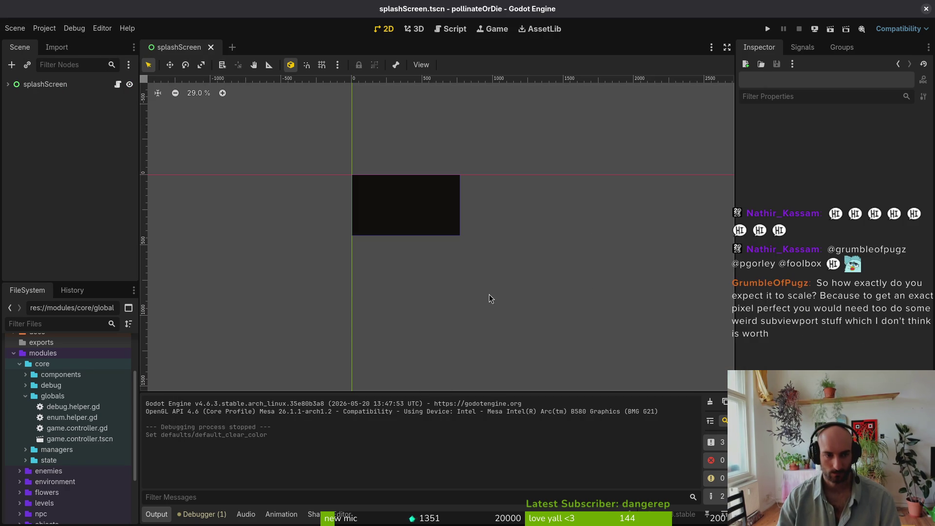
key(ctrl+z)
Lighten the project's Default Clear Color from 120f0e to brownish 393331
click(44, 28)
click(58, 39)
scroll(597, 332, down, 5)
click(571, 381)
drag(691, 182, 692, 171)
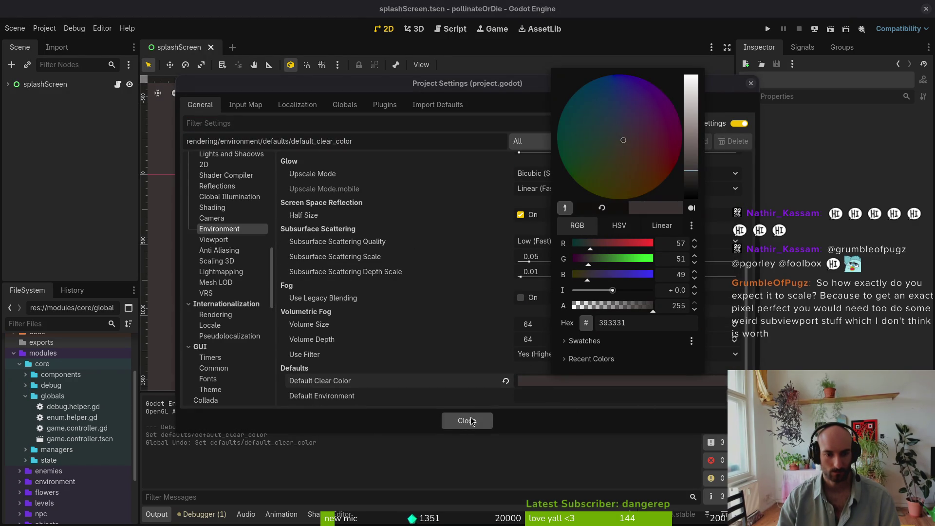
click(478, 415)
click(482, 420)
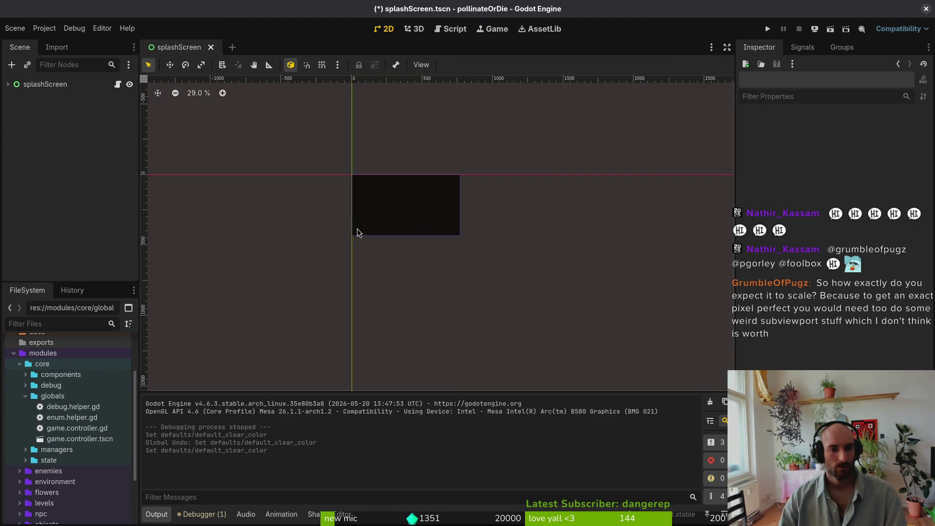
Save the splashScreen scene and expand its node's children
scroll(438, 242, down, 2)
key(ctrl+s)
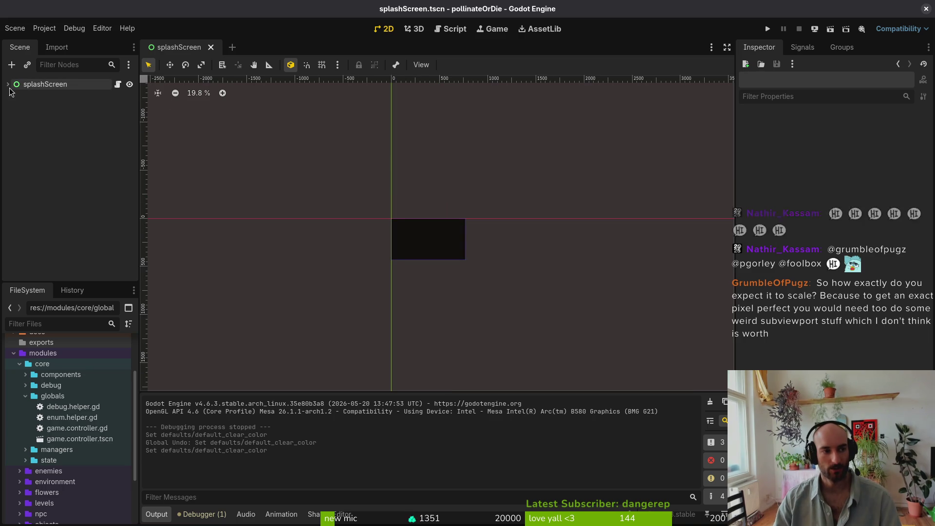
click(8, 84)
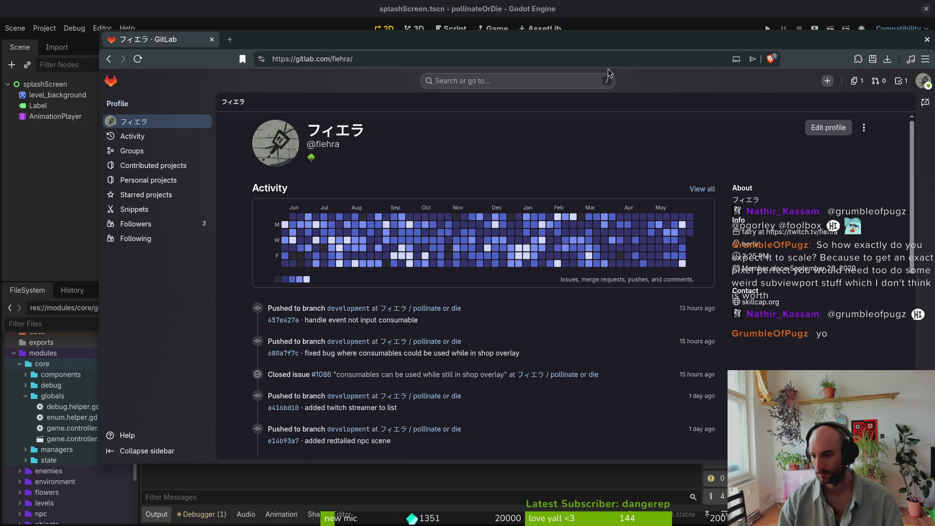
Shift the browser window left and open the 'pollinate or die' project from the activity list
drag(725, 38, 690, 43)
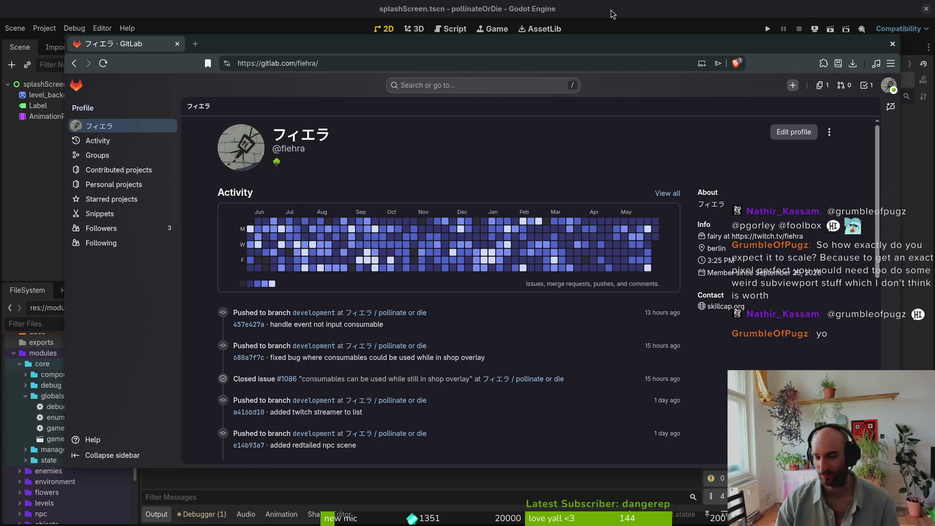
click(397, 313)
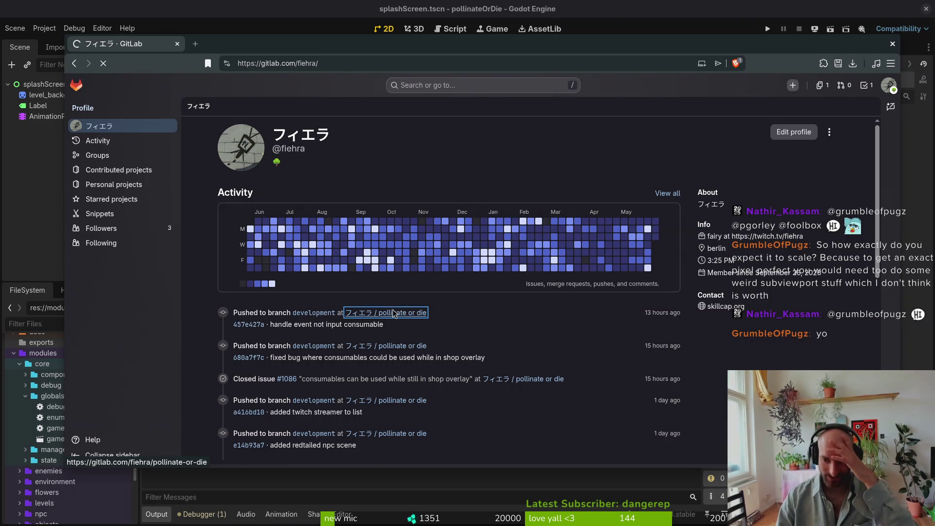
Set the project's Display > Window > Stretch Scale Mode to integer
click(254, 11)
click(44, 28)
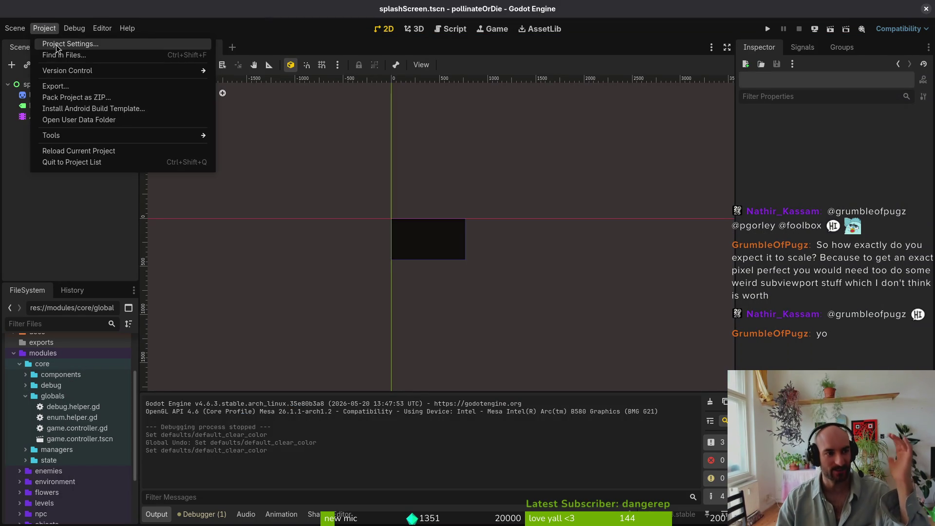
click(57, 47)
scroll(217, 214, up, 10)
scroll(218, 215, up, 2)
click(212, 234)
scroll(555, 329, down, 5)
click(544, 365)
click(548, 388)
click(468, 421)
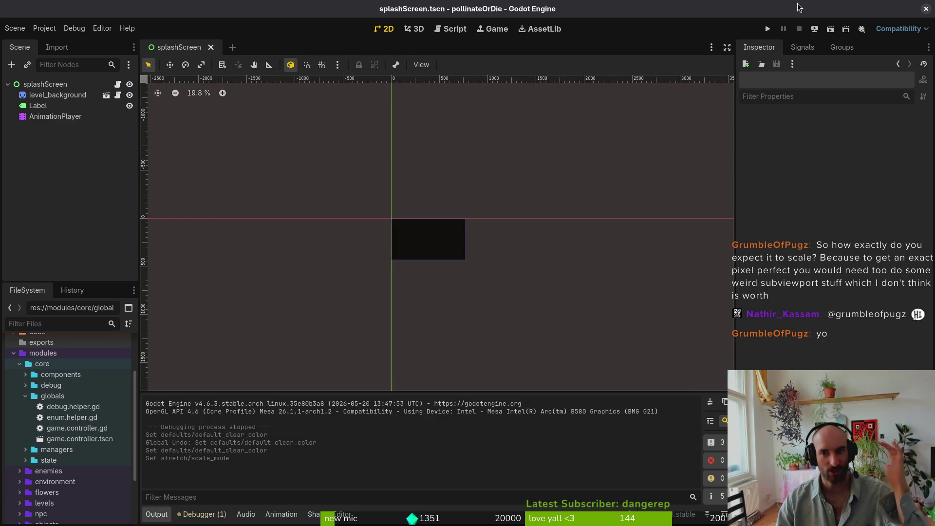
Run the game, enlarge its window to check integer scaling, then stop it and return to the browser
click(767, 29)
mouse_move(478, 234)
mouse_down()
mouse_move(915, 519)
mouse_move(475, 396)
mouse_move(860, 491)
mouse_move(721, 481)
mouse_move(745, 490)
mouse_move(847, 487)
mouse_move(764, 492)
mouse_move(787, 496)
mouse_up()
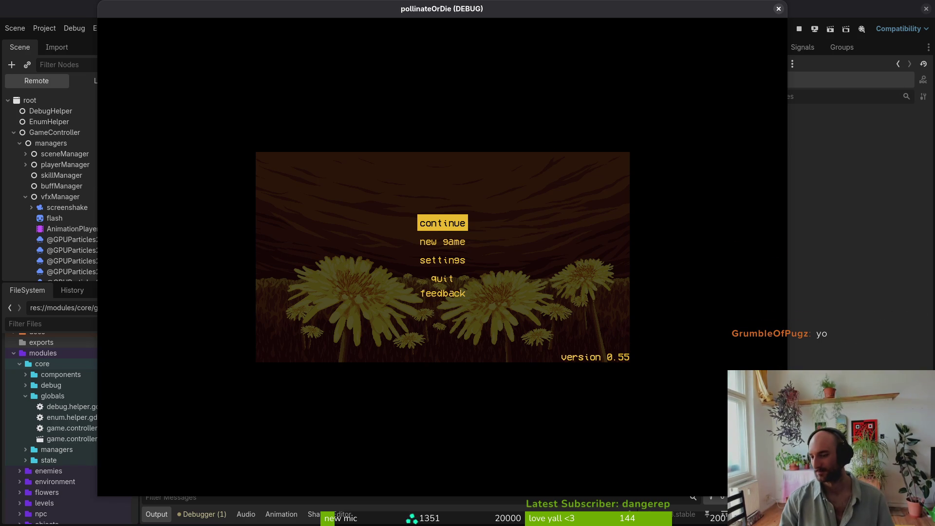
key(F8)
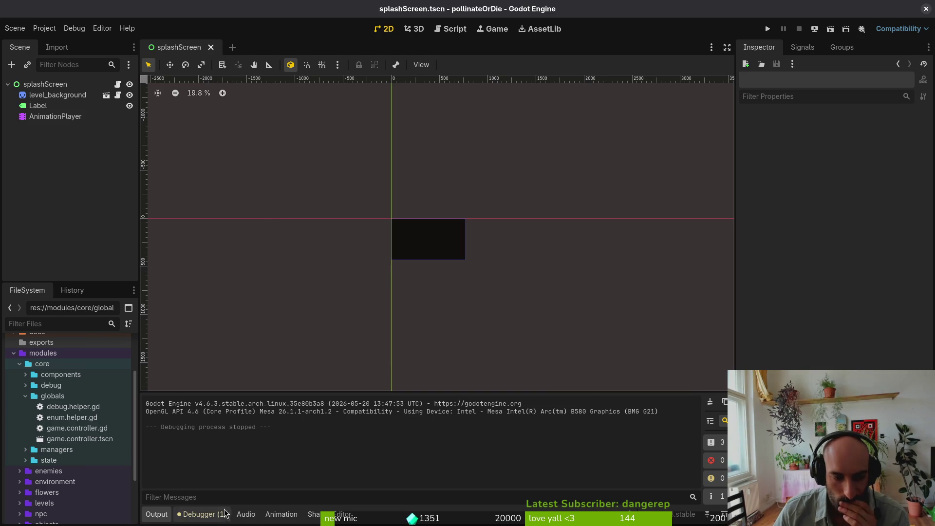
key(alt+Tab)
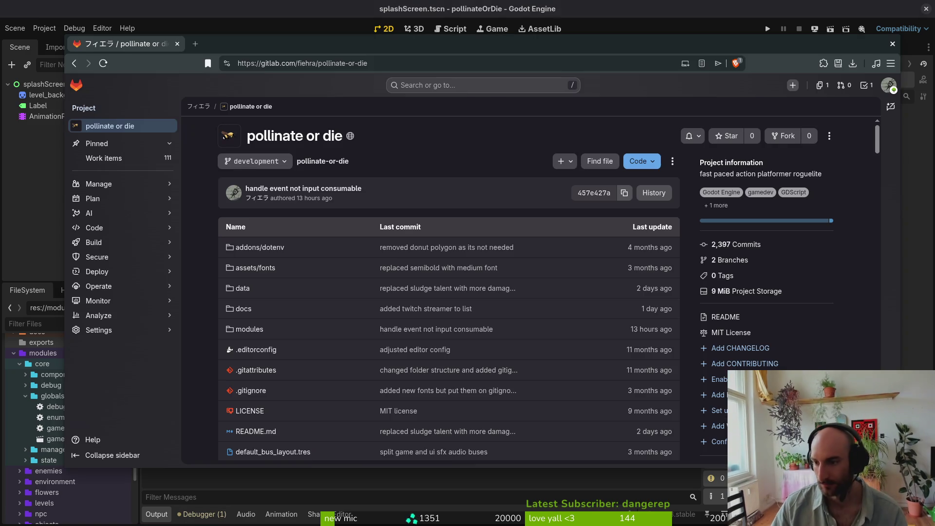
Open the steam nextfest demo (forest area) milestone from the project's Milestones list
mouse_move(85, 214)
click(207, 232)
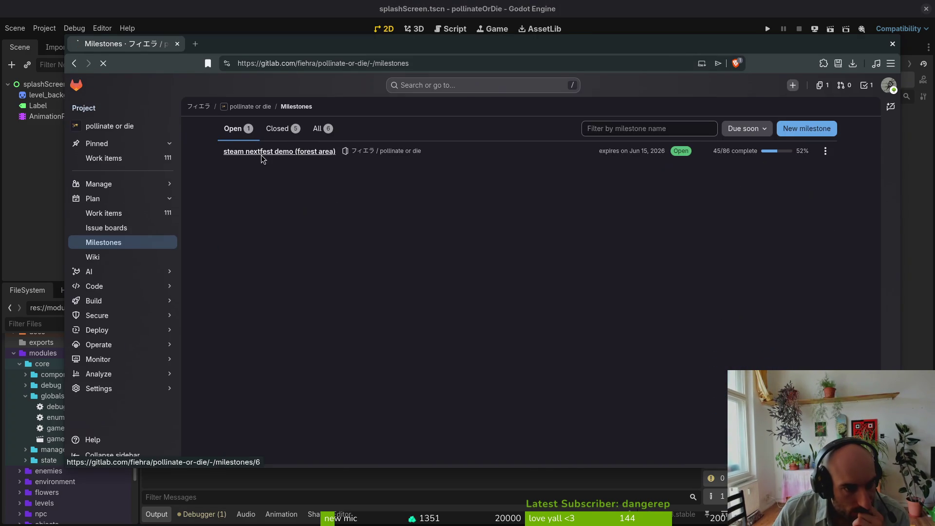
click(261, 152)
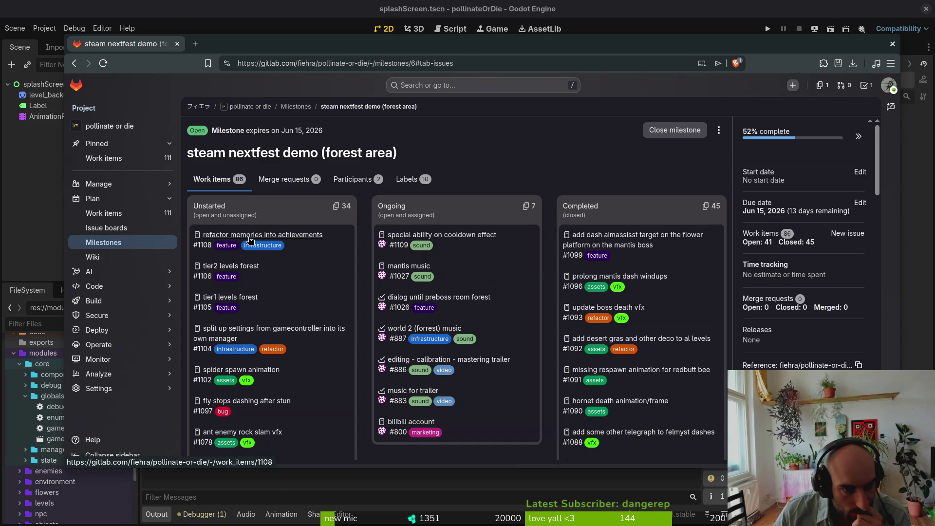
Scroll through the milestone board and open work item #916 about the sting
scroll(292, 292, down, 5)
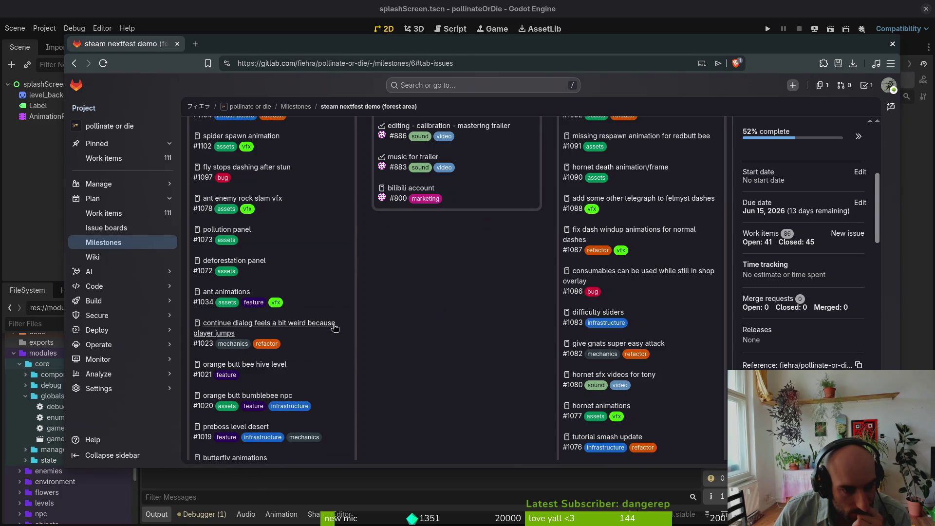
scroll(331, 336, down, 4)
scroll(347, 313, down, 2)
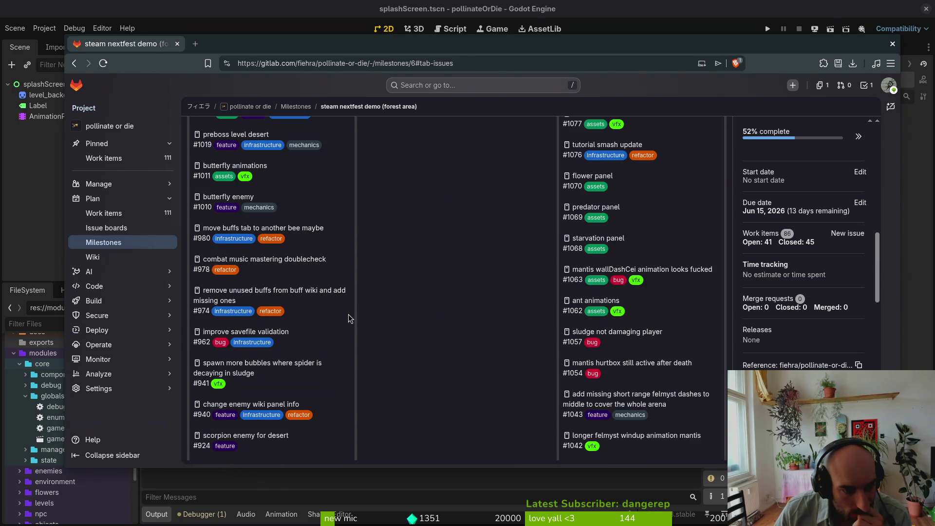
scroll(349, 313, down, 2)
scroll(417, 355, down, 2)
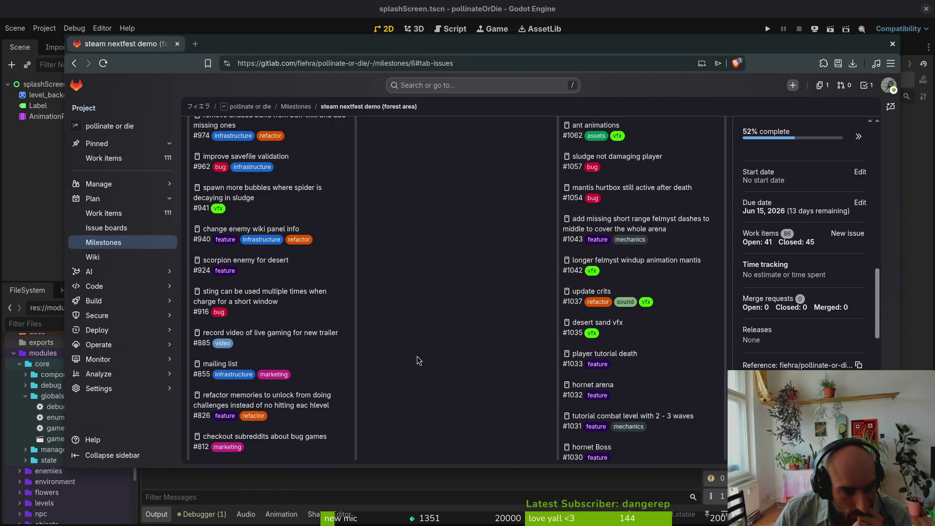
scroll(417, 355, down, 2)
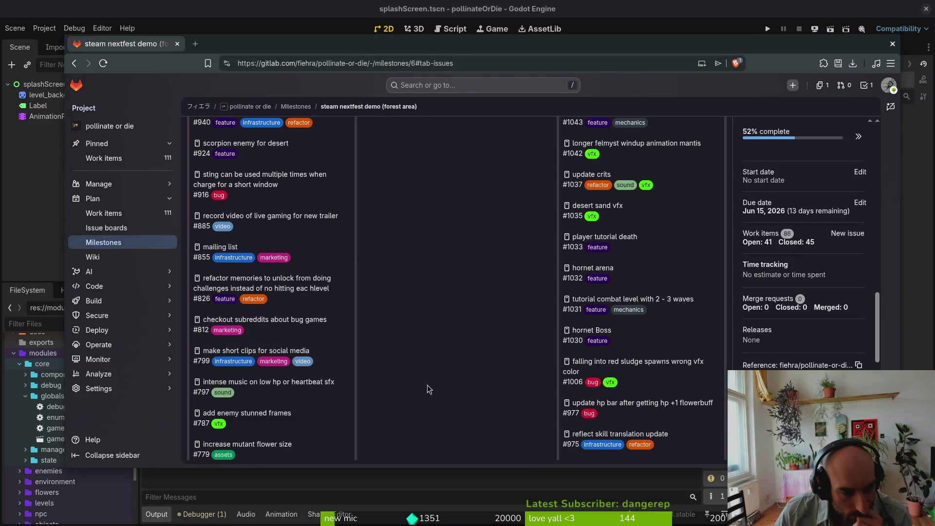
click(249, 183)
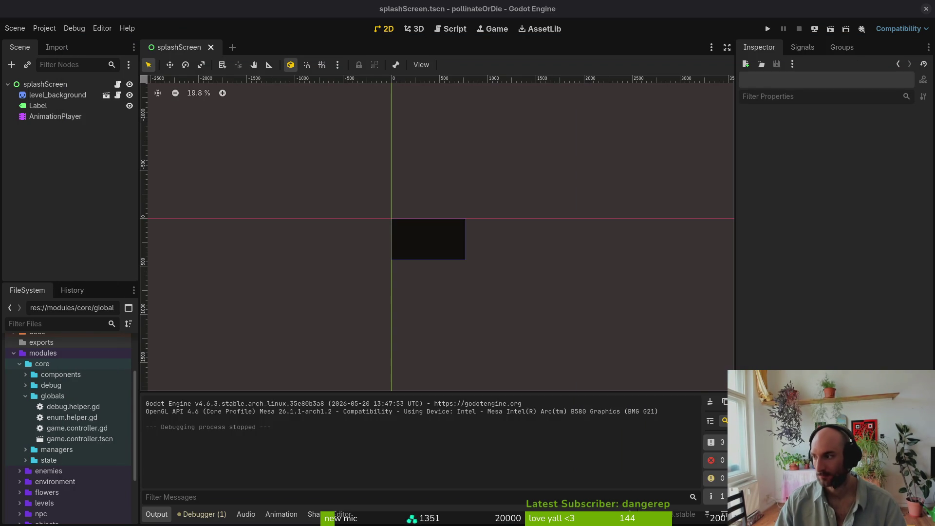
Open a new terminal in the gamedev/pollinate-or-die project folder
key(super)
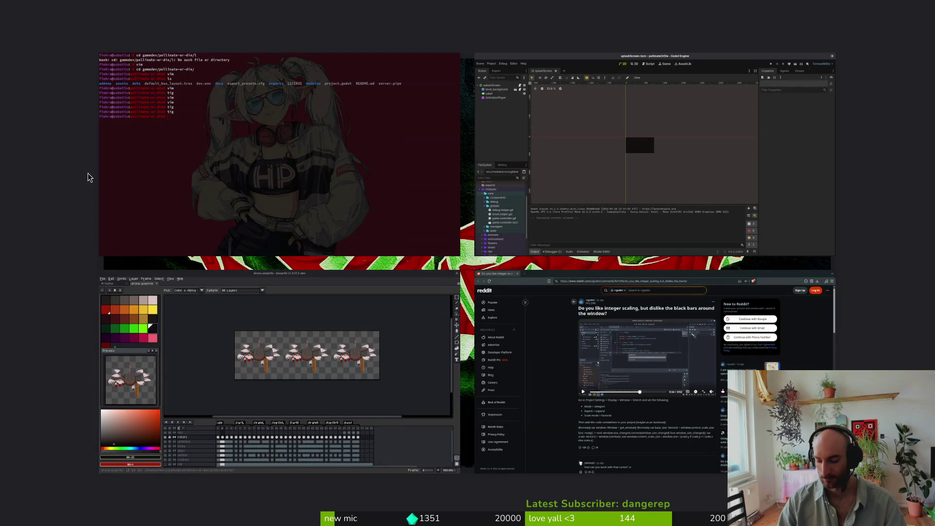
key(ctrl+alt+t)
text(cd gamedev/p)
key(Tab)
key(Return)
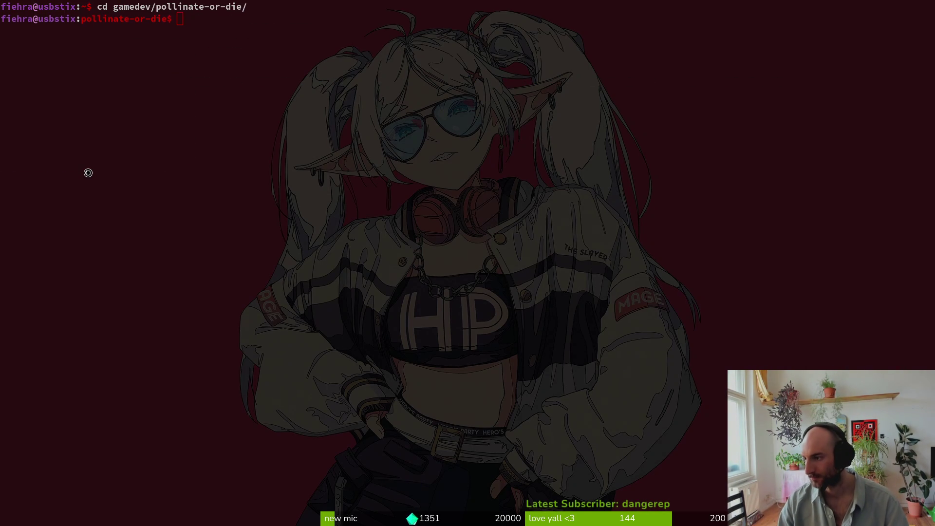
Consult the Reddit integer-scaling post, then return to the Godot editor
key(super+2)
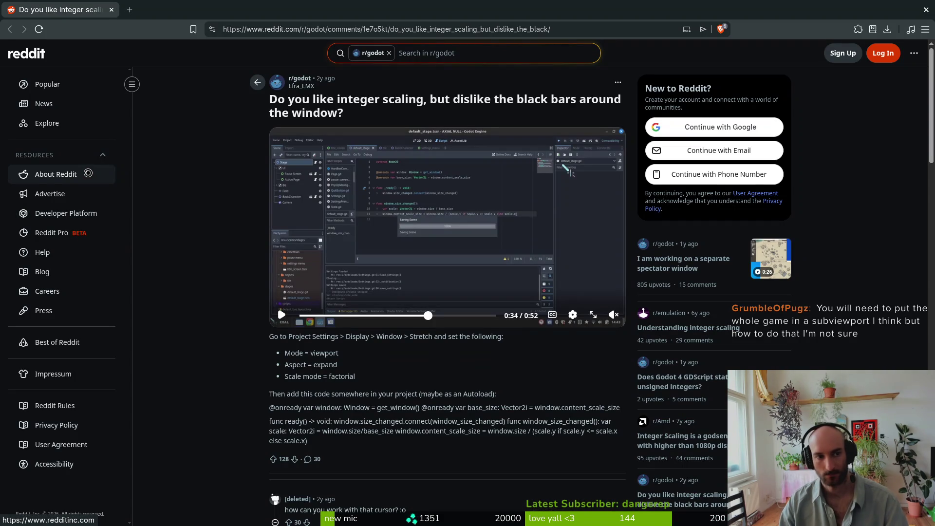
key(super+1)
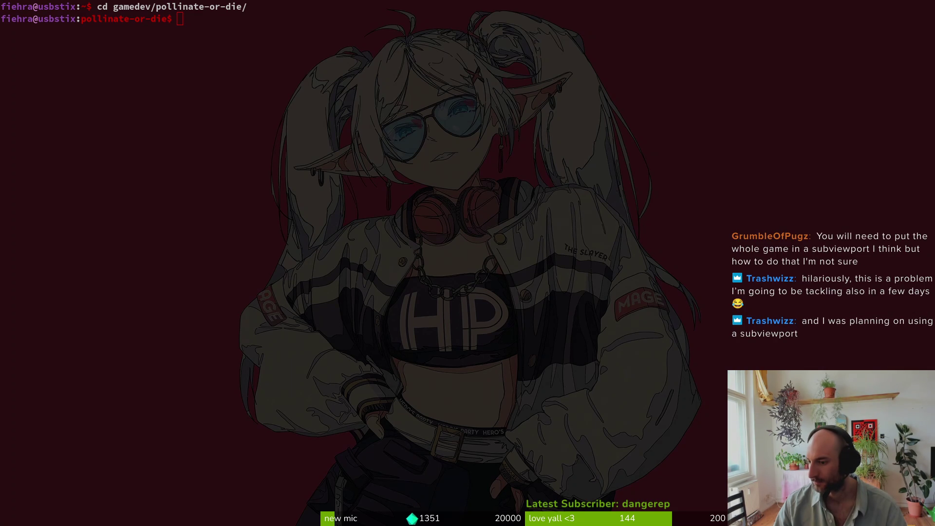
key(alt+Tab)
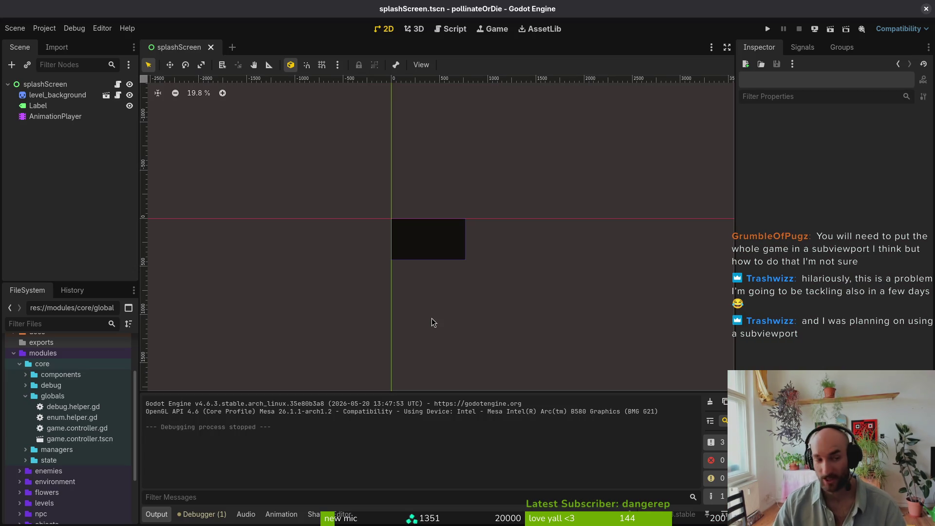
Reopen game.controller.tscn via the quick file search
key(alt+shift+o)
text(game.controller)
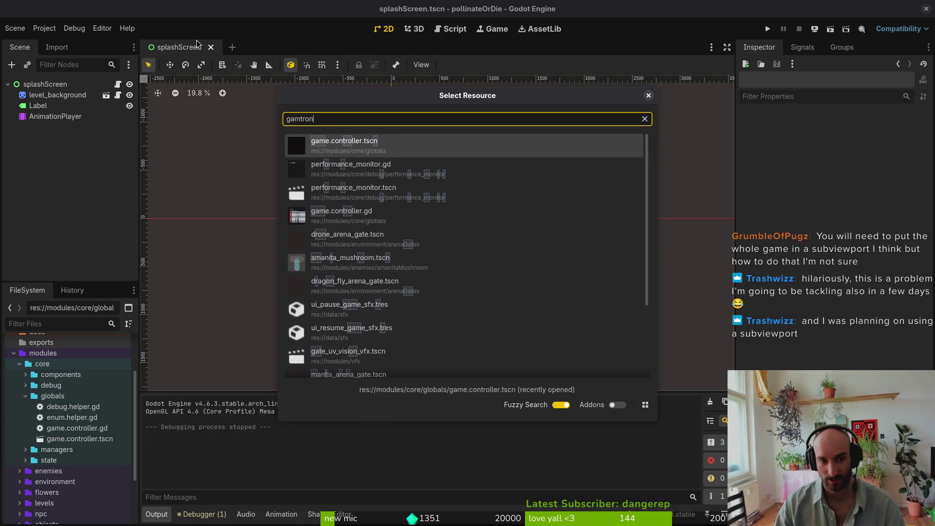
key(Return)
Browse the 'sub' node-type matches (SubViewportContainer, Container) in Create New Node without adding any
key(ctrl+a)
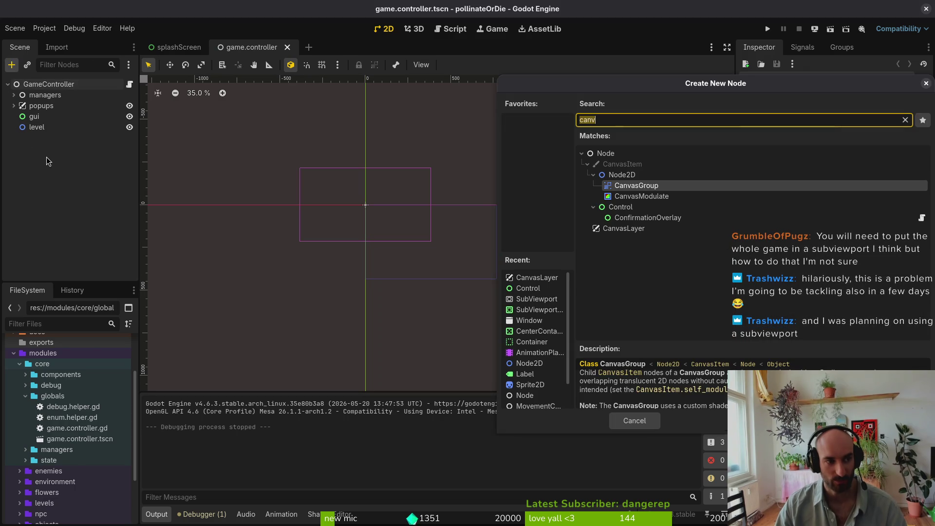
text(sub)
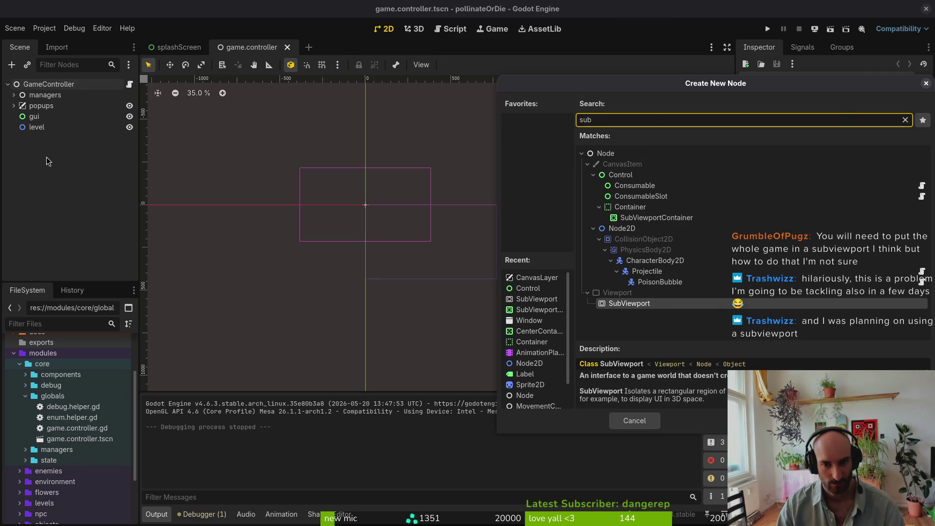
key(Up)
key(Up)
key(Up)
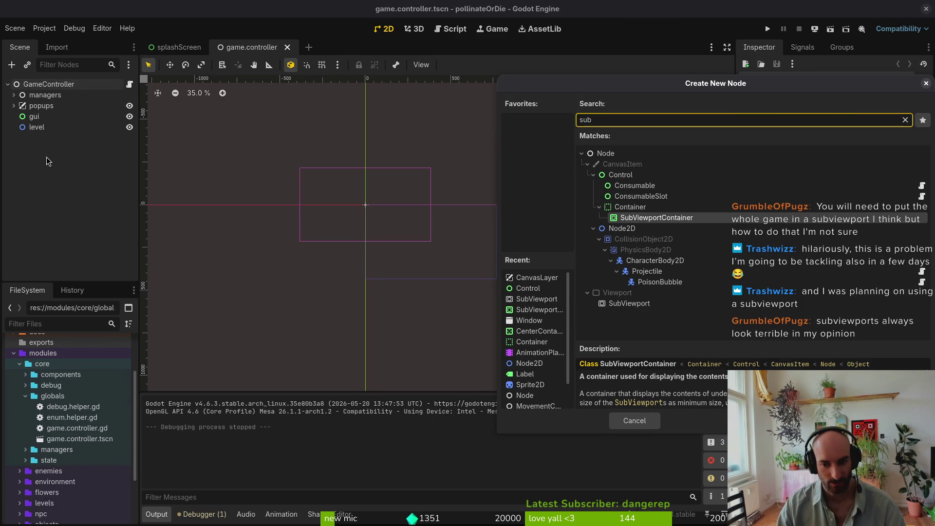
key(Down)
key(Down)
key(Escape)
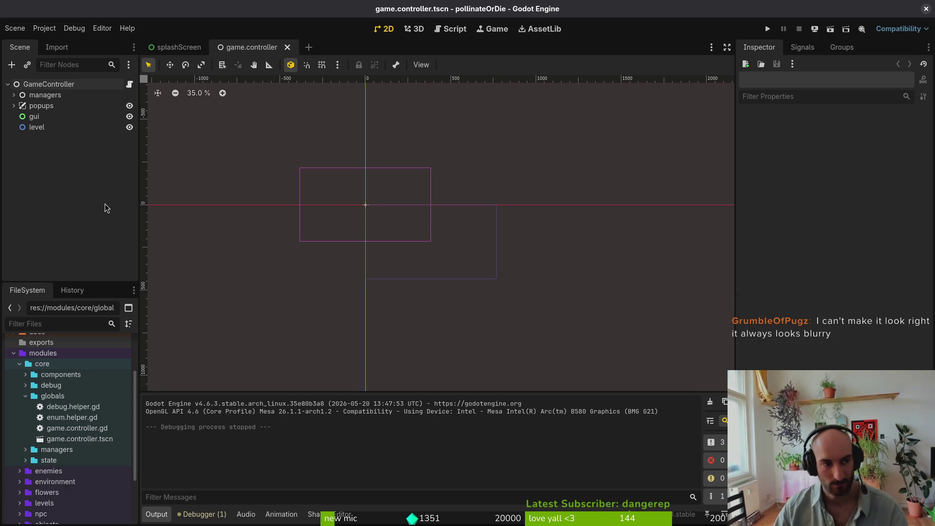
key(ctrl+a)
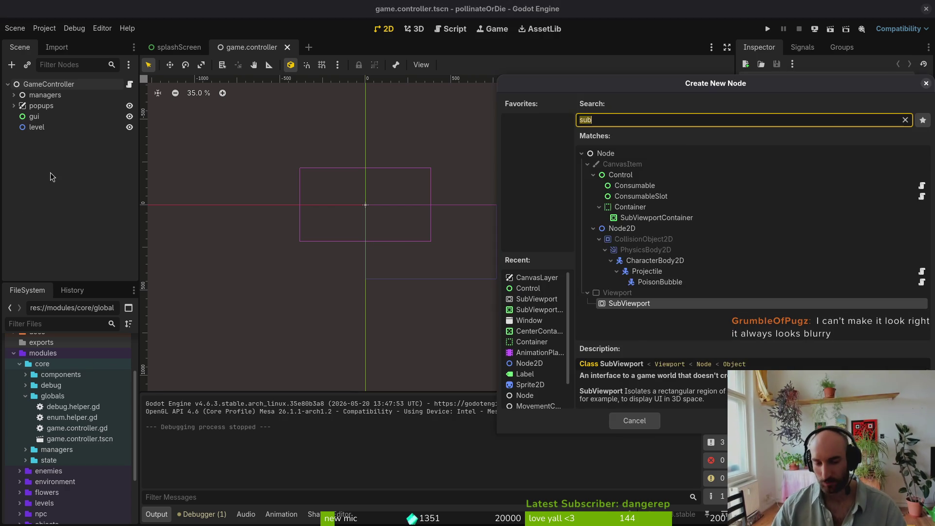
key(Up)
key(Up)
key(Up)
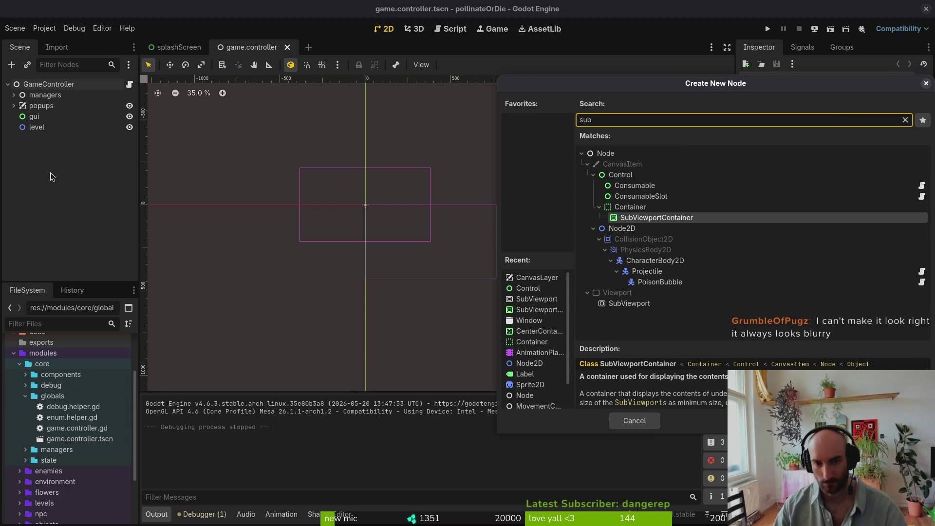
key(Up)
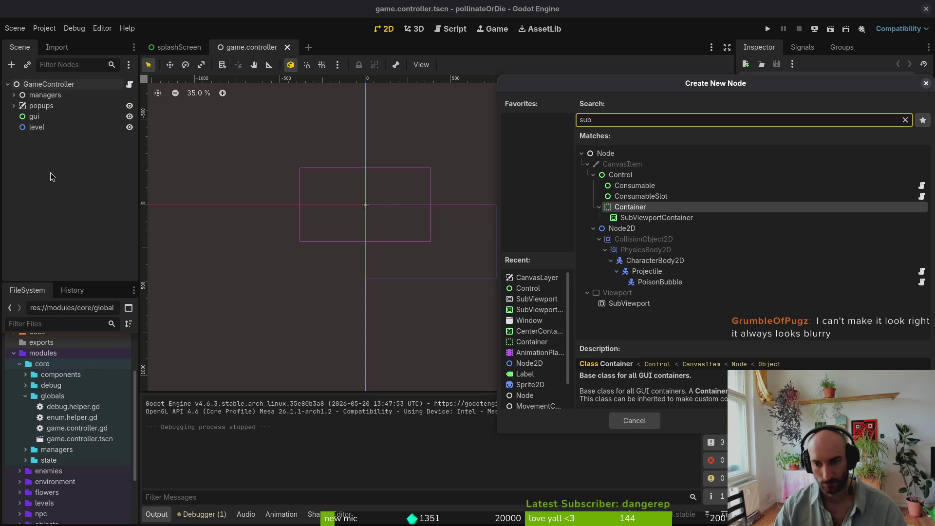
key(Down)
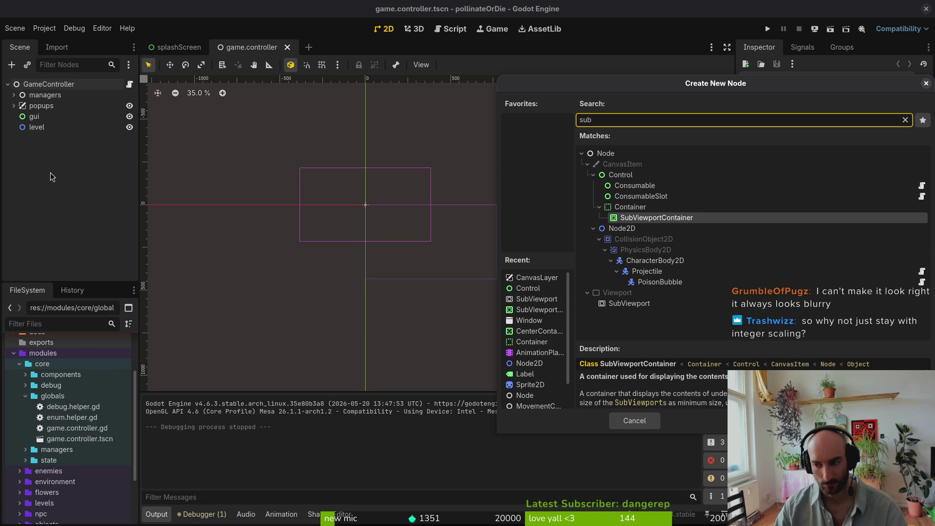
key(Escape)
click(767, 28)
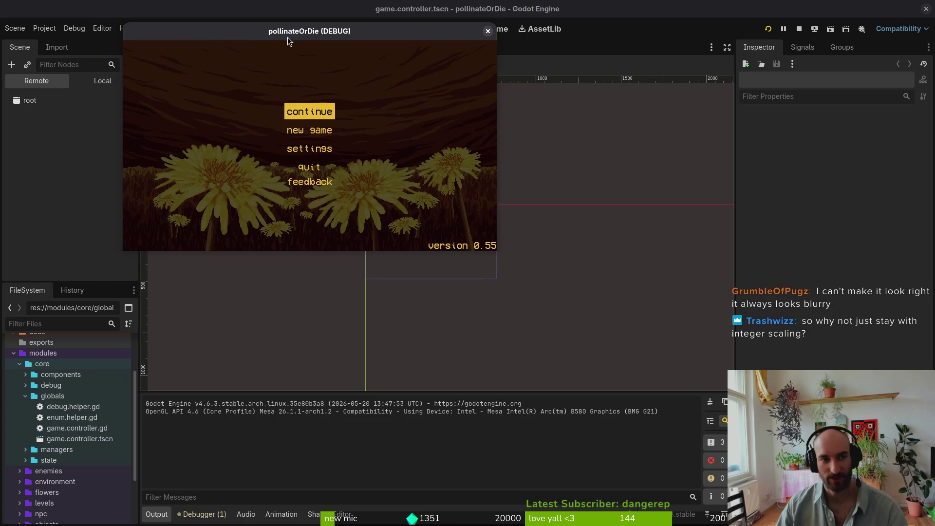
double_click(224, 32)
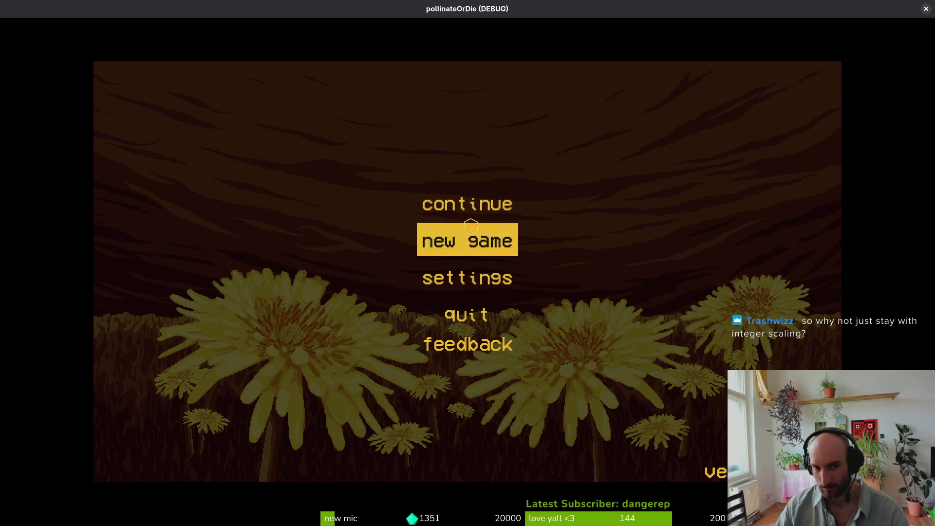
click(477, 209)
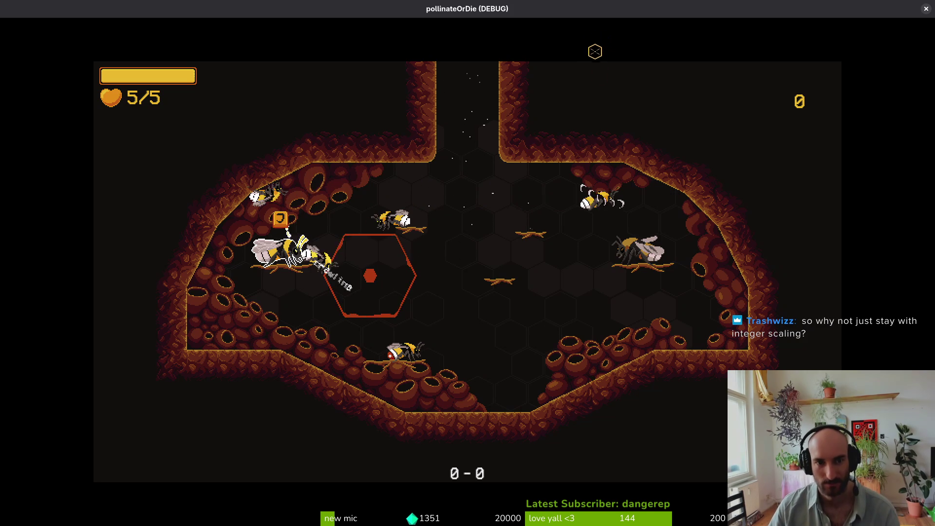
key(Escape)
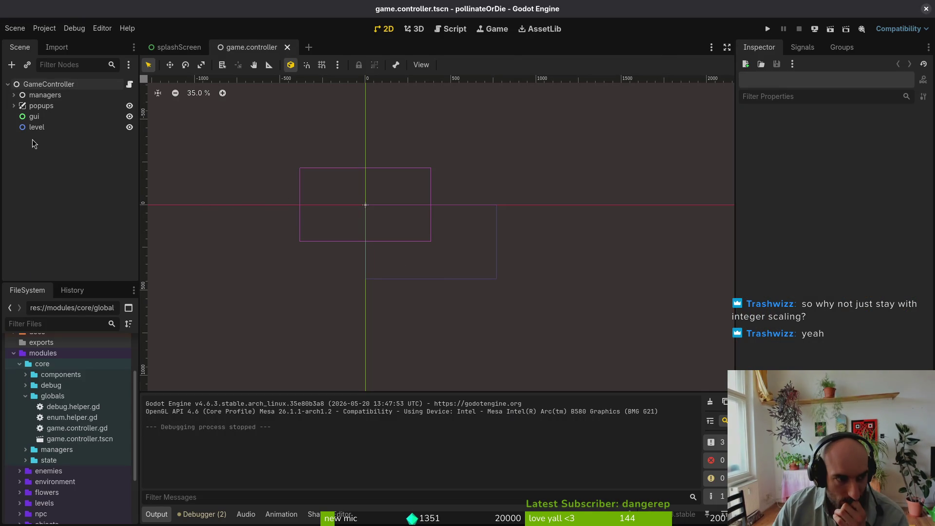
Add a SubViewportContainer node under GameController from the 'sub' node search
key(ctrl+a)
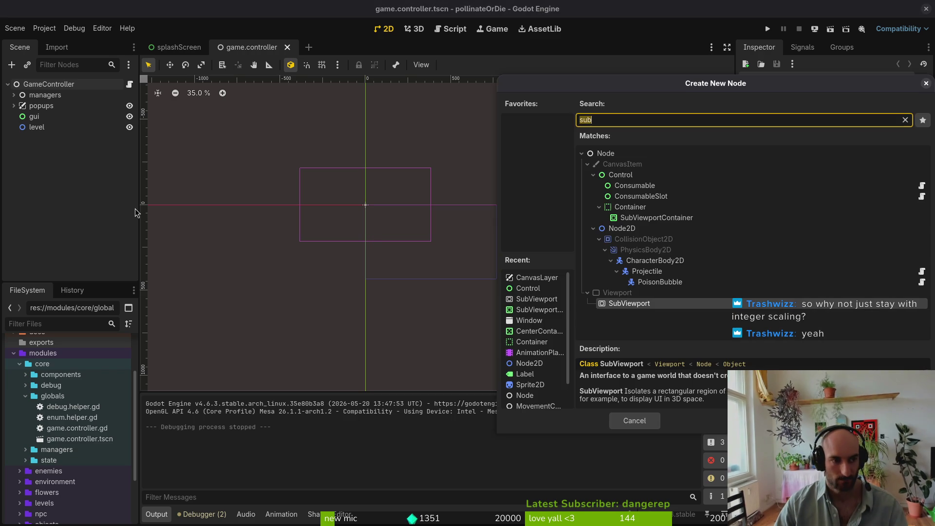
key(Up)
key(Up)
key(Up)
key(Up)
key(Up)
key(Up)
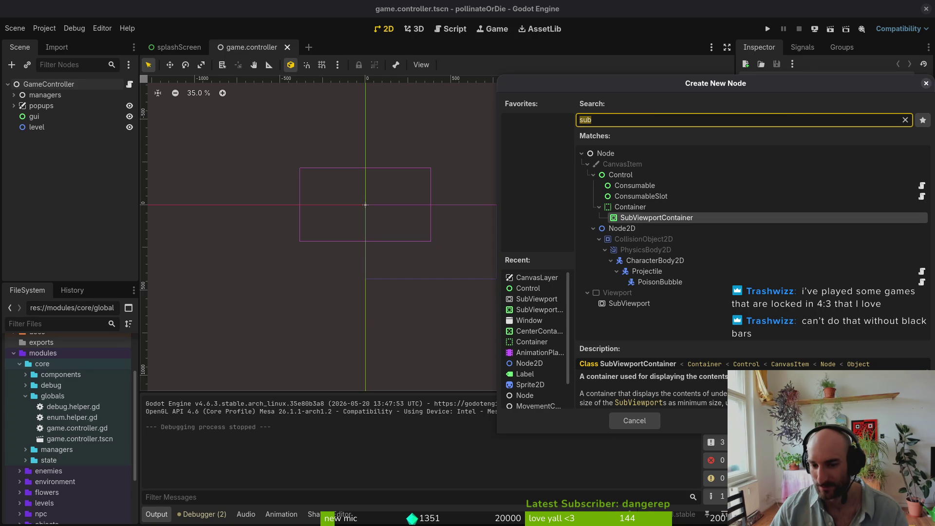
double_click(638, 218)
key(ctrl+a)
Add a SubViewport child via the 'subv' search, then drag gui and level onto it
text(subv)
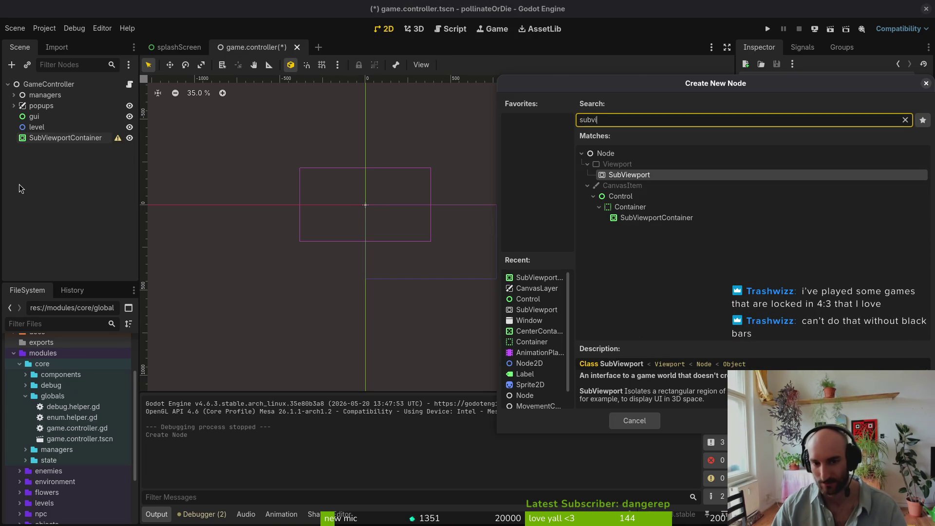
key(Return)
click(34, 117)
shift+click(37, 127)
mouse_move(39, 127)
mouse_down()
mouse_move(41, 153)
mouse_move(46, 118)
mouse_up()
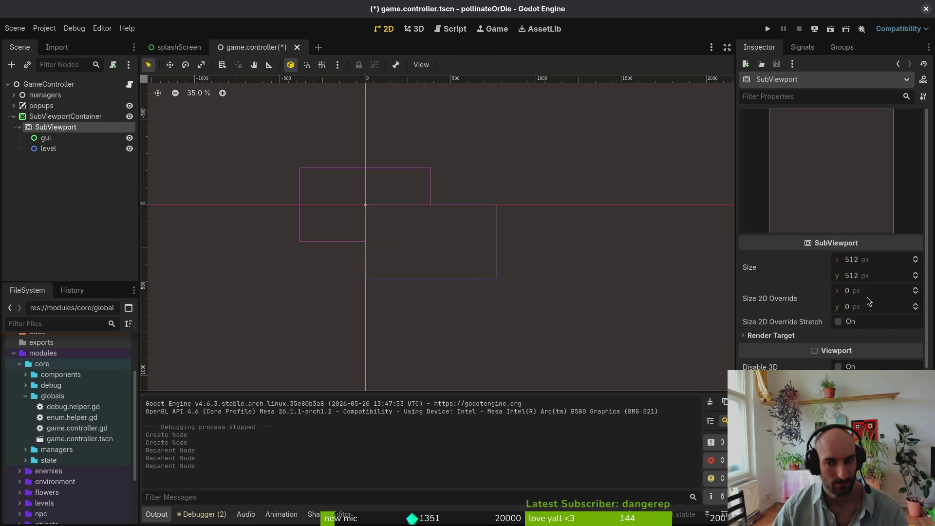
mouse_move(770, 302)
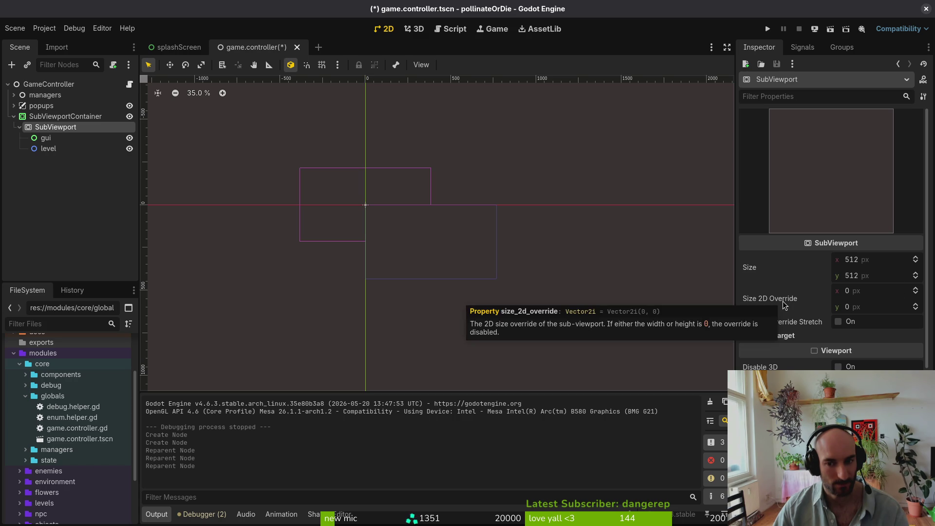
mouse_move(806, 322)
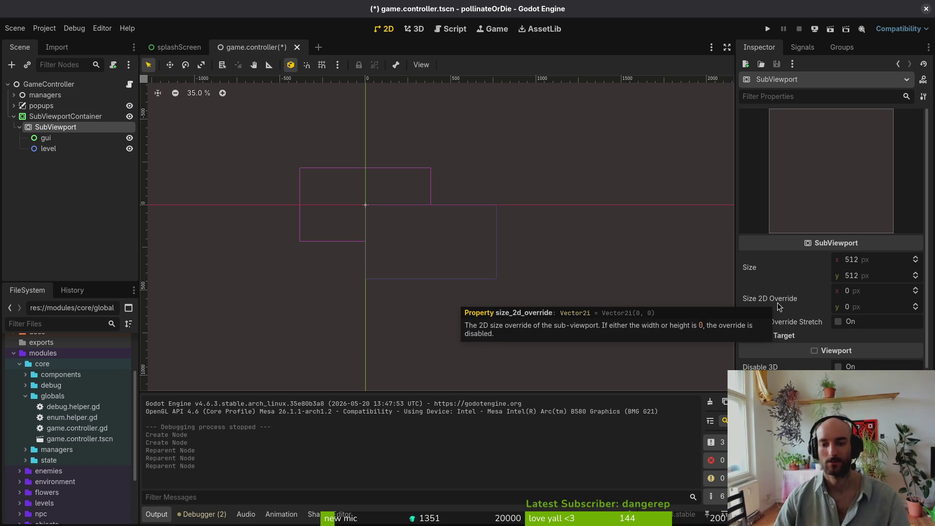
Set the SubViewportContainer's Layout > Anchors Preset to Center
click(57, 119)
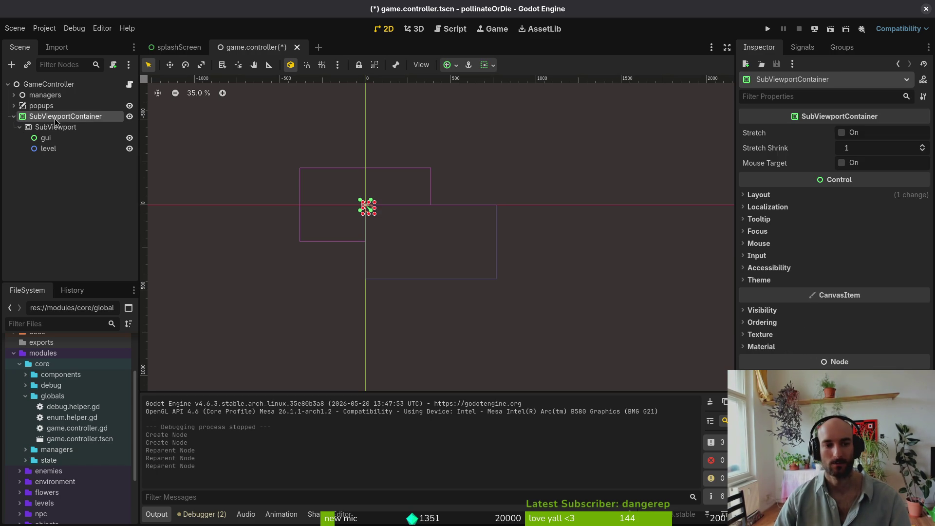
click(775, 195)
click(881, 304)
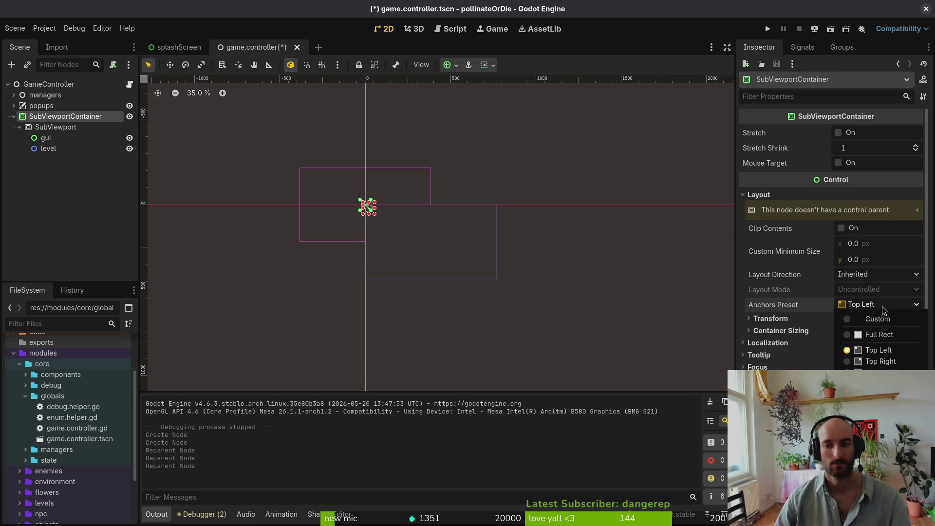
click(876, 443)
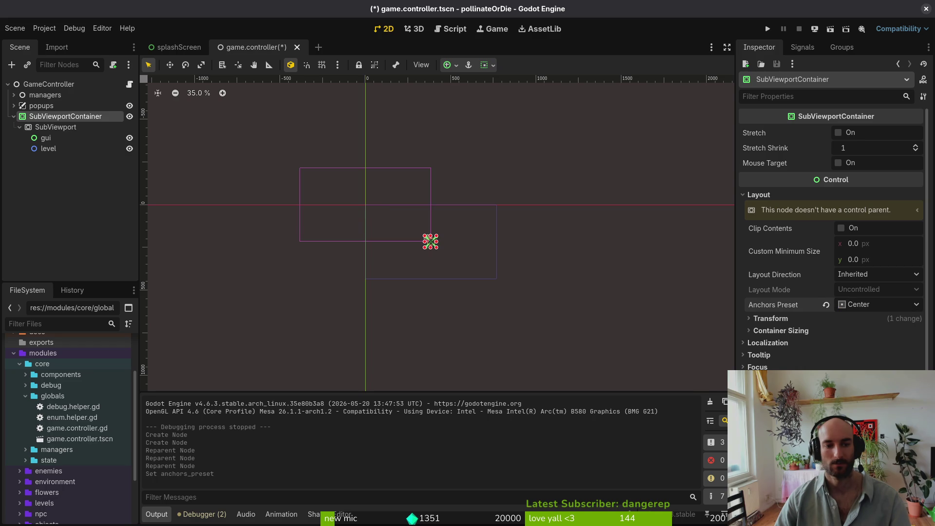
Test-run the game, enlarge its window to check the layout, then close it
click(767, 29)
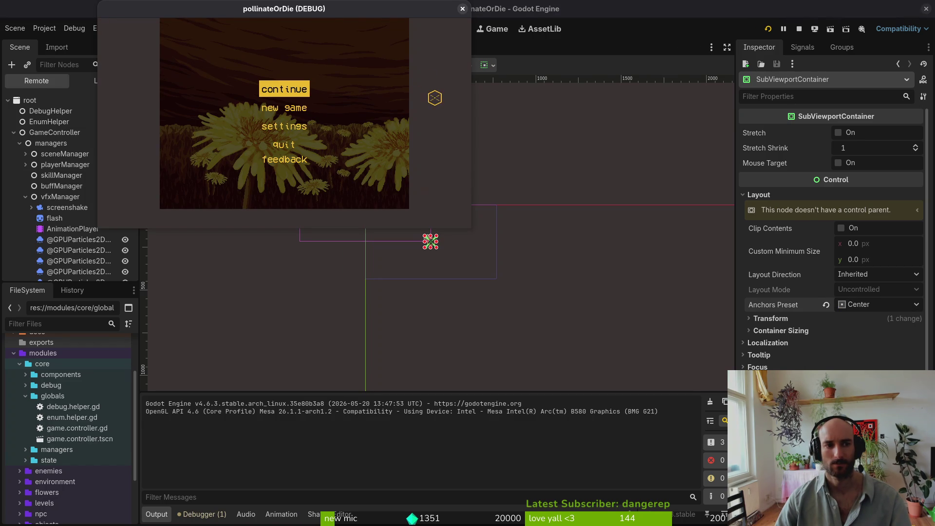
mouse_move(467, 227)
mouse_down()
mouse_move(492, 299)
mouse_move(595, 373)
mouse_up()
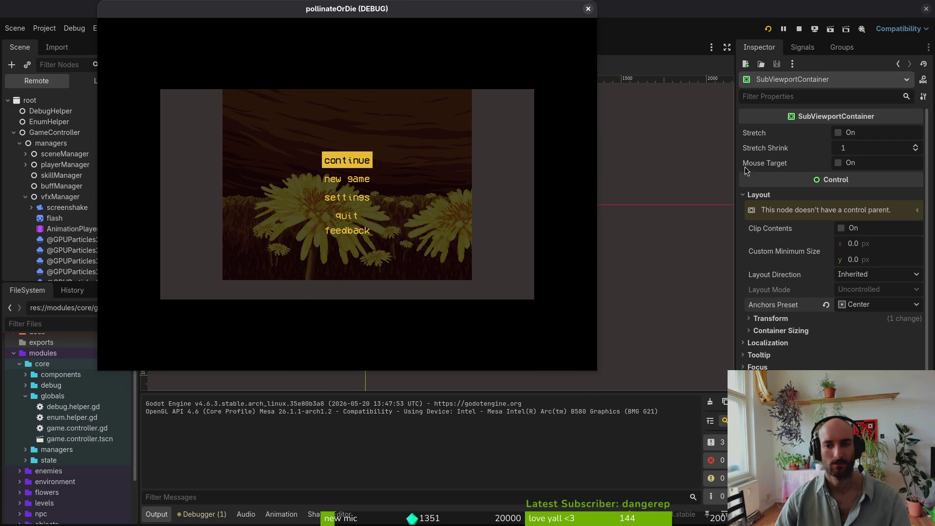
click(589, 9)
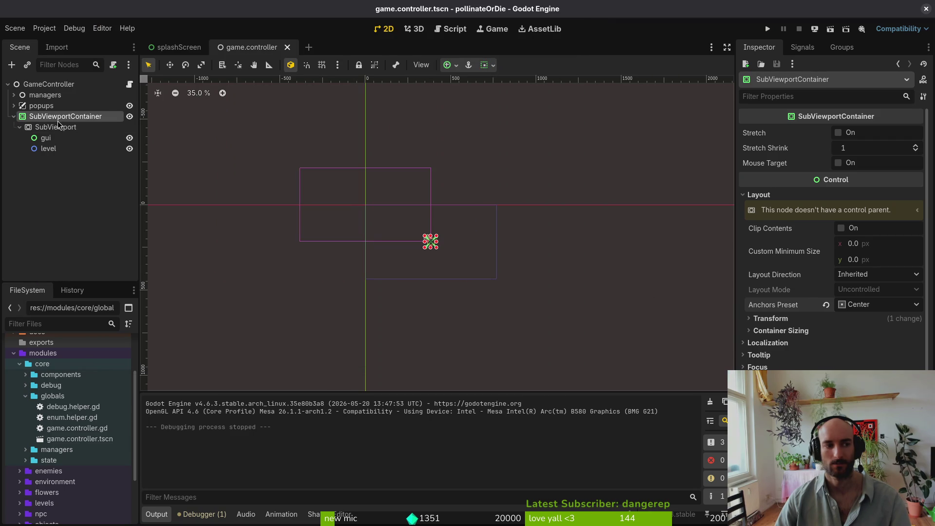
Switch the project's Stretch Scale Mode to fractional in Project Settings
click(44, 28)
click(64, 42)
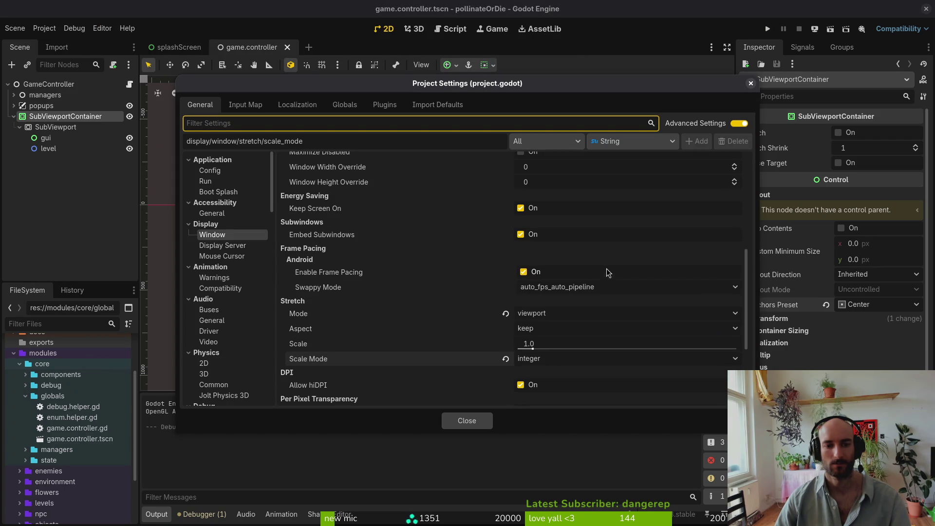
click(540, 358)
click(557, 388)
click(554, 360)
click(535, 375)
click(479, 419)
Run the game again, resize its window to check scaling, then close it
click(767, 29)
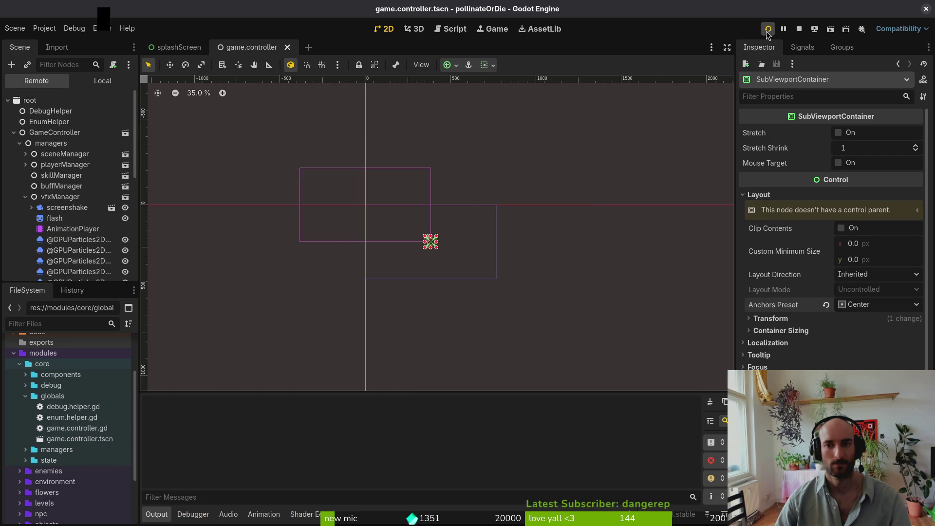
mouse_move(471, 228)
mouse_down()
mouse_move(720, 374)
mouse_move(881, 385)
mouse_move(506, 324)
mouse_move(606, 344)
mouse_move(655, 25)
mouse_up()
click(645, 8)
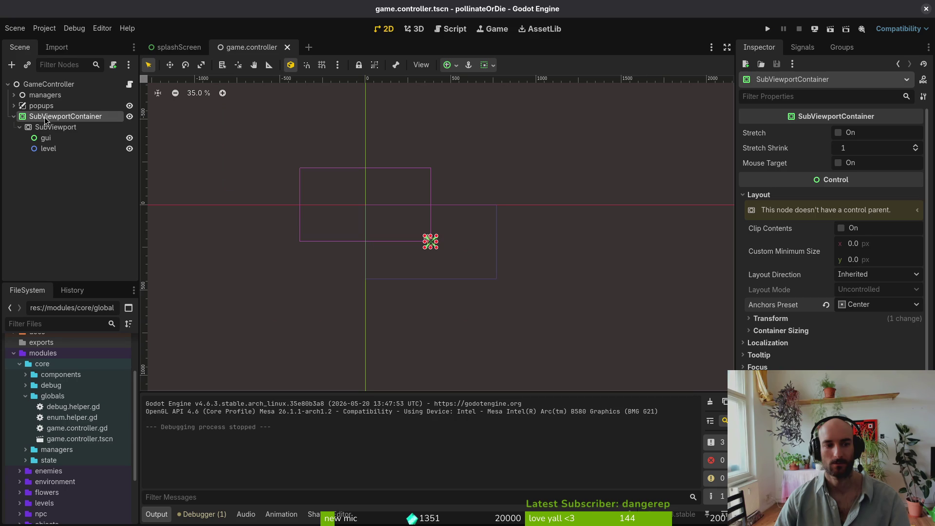
click(53, 127)
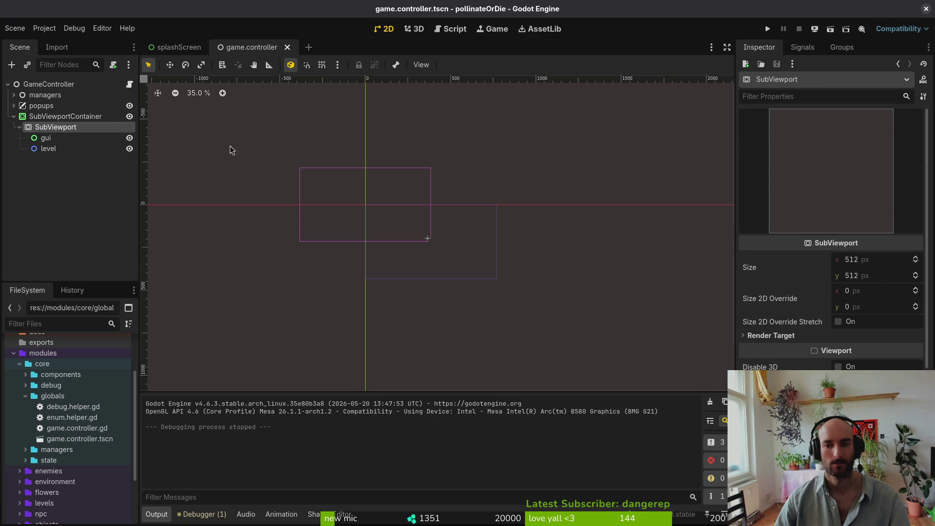
Set the SubViewport's Canvas Items default texture filter to Nearest and save the scene
click(428, 240)
click(428, 240)
click(772, 334)
click(772, 334)
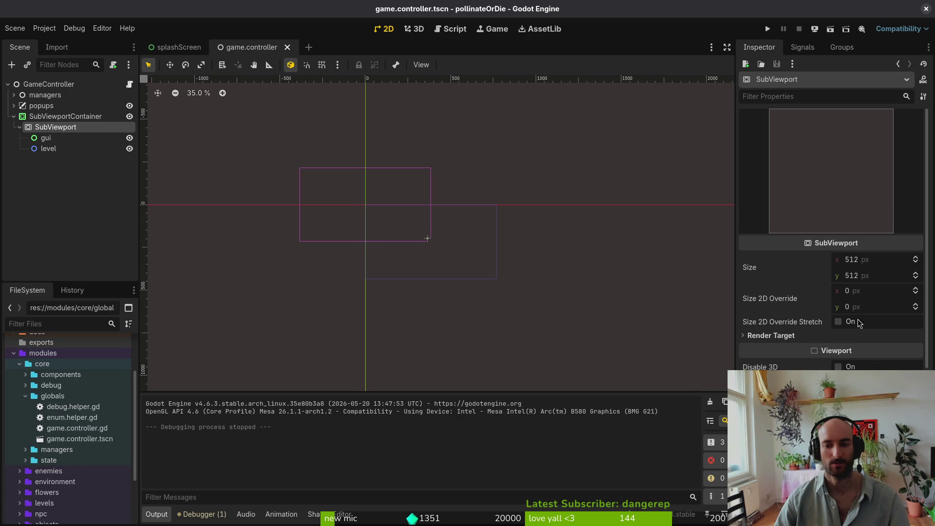
scroll(831, 219, down, 5)
click(764, 275)
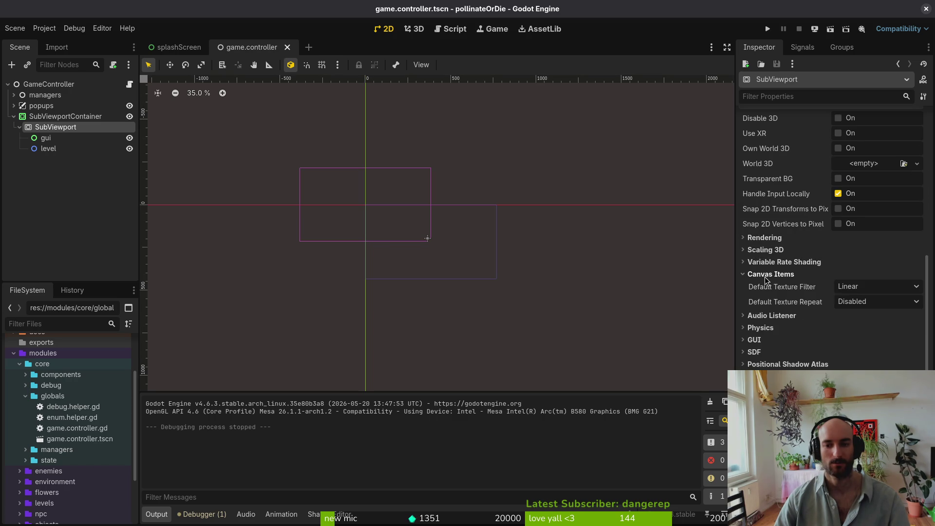
click(870, 288)
click(864, 303)
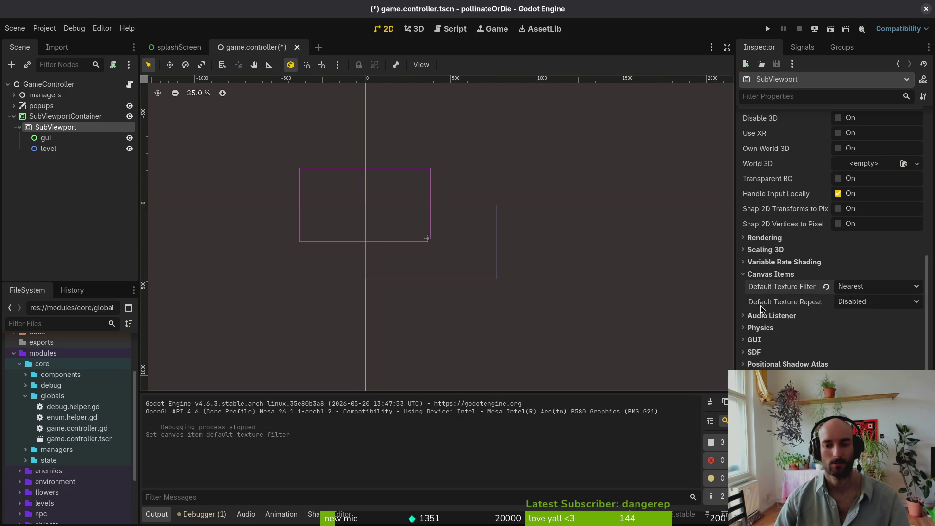
click(767, 276)
click(769, 239)
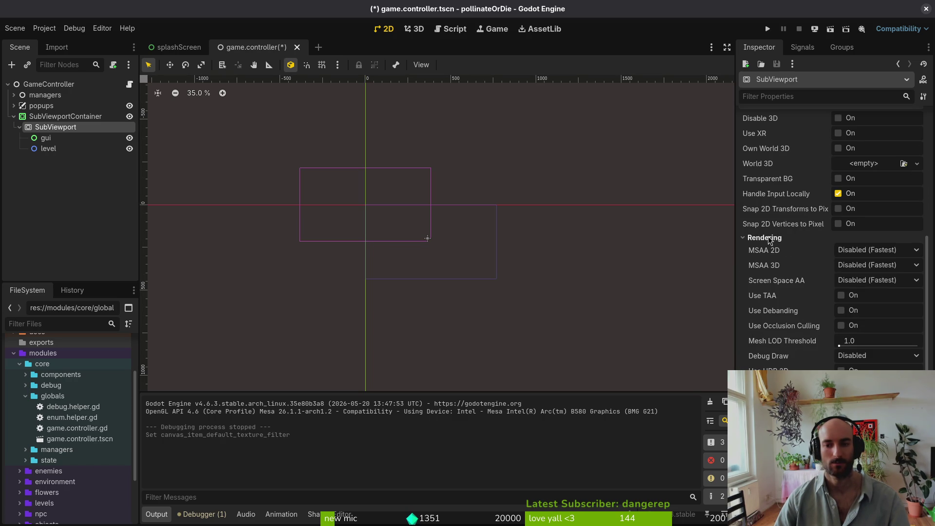
click(768, 239)
key(ctrl+s)
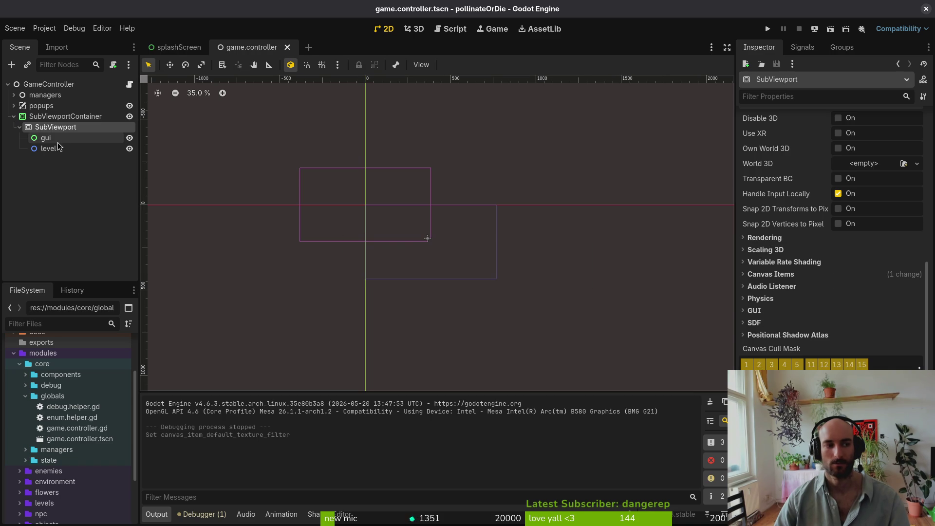
Resize the SubViewport from 512 × 512 to 768 × 432 and save the scene
click(58, 117)
click(49, 138)
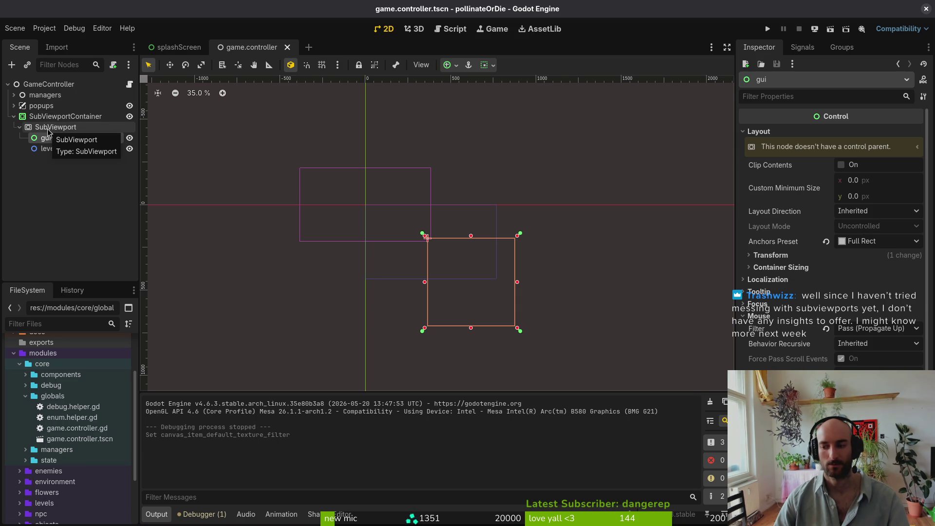
click(48, 128)
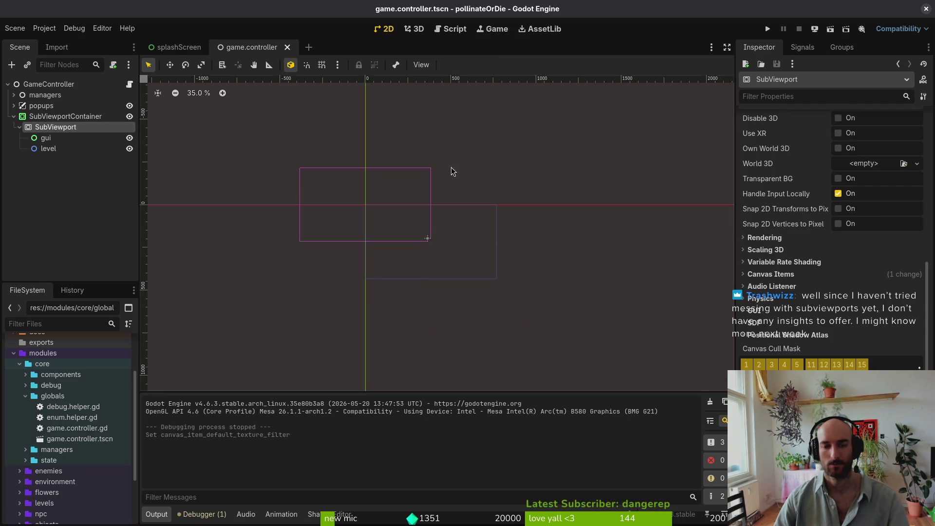
scroll(850, 275, up, 5)
click(877, 262)
text(768)
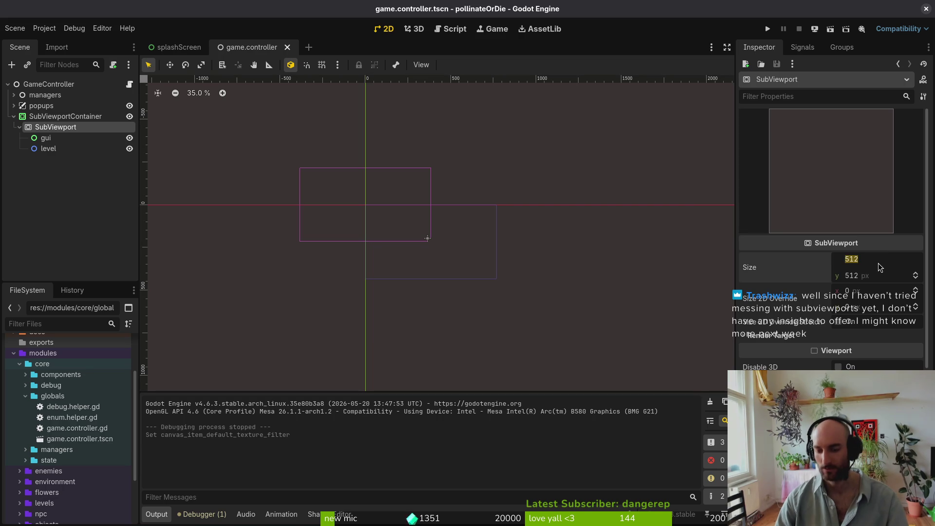
key(Tab)
text(432)
key(Return)
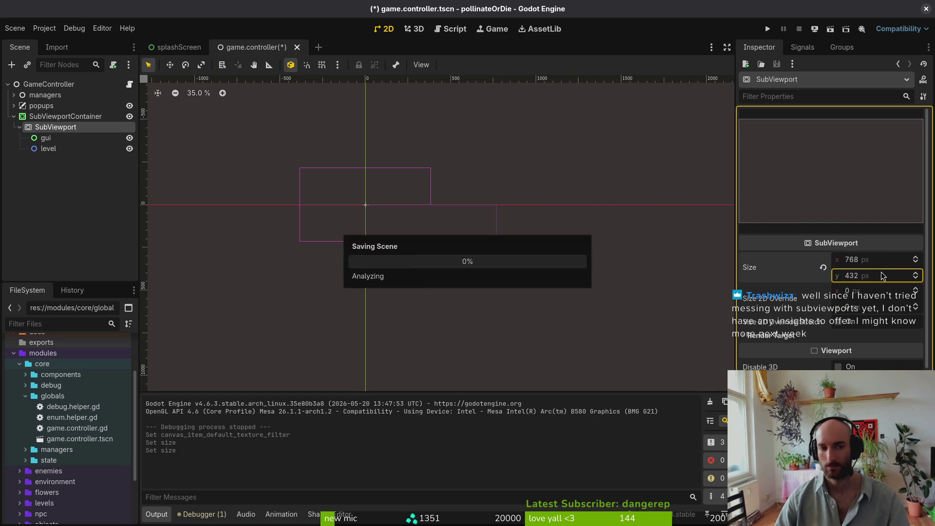
key(ctrl+s)
Compare the gui node's bounds with the resized SubViewport
click(48, 138)
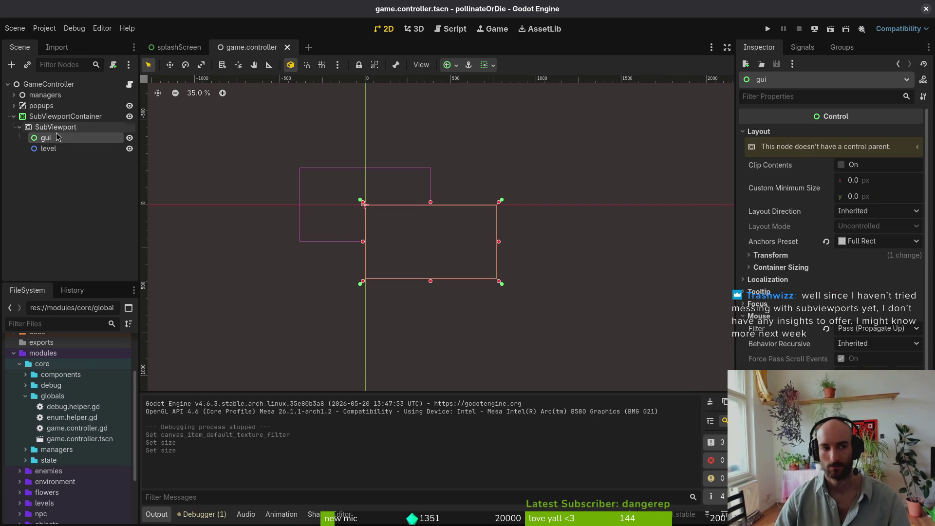
click(59, 129)
click(46, 139)
click(55, 127)
click(768, 29)
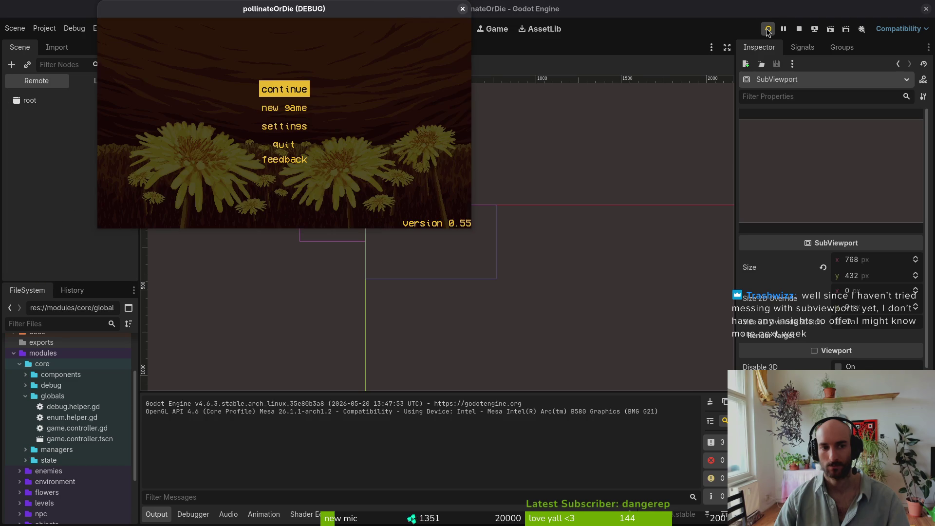
mouse_move(471, 225)
mouse_down()
mouse_move(586, 287)
mouse_move(701, 387)
mouse_move(637, 356)
mouse_move(539, 292)
mouse_move(811, 382)
mouse_move(564, 293)
mouse_move(684, 337)
mouse_move(565, 280)
mouse_move(666, 318)
mouse_move(860, 418)
mouse_move(609, 282)
mouse_move(683, 306)
mouse_move(734, 345)
mouse_move(550, 282)
mouse_move(772, 365)
mouse_move(553, 334)
mouse_move(629, 289)
mouse_move(506, 311)
mouse_move(920, 336)
mouse_move(915, 385)
mouse_move(596, 320)
mouse_up()
click(589, 8)
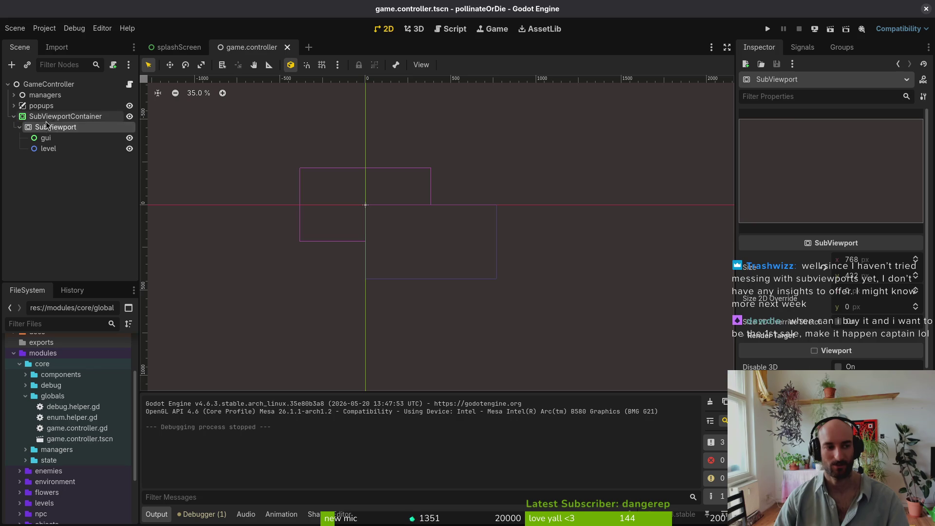
click(48, 116)
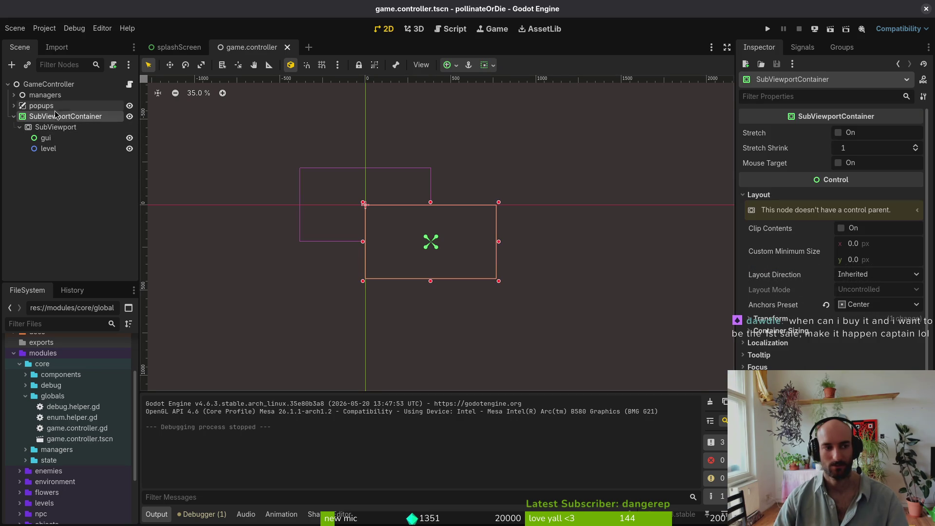
Revert the SubViewportContainer's anchors preset to Top Left
click(871, 305)
click(832, 305)
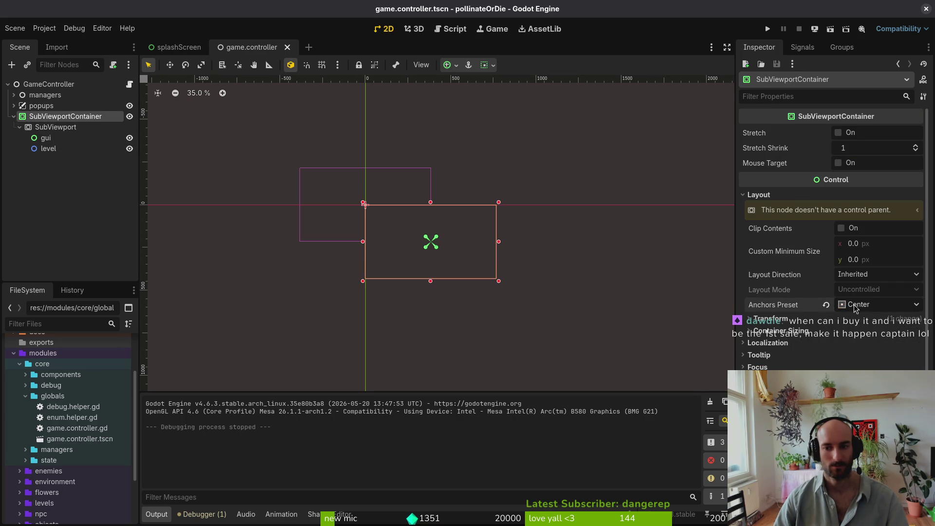
click(825, 304)
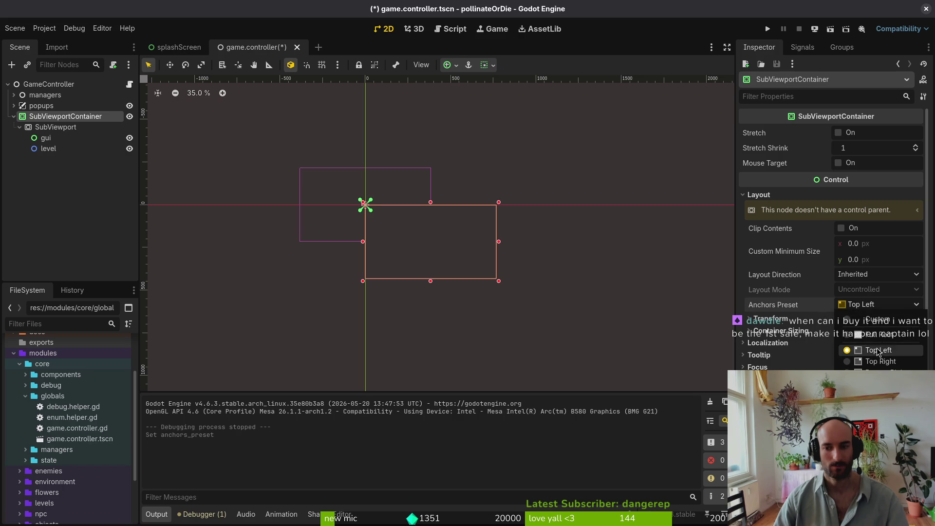
click(47, 85)
click(65, 115)
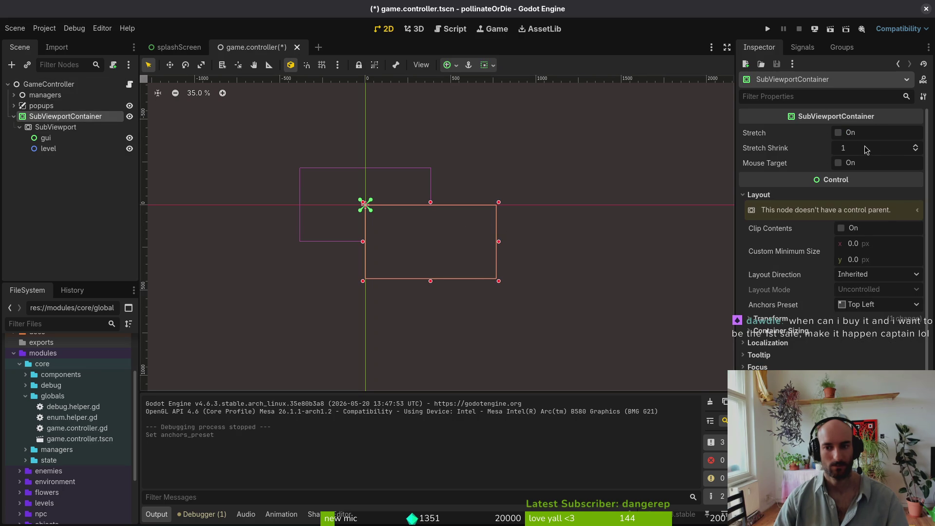
Set the SubViewportContainer's anchors preset to Full Rect and save the scene
click(873, 299)
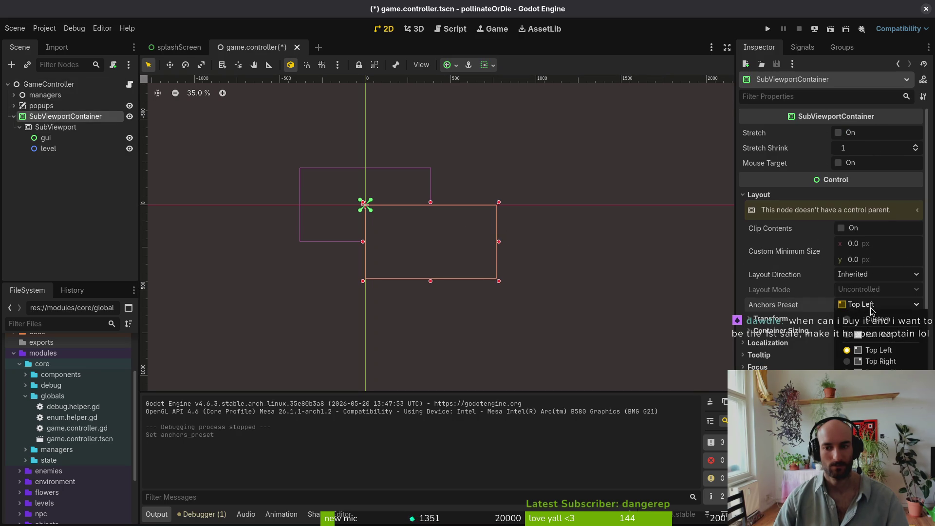
click(874, 346)
key(ctrl+s)
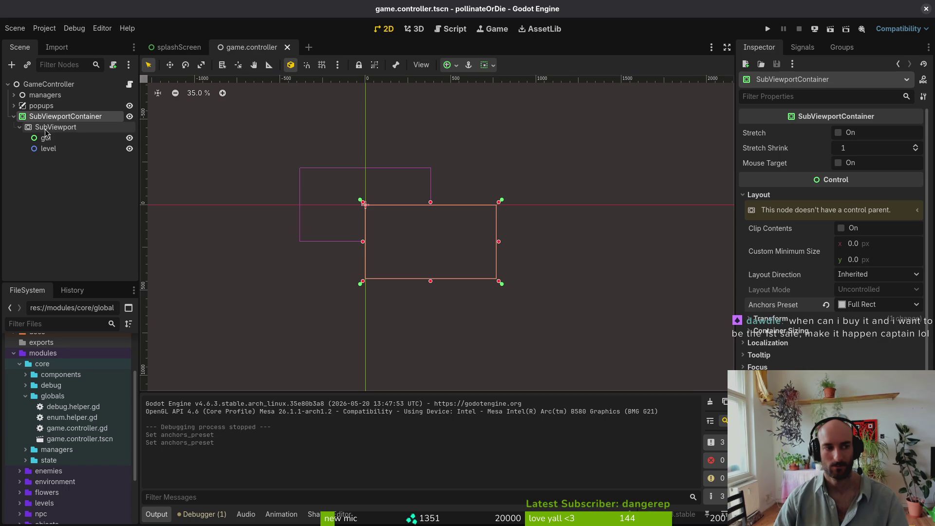
click(48, 129)
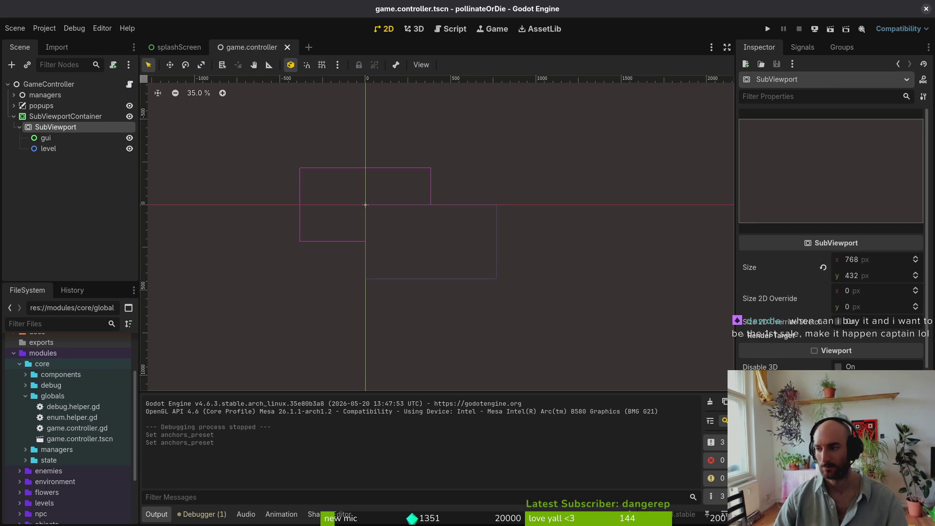
click(70, 116)
right_click(83, 112)
Open game.controller.gd in Vim using the project file finder
click(63, 120)
key(super+1)
text(vim .)
key(Return)
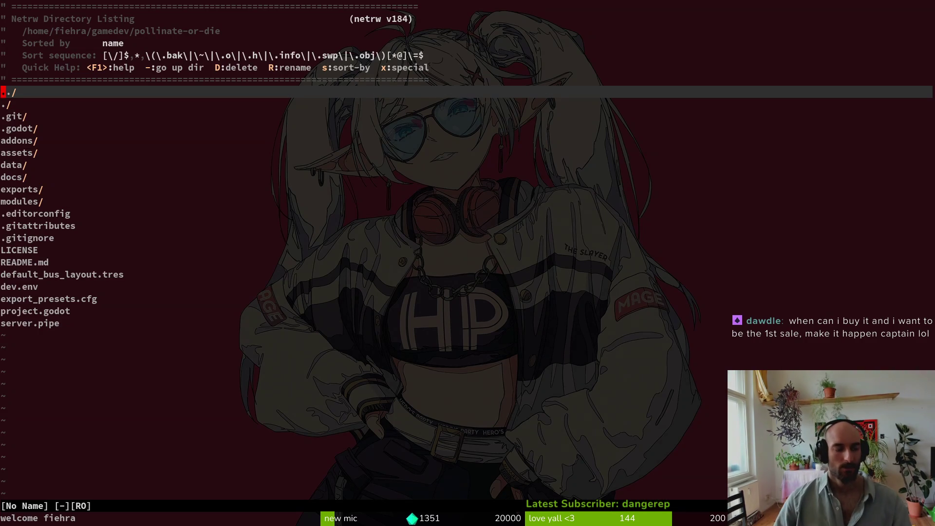
key(space)
key(f)
key(f)
text(gamcon)
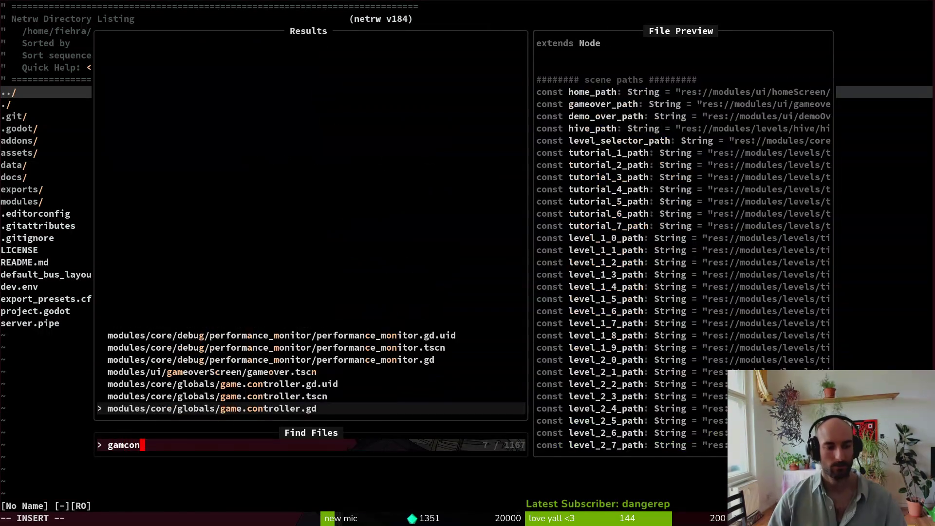
key(Return)
Move through game.controller.gd from its end to review the code above
key(G)
key(2)
key(8)
key(k)
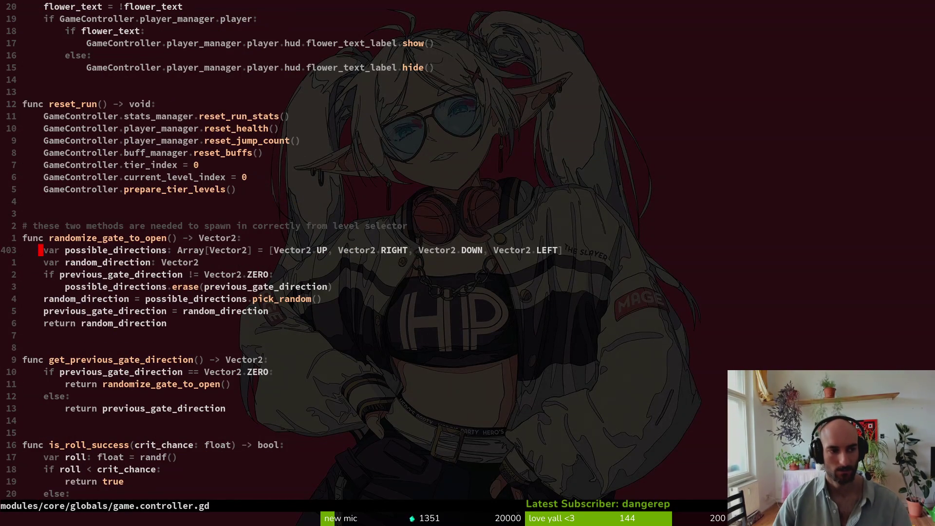
key(G)
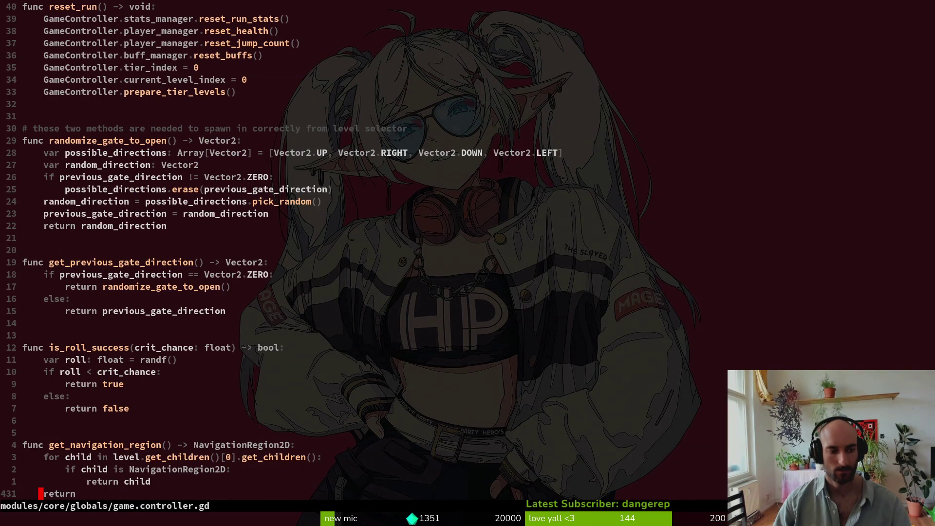
key(2)
key(8)
key(k)
key(6)
key(1)
key(k)
key(1)
key(9)
key(k)
Paste the saved CenterContainer window-scaling script from clipboard history at the file's end
key(super+v)
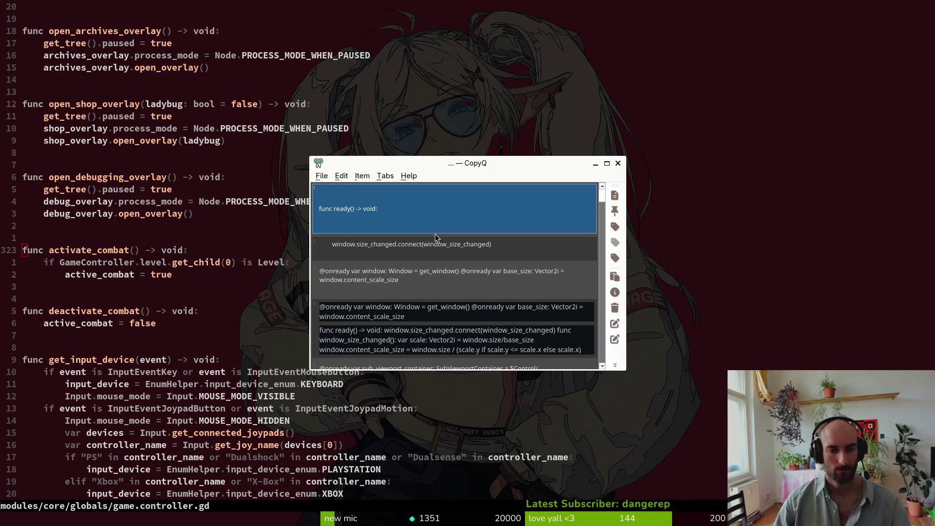
text(window)
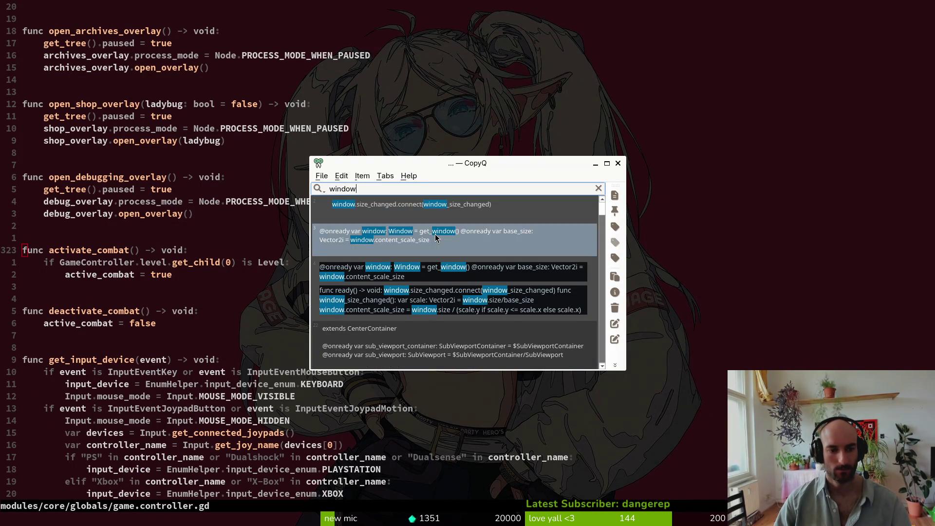
key(Up)
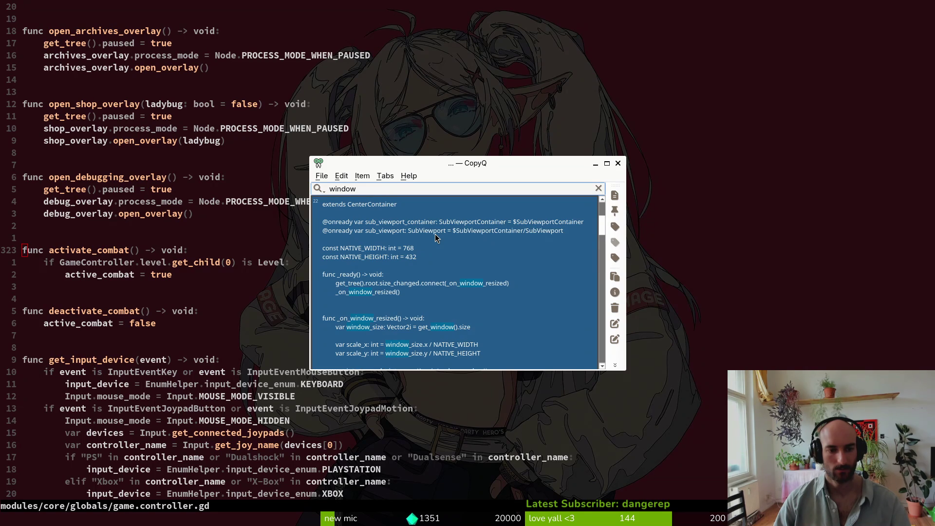
key(Return)
key(G)
key(p)
Undo the pasted edits and save game.controller.gd with :w
key(O)
key(Escape)
key(j)
key(d)
key(d)
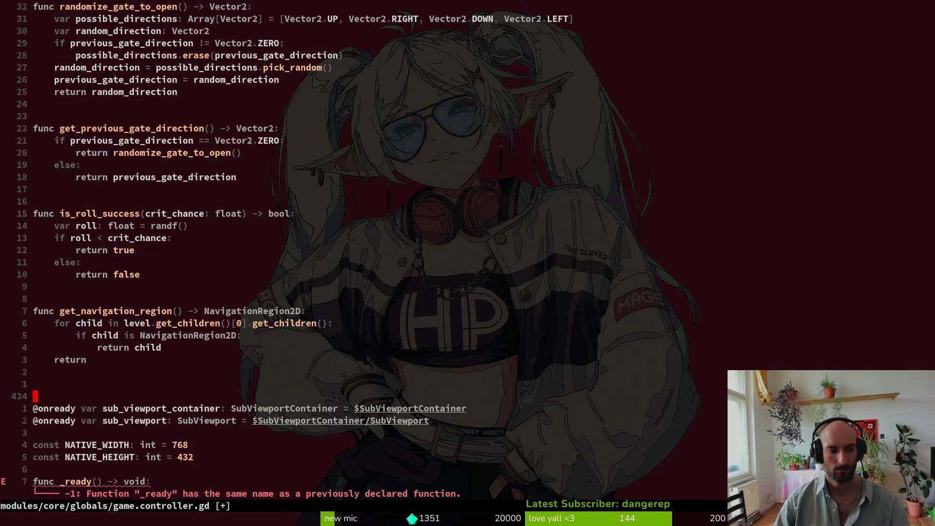
key(j)
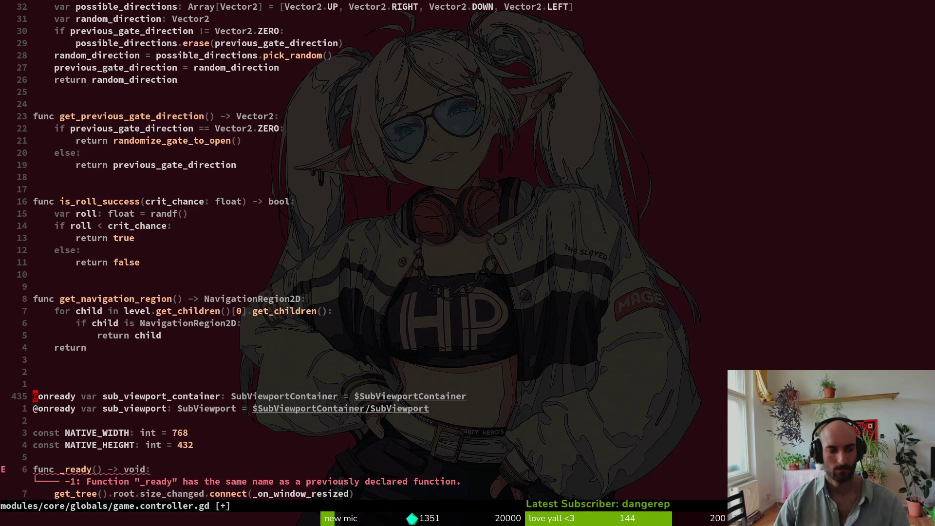
key(u)
key(u)
key(u)
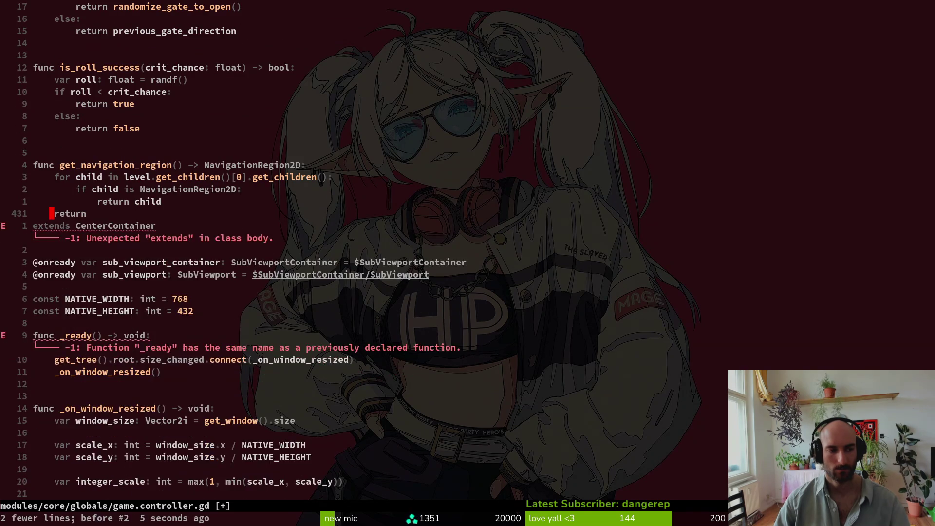
text(u:w)
key(Return)
key(alt+Tab)
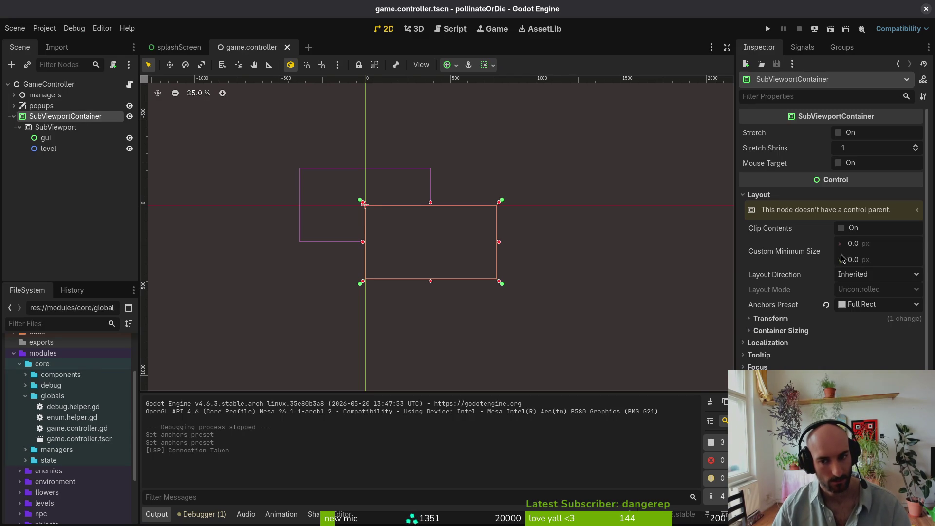
Give the SubViewportContainer a 768 × 432 custom minimum size and test-run the game with a resized window
click(892, 245)
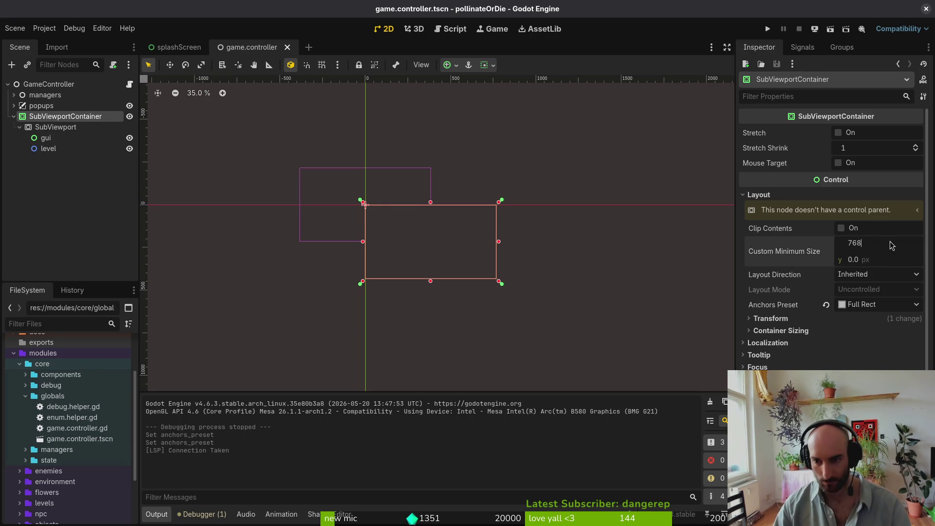
key(Tab)
text(32)
key(Return)
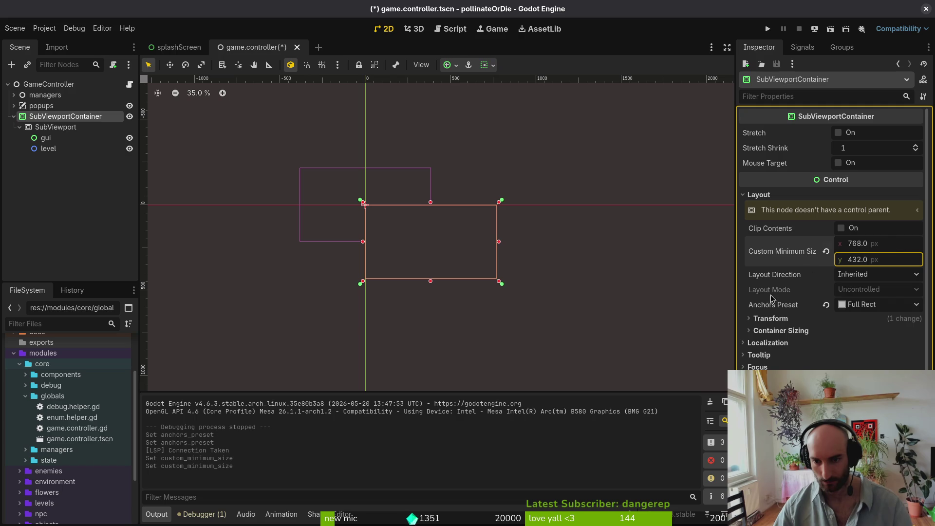
click(785, 331)
click(767, 28)
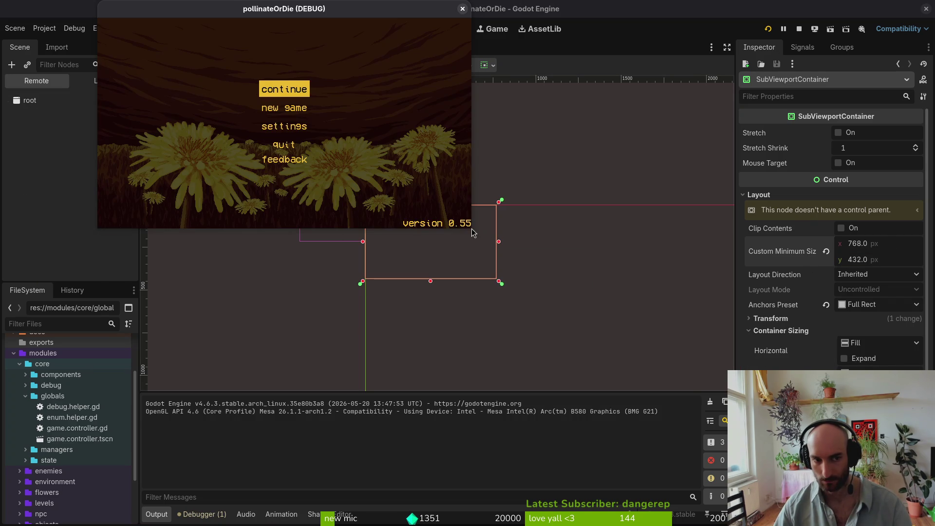
mouse_move(471, 232)
mouse_down()
mouse_move(636, 310)
mouse_move(587, 302)
mouse_up()
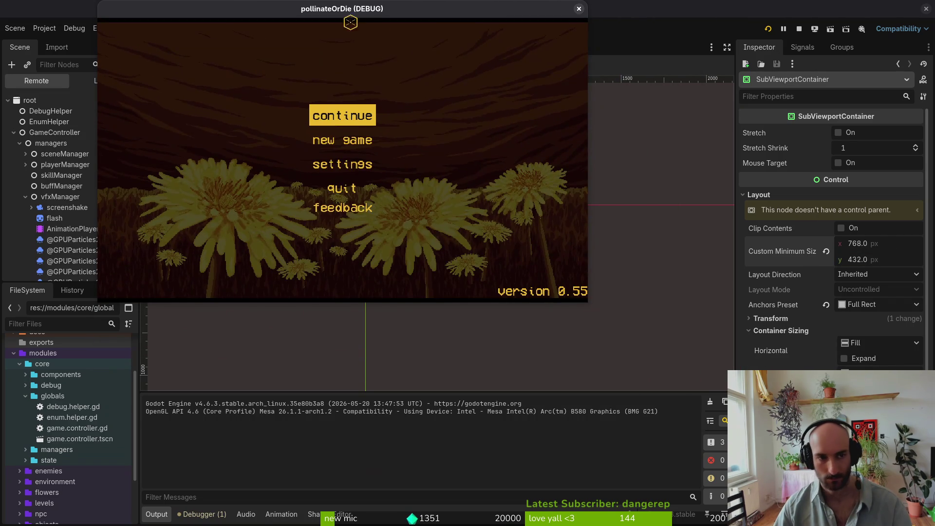
drag(378, 5, 485, 86)
click(686, 91)
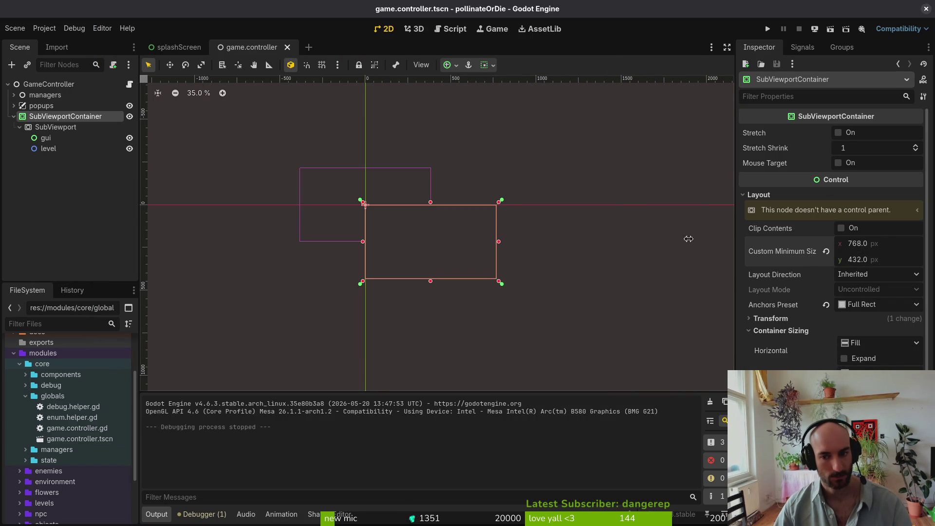
Set the project's stretch scale mode to integer in Project Settings
click(44, 28)
click(70, 44)
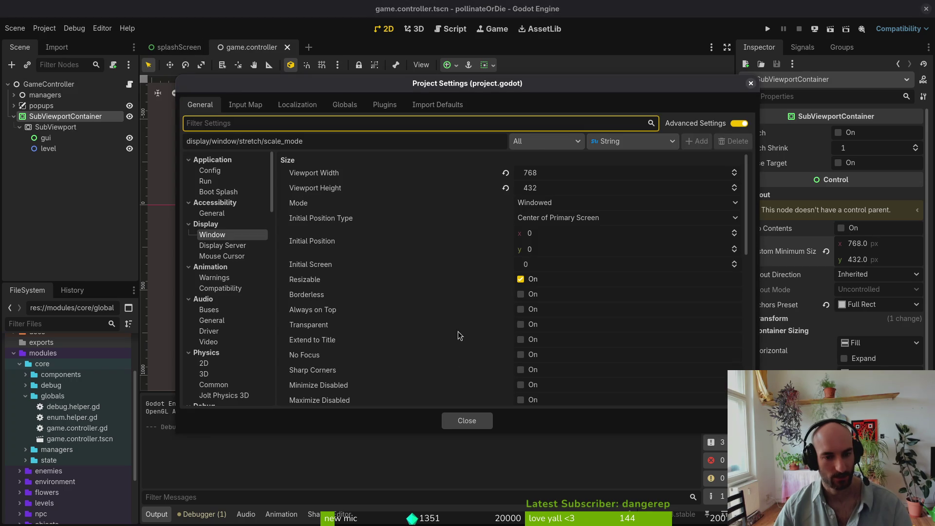
scroll(603, 375, down, 10)
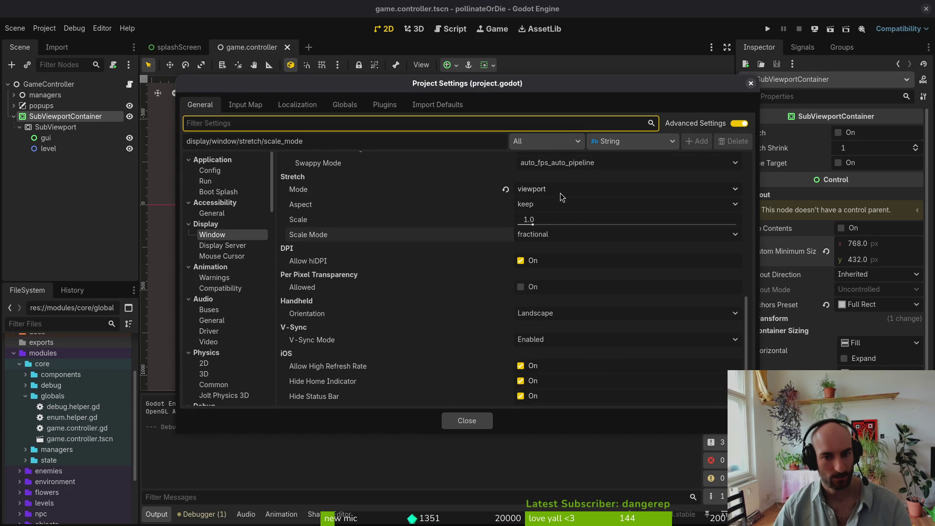
click(555, 236)
click(540, 263)
click(467, 421)
Switch the project's stretch scale mode back to fractional and save the scene
click(44, 28)
click(54, 40)
click(565, 219)
click(543, 235)
click(466, 420)
key(ctrl+s)
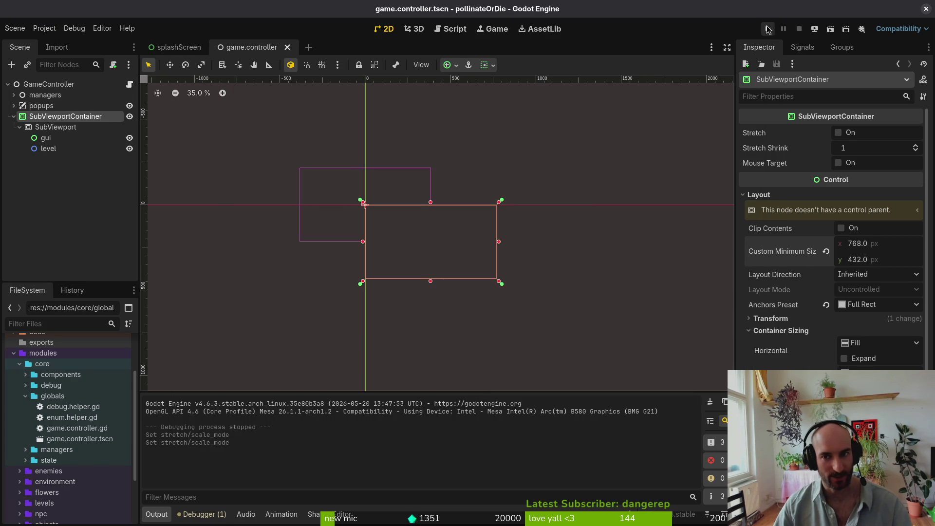
Run the game, enlarge its window to test scaling, then stop it
click(767, 29)
mouse_move(472, 229)
mouse_down()
mouse_move(740, 494)
mouse_move(735, 409)
mouse_up()
key(alt+Tab)
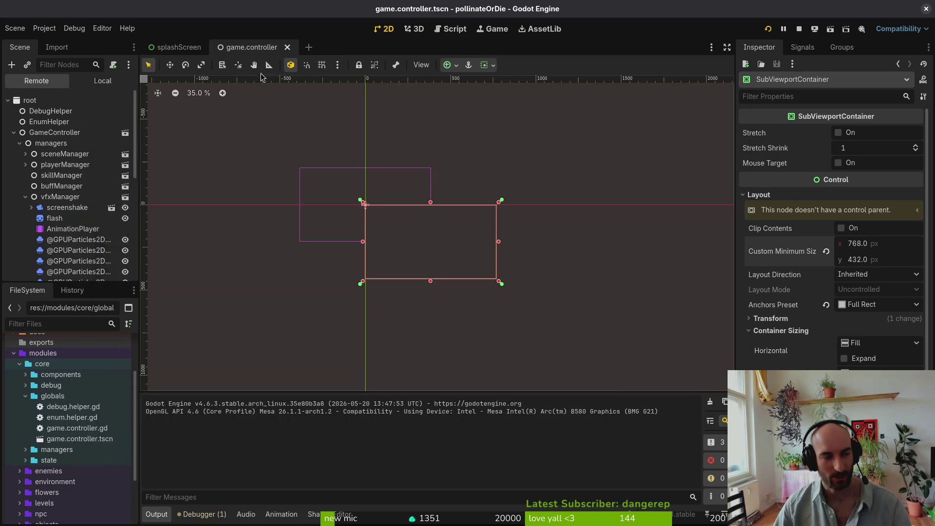
key(F8)
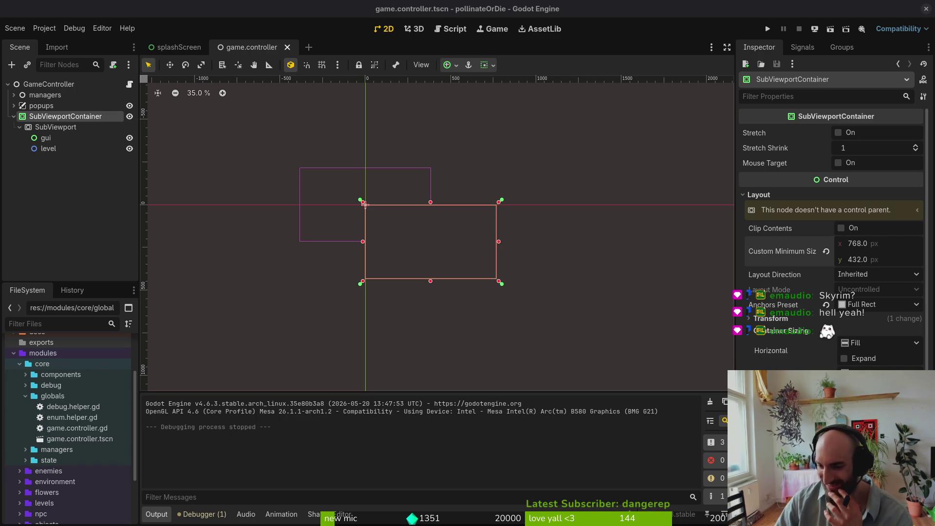
click(78, 206)
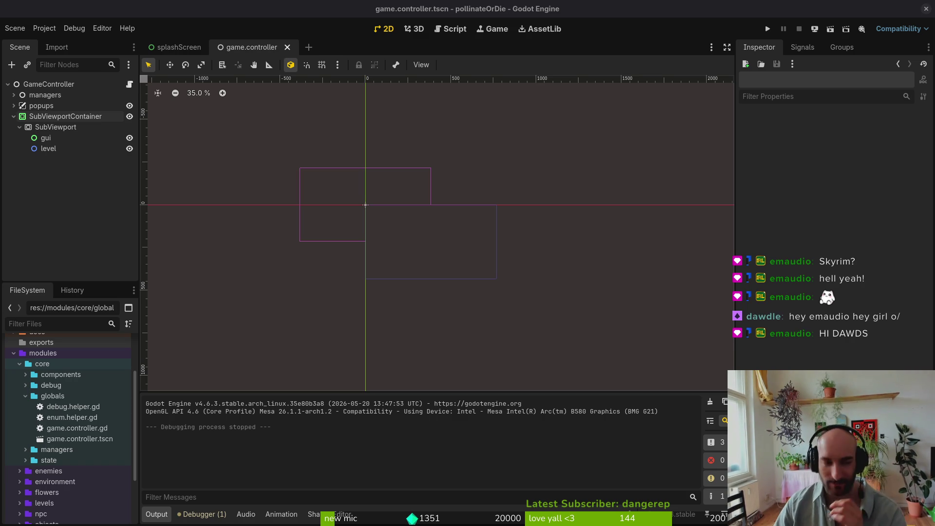
Inspect the SubViewportContainer, SubViewport and gui nodes' size properties
click(73, 118)
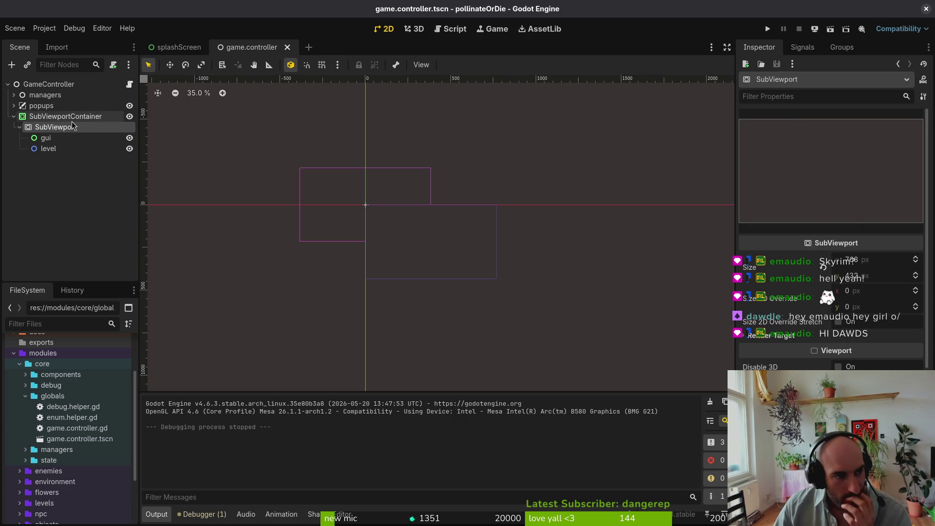
click(71, 127)
click(66, 117)
click(65, 129)
click(62, 138)
click(66, 127)
click(67, 117)
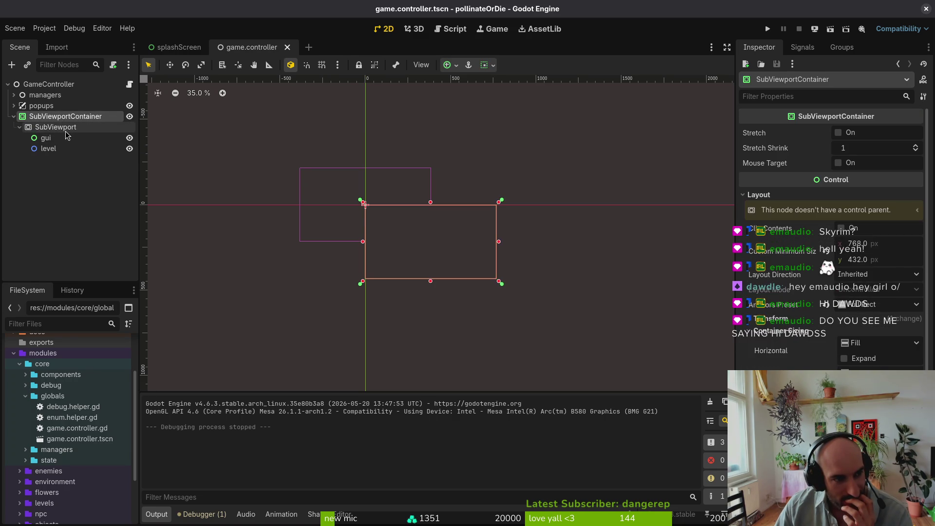
click(68, 125)
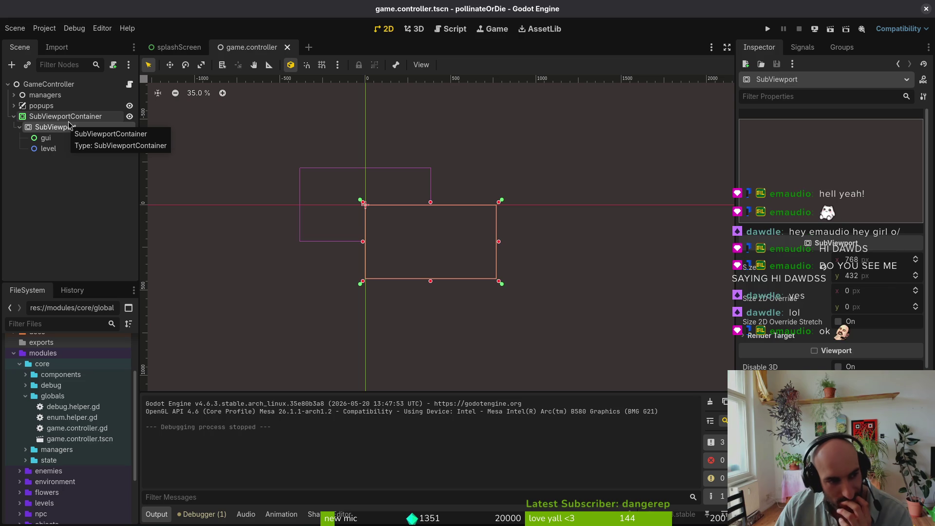
click(69, 121)
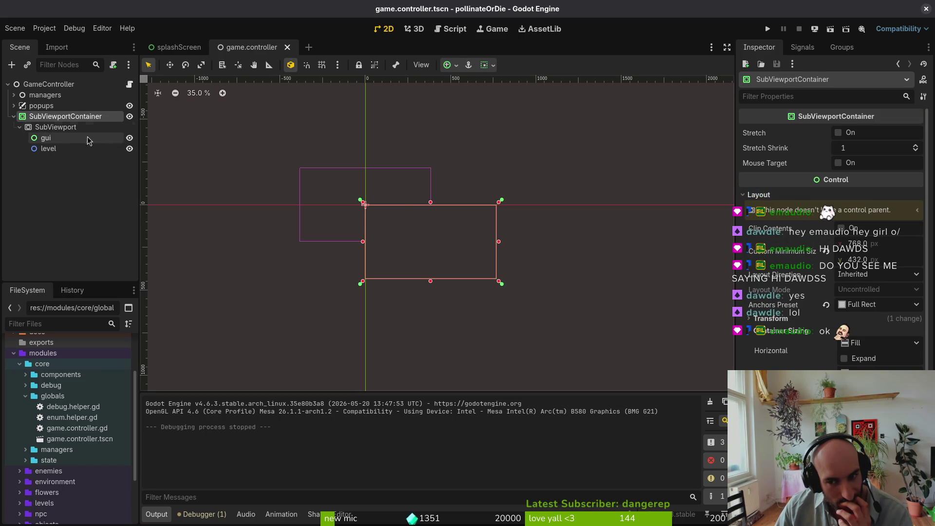
Change the container's horizontal sizing from Fill to Shrink Center and run the game
click(856, 343)
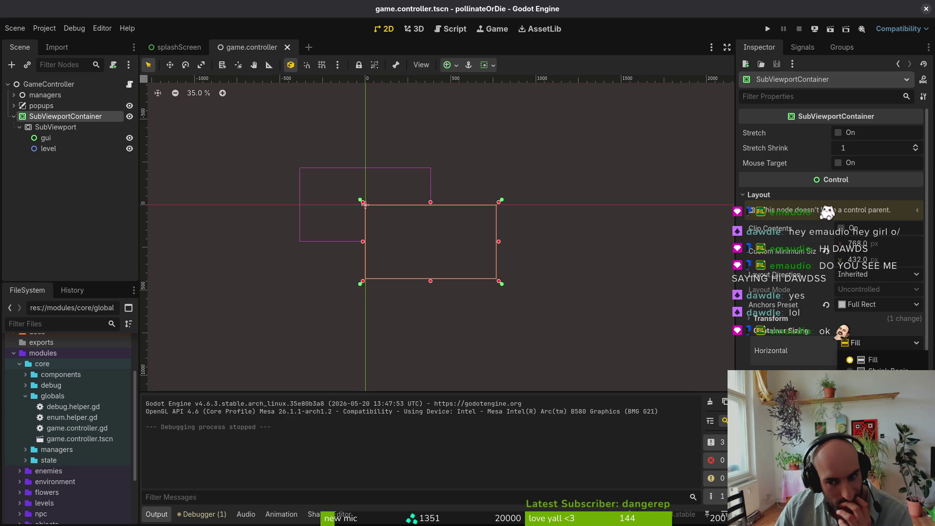
click(872, 380)
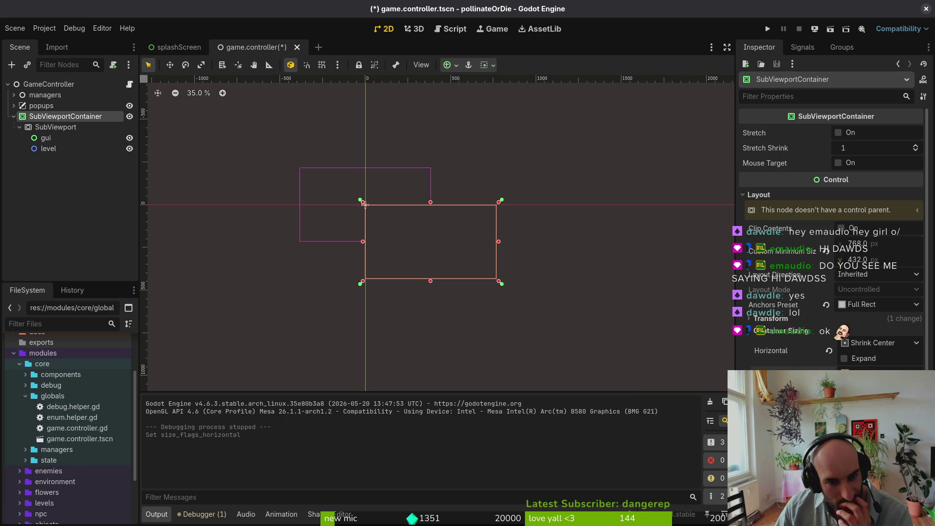
key(F5)
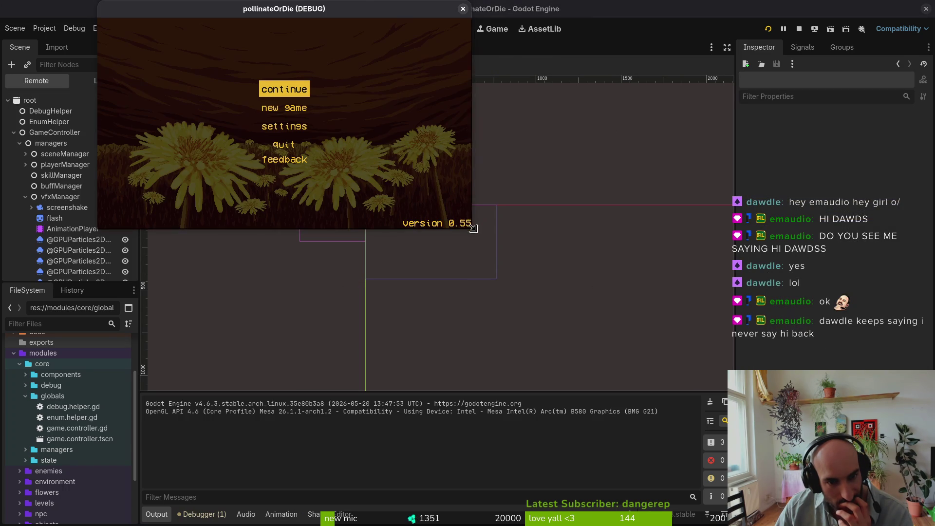
Enlarge the running game window to check scaling, stop it, and show the container's layout properties
drag(470, 228, 577, 291)
key(F8)
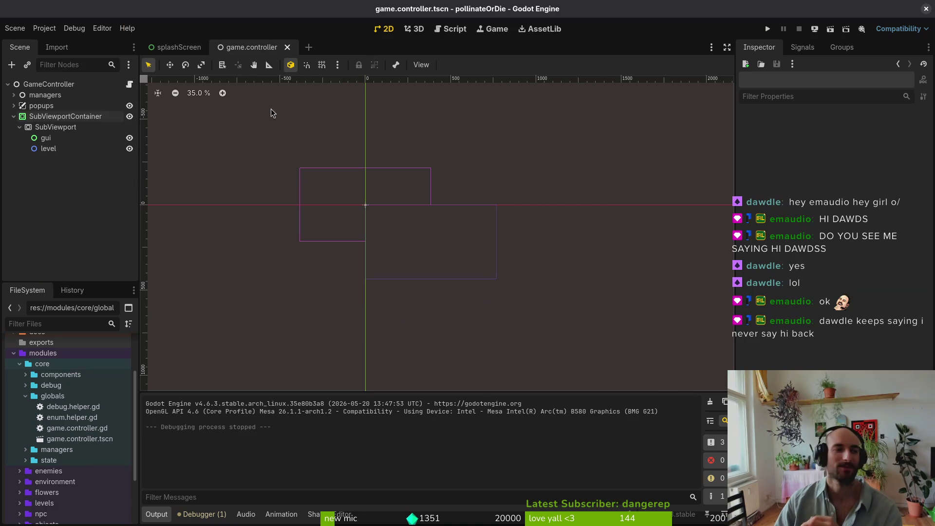
click(58, 116)
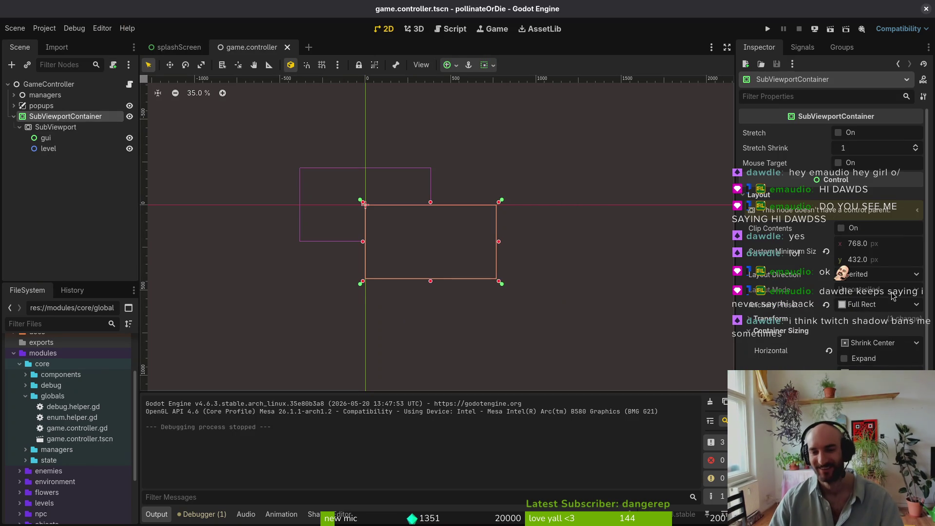
click(798, 320)
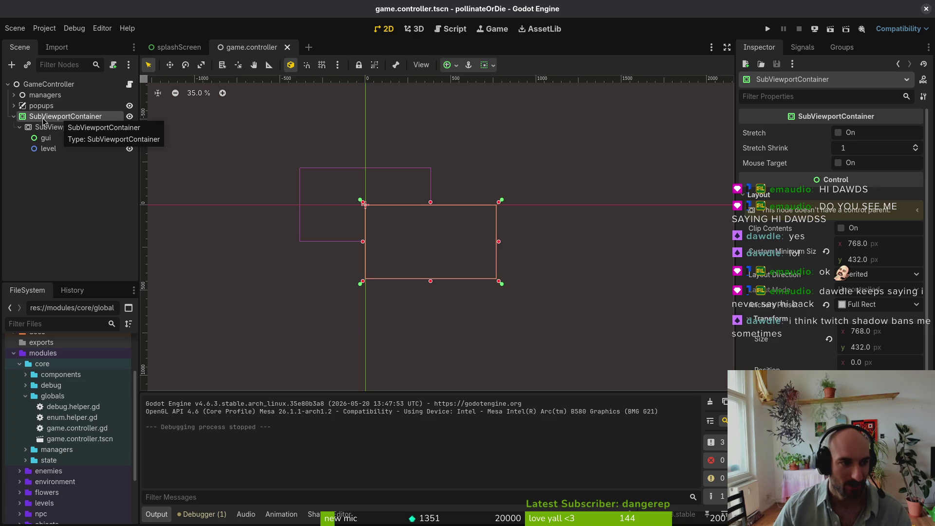
Set the container's anchors preset to Center, then run and resize the game to test it
click(890, 304)
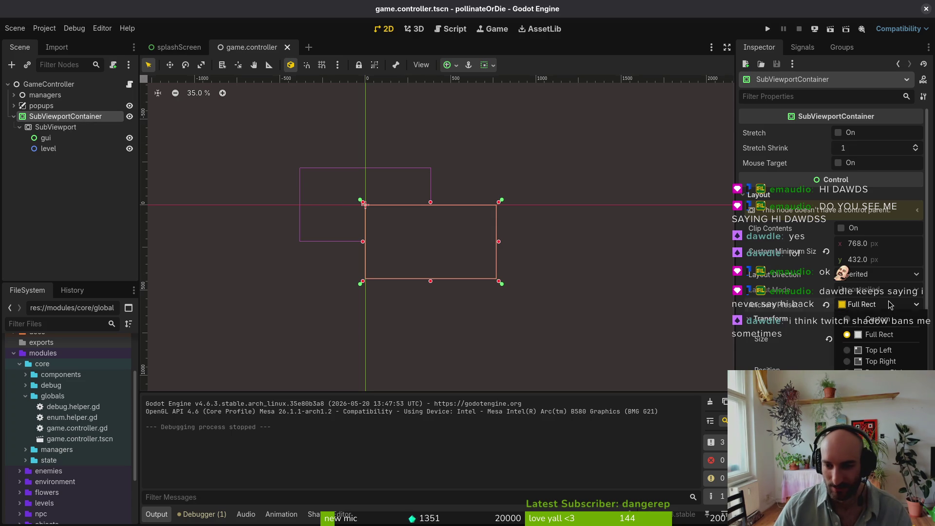
click(876, 443)
key(F5)
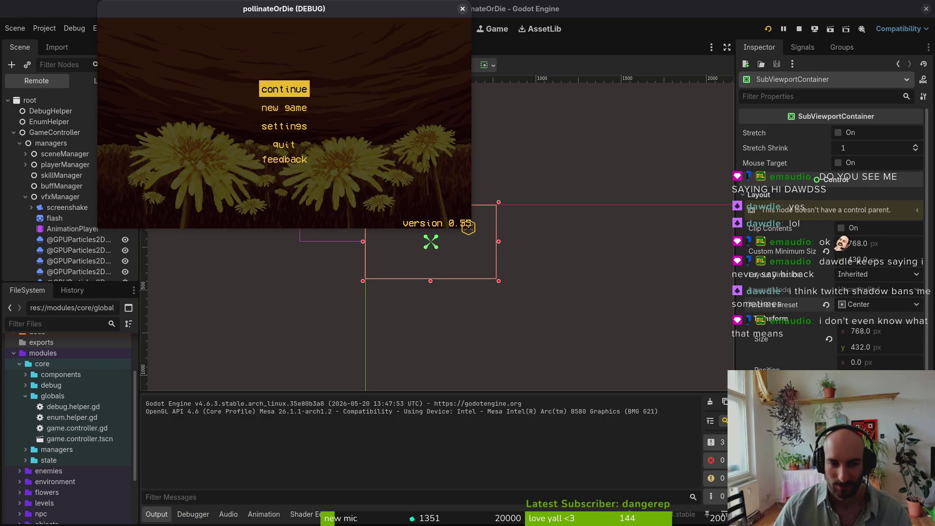
mouse_move(468, 227)
mouse_down()
mouse_move(596, 358)
mouse_move(523, 289)
mouse_up()
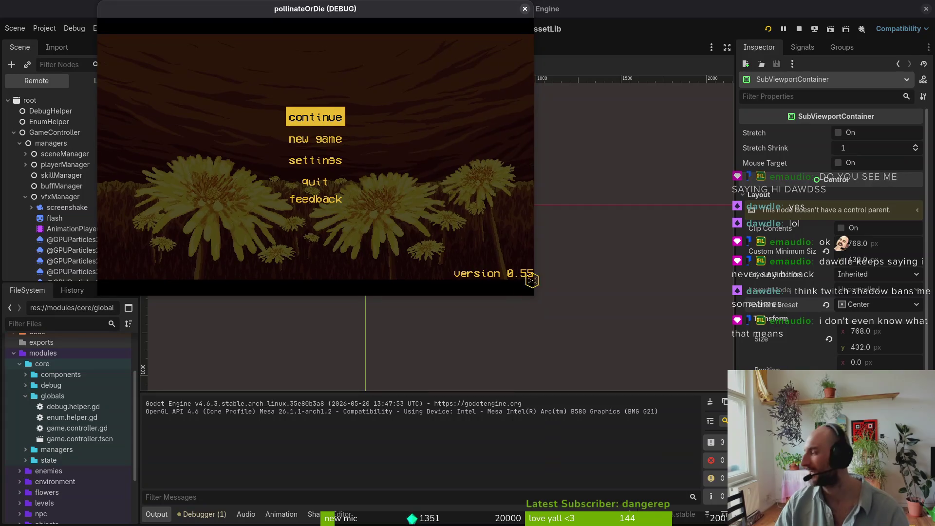
click(525, 9)
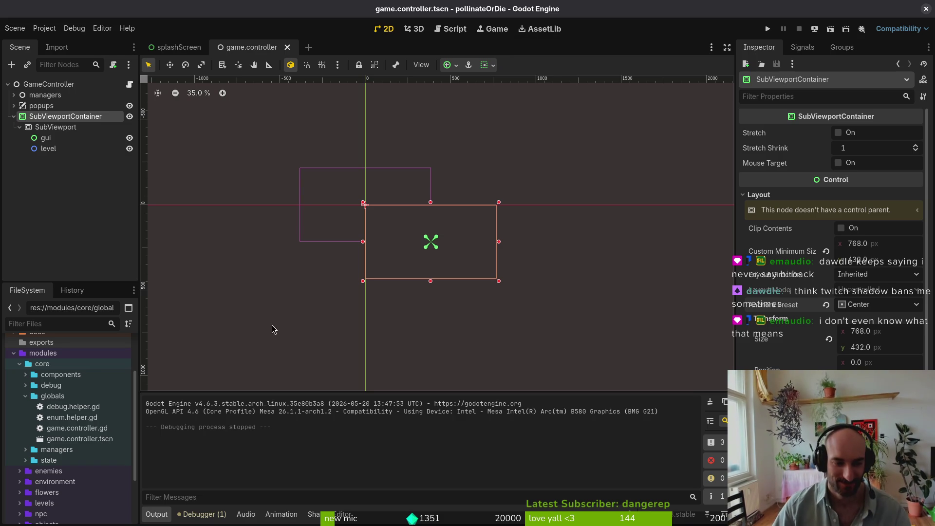
click(56, 127)
click(68, 120)
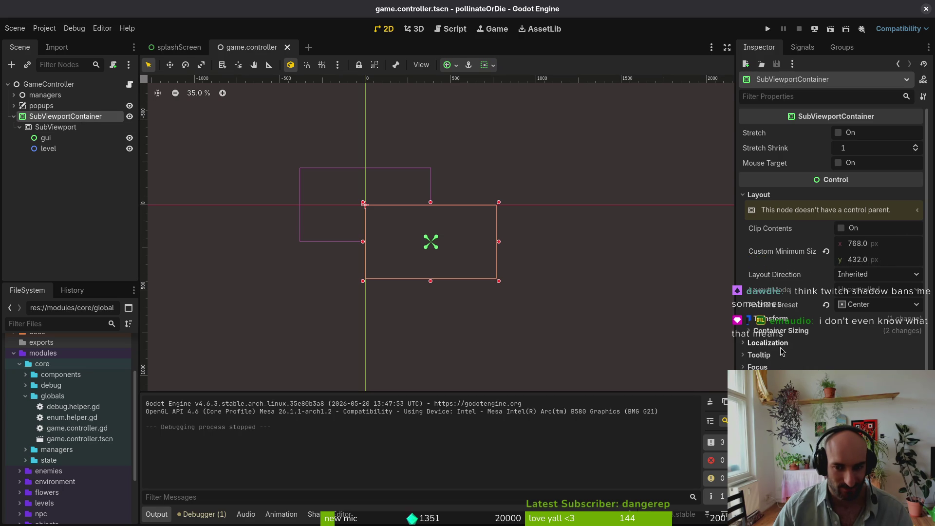
click(761, 196)
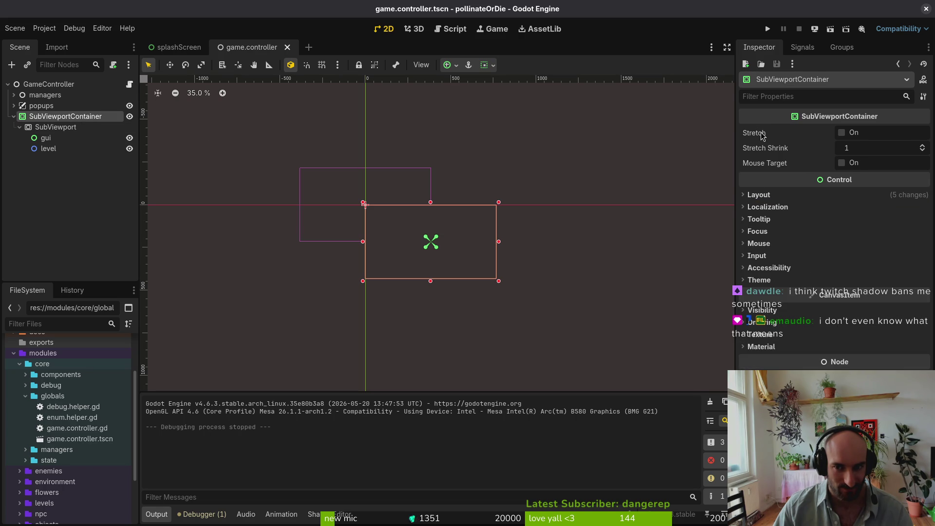
Inspect the SubViewport and SubViewportContainer nodes in the Scene dock
mouse_move(762, 136)
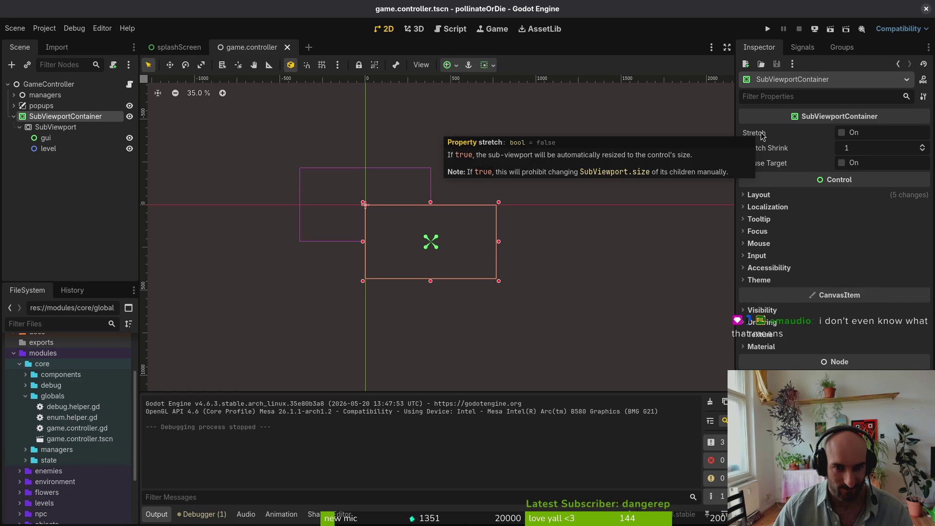
click(66, 126)
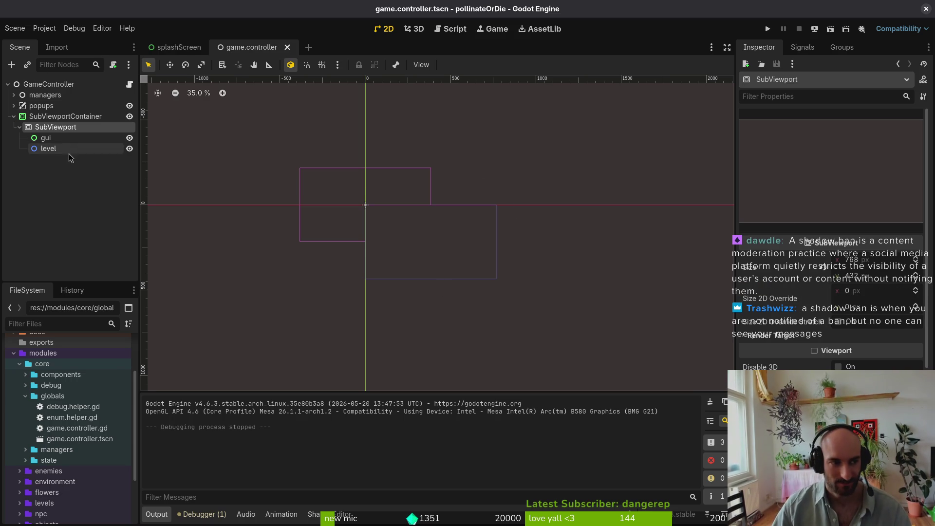
click(13, 116)
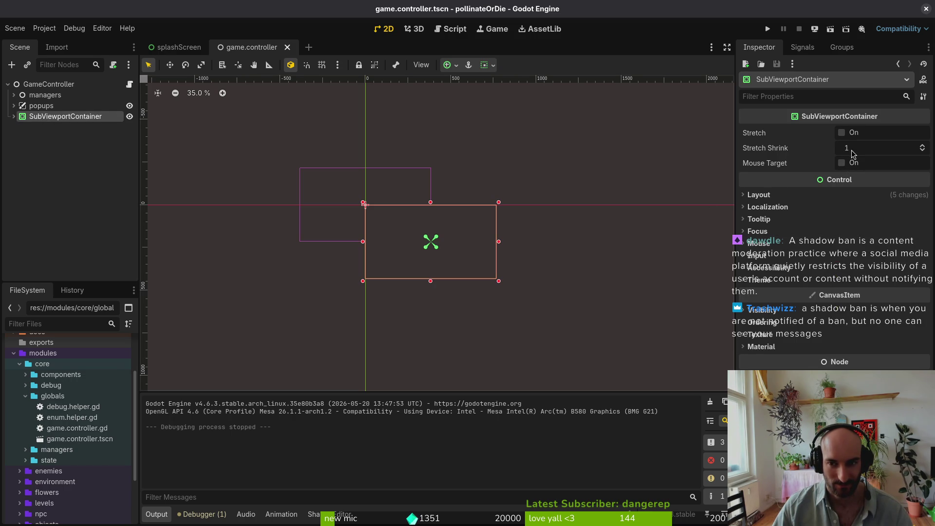
click(14, 116)
click(36, 127)
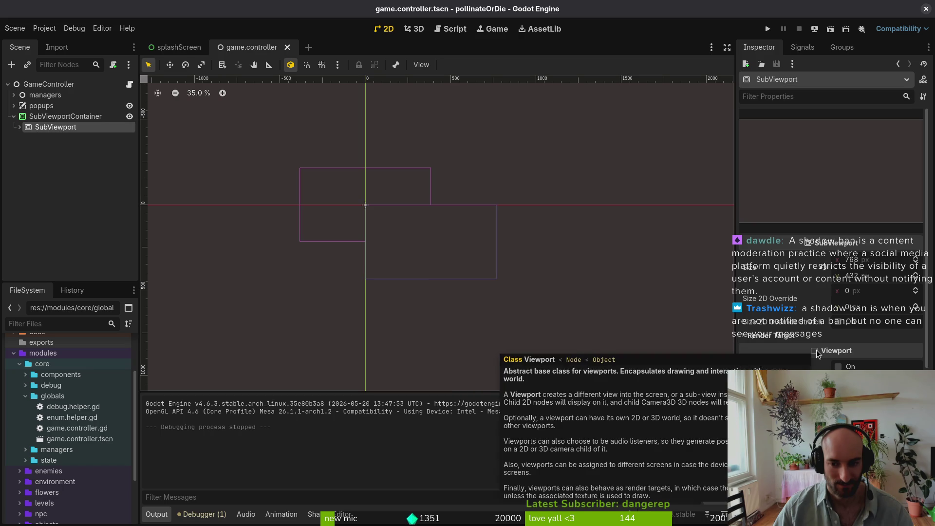
click(45, 119)
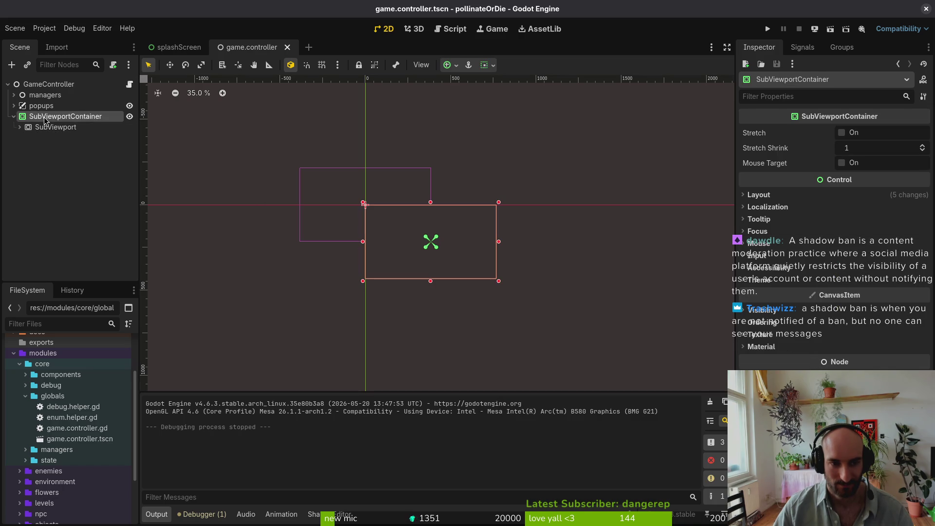
Attach a new sub_viewport_container.gd script to the SubViewportContainer at the default path
right_click(99, 118)
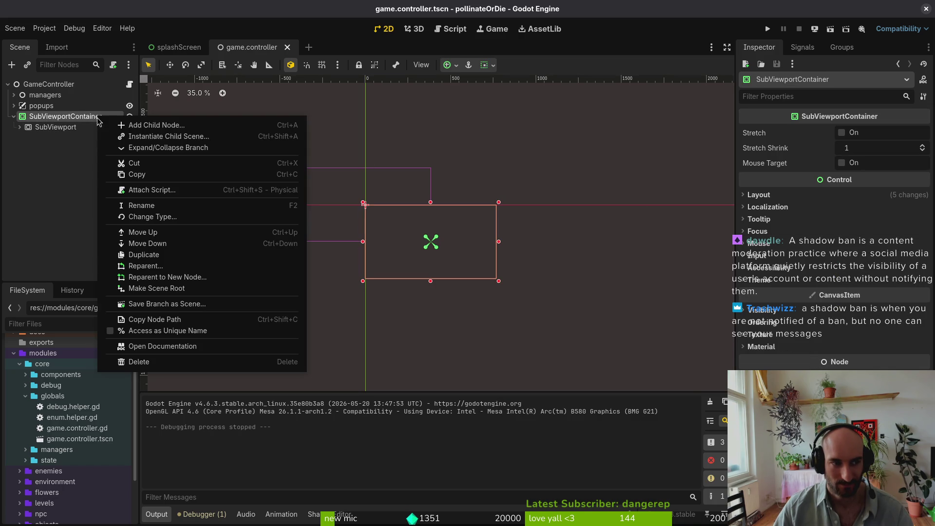
click(159, 194)
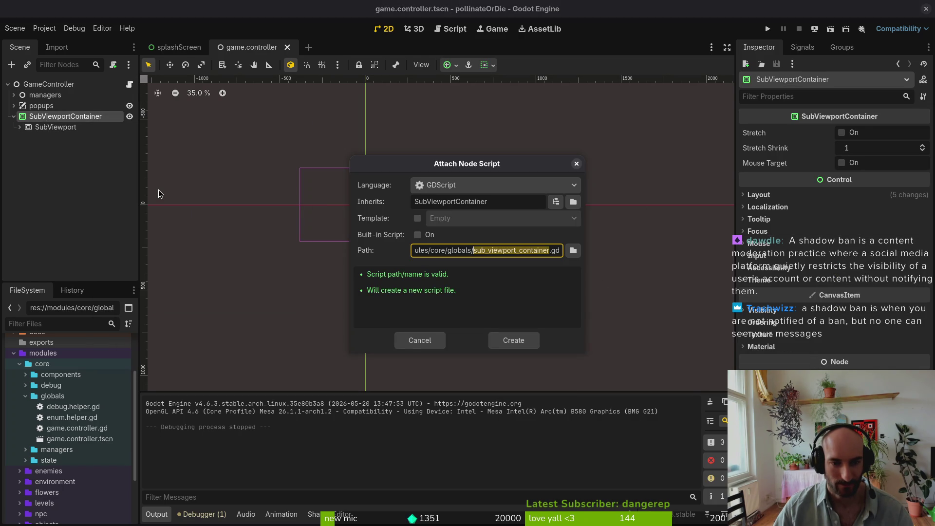
click(508, 342)
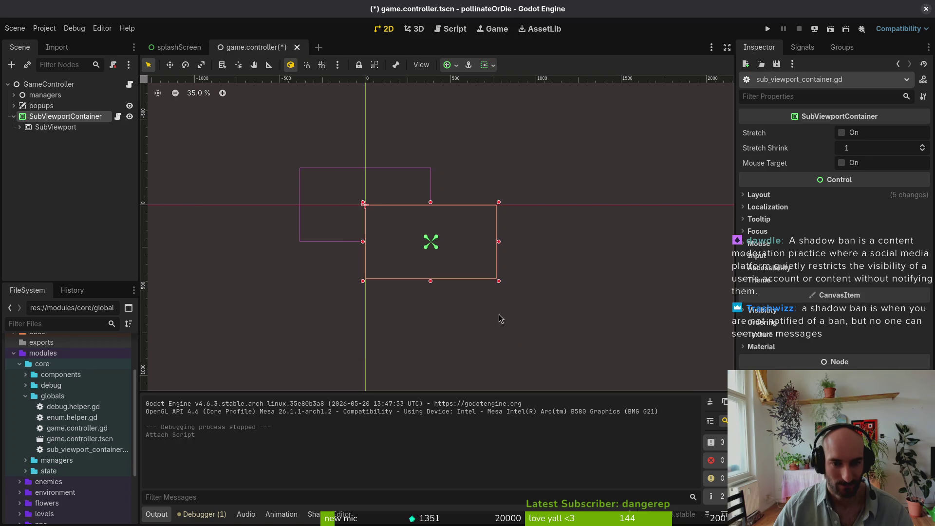
key(alt+Tab)
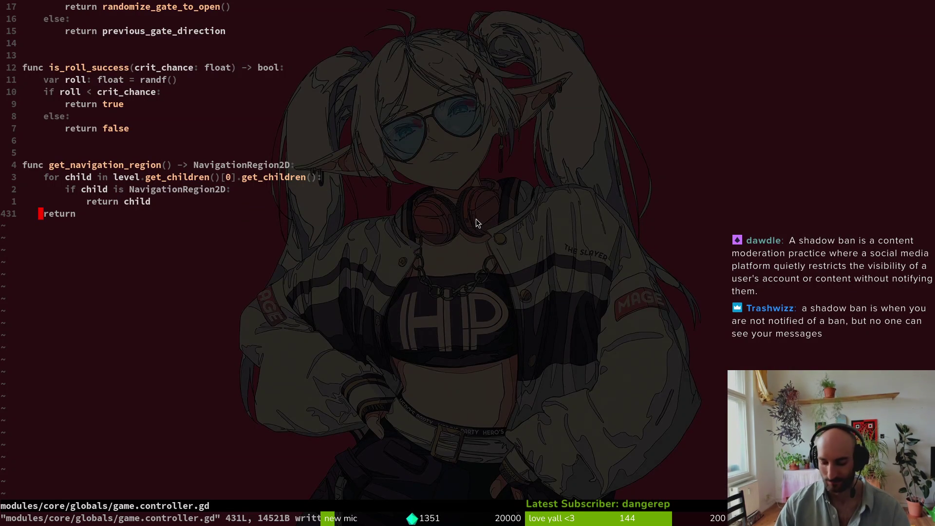
Open sub_viewport_container.gd via Telescope, paste the integer-scaling script, drop the duplicate extends line, and save
key(ctrl+p)
text(subview)
key(Return)
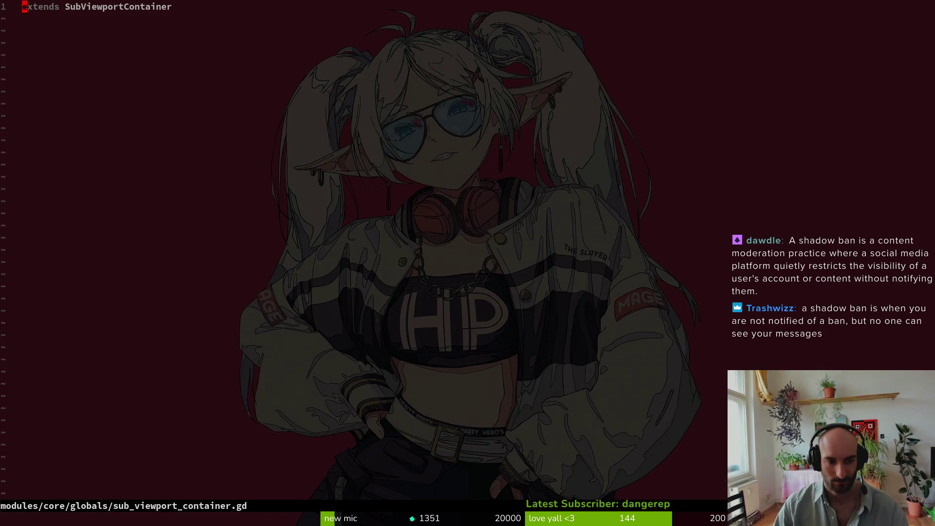
key(super+v)
key(Return)
key(p)
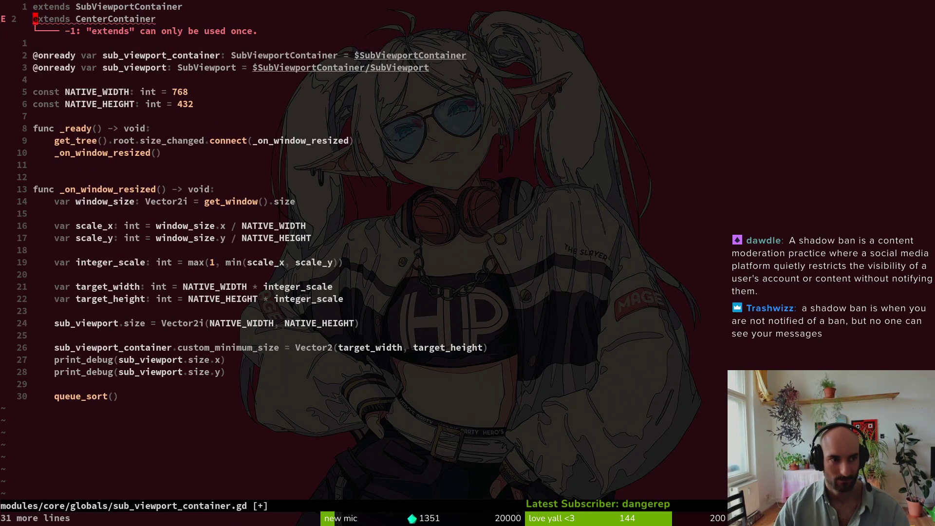
key(D)
key(ctrl+s)
key(j)
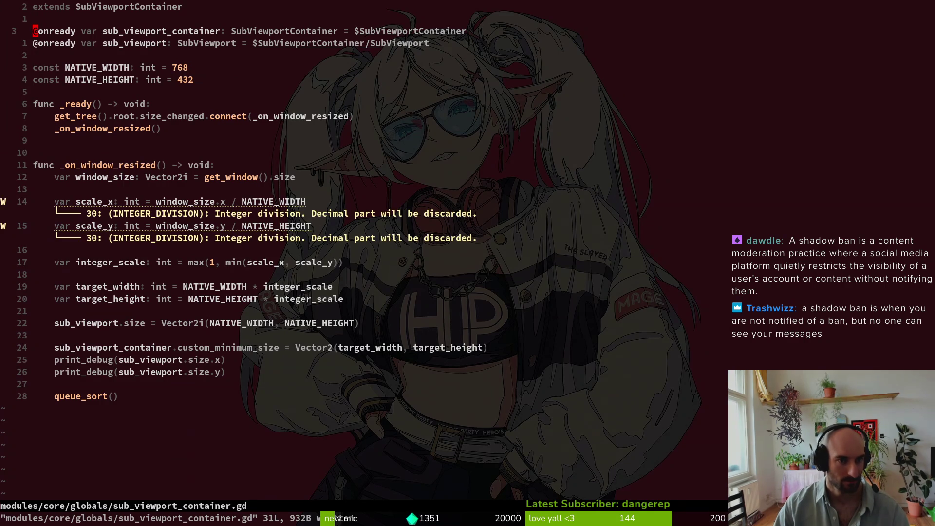
Delete the sub_viewport_container variable and custom_minimum_size lines from the script and save
key(alt+Tab)
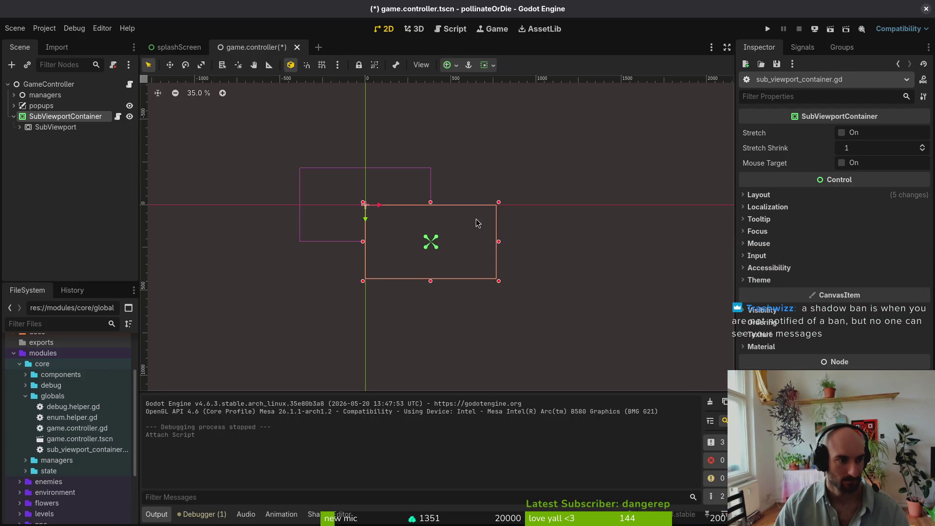
click(19, 127)
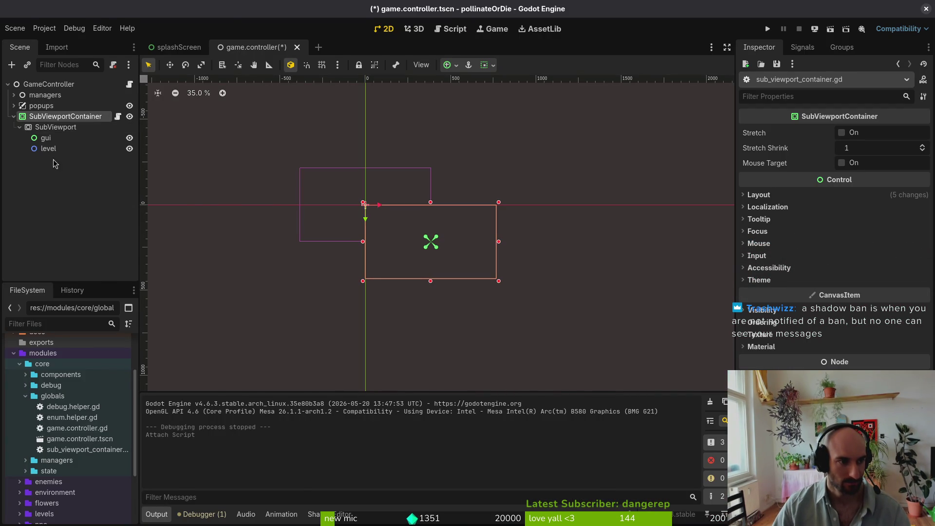
key(alt+Tab)
key(k)
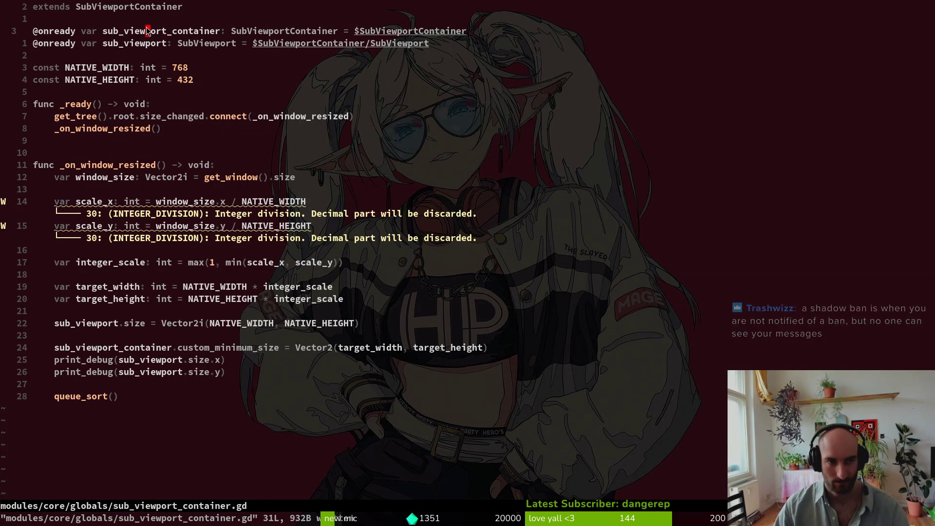
key(d)
key(d)
key(ctrl+s)
key(j)
key(j)
key(j)
key(j)
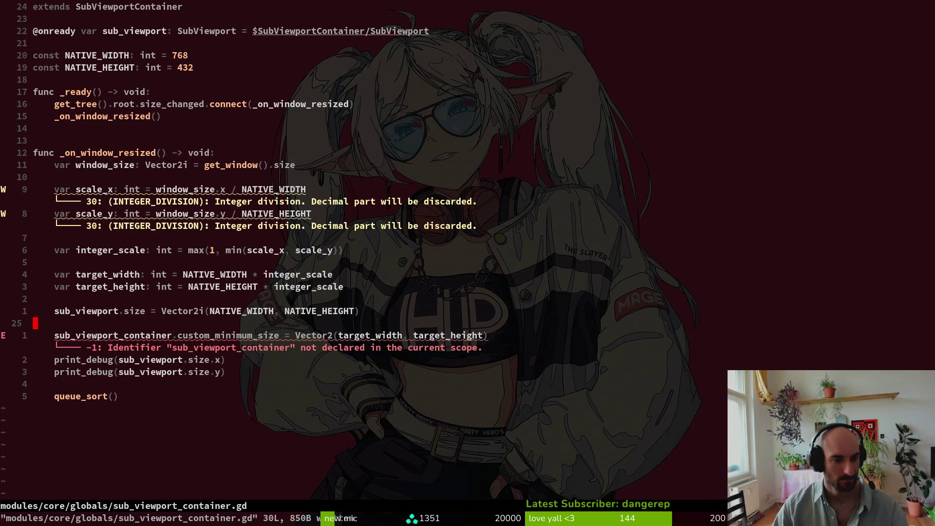
key(d)
key(d)
key(ctrl+s)
key(k)
key(k)
key(k)
key(j)
key(j)
Tidy the viewport size and queue_sort() lines, then run the game in Godot
click(148, 335)
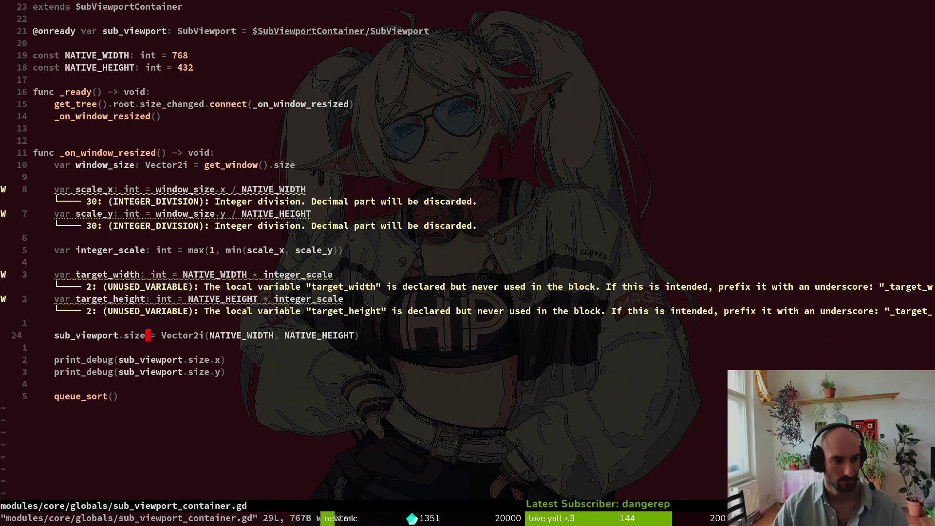
key(j)
key(j)
key(j)
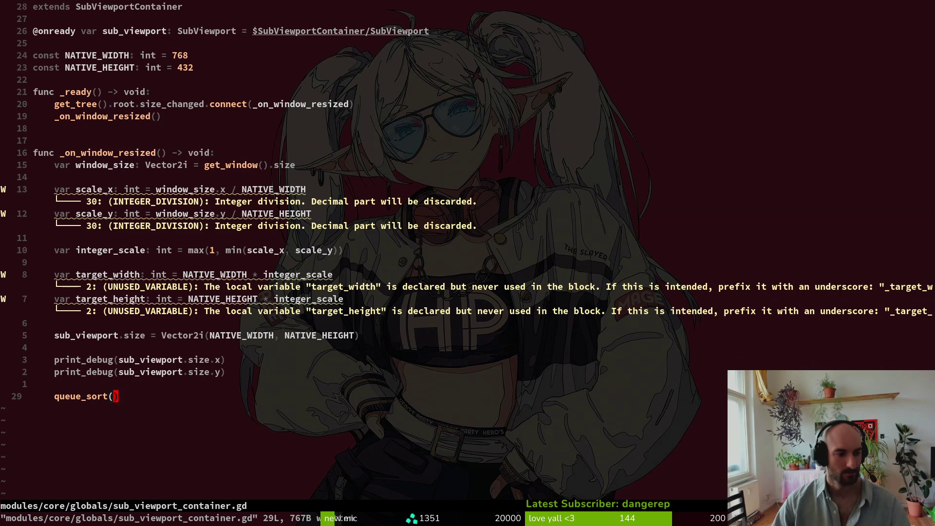
key(alt+Tab)
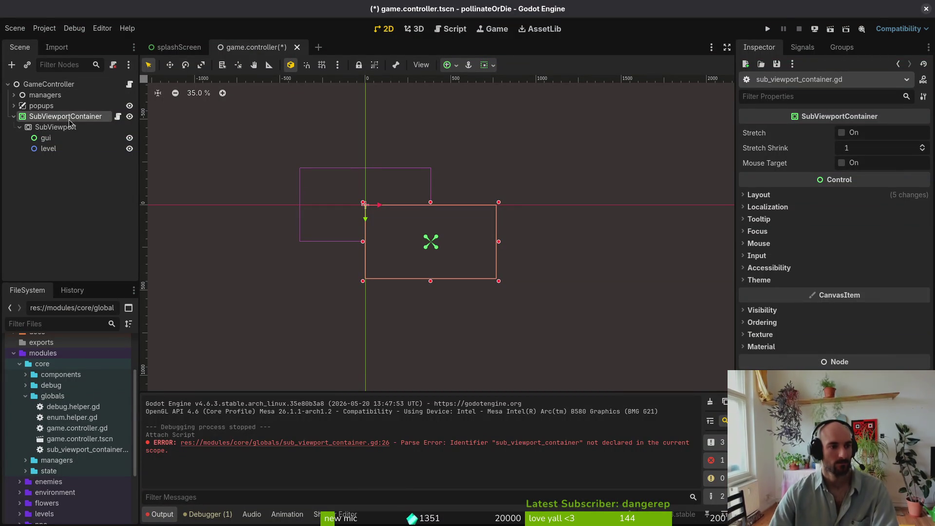
key(alt+Tab)
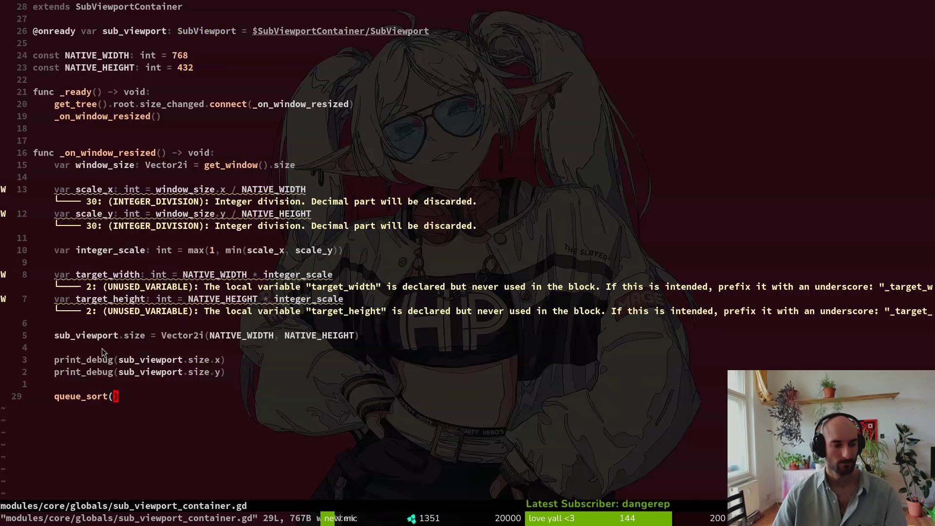
key(BackSpace)
key(BackSpace)
key(BackSpace)
key(Escape)
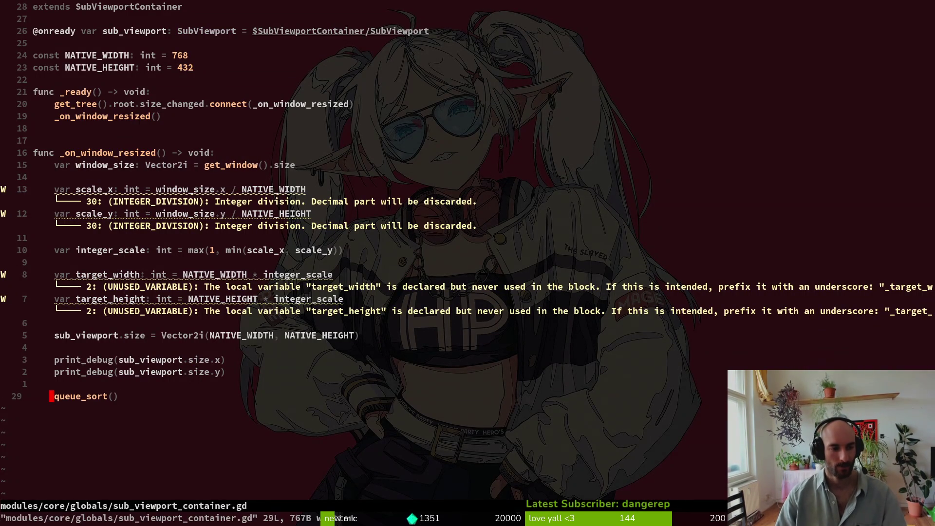
key(alt+Tab)
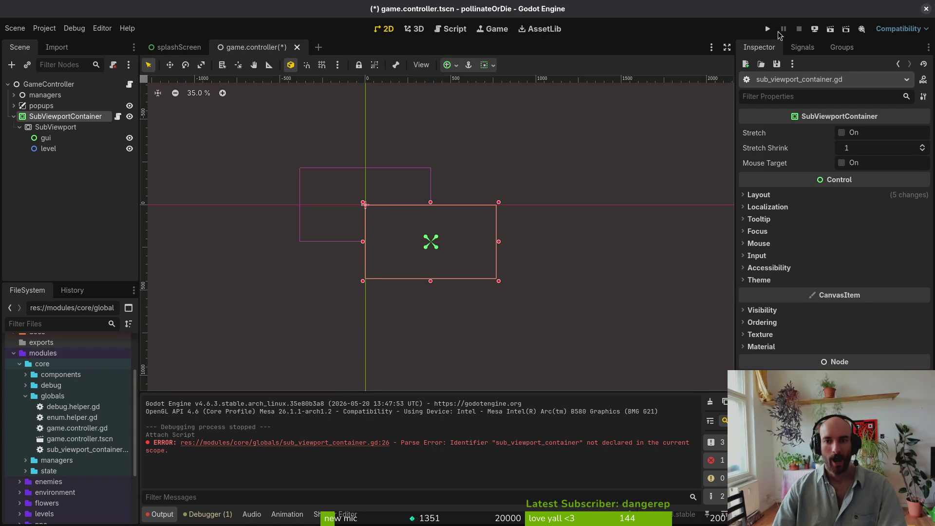
click(768, 30)
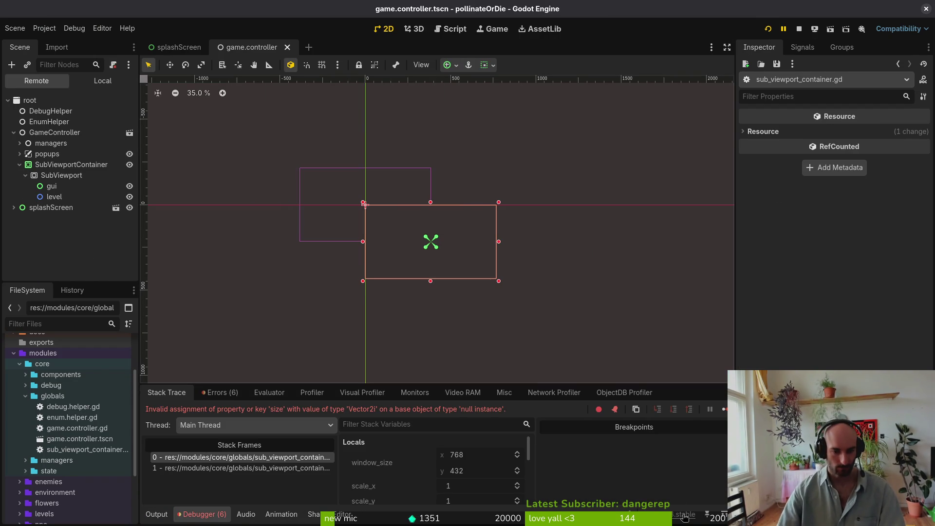
key(alt+Tab)
key(alt+Tab)
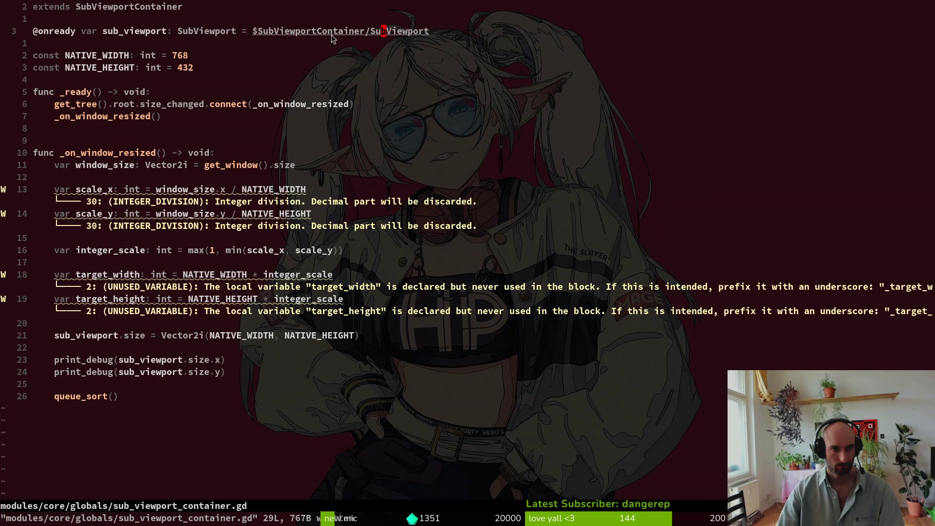
key(alt+Tab)
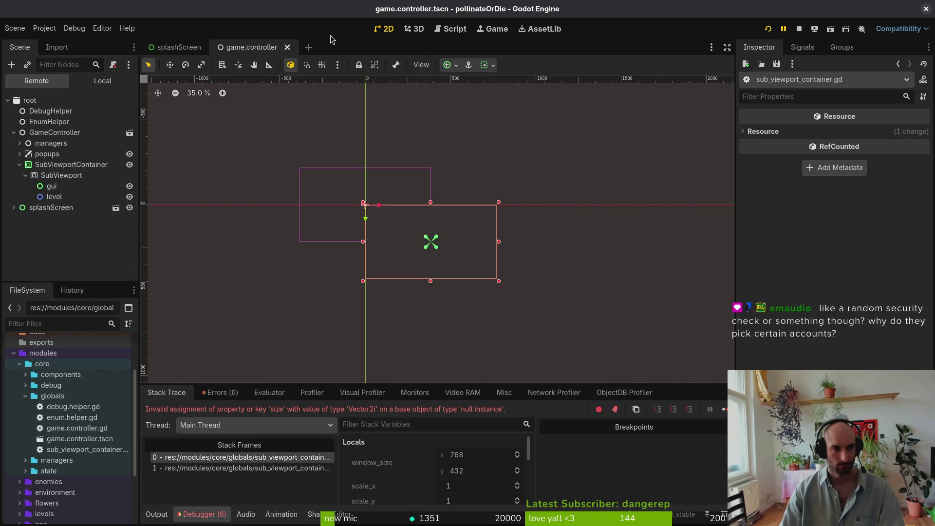
key(alt+Tab)
text(f/l)
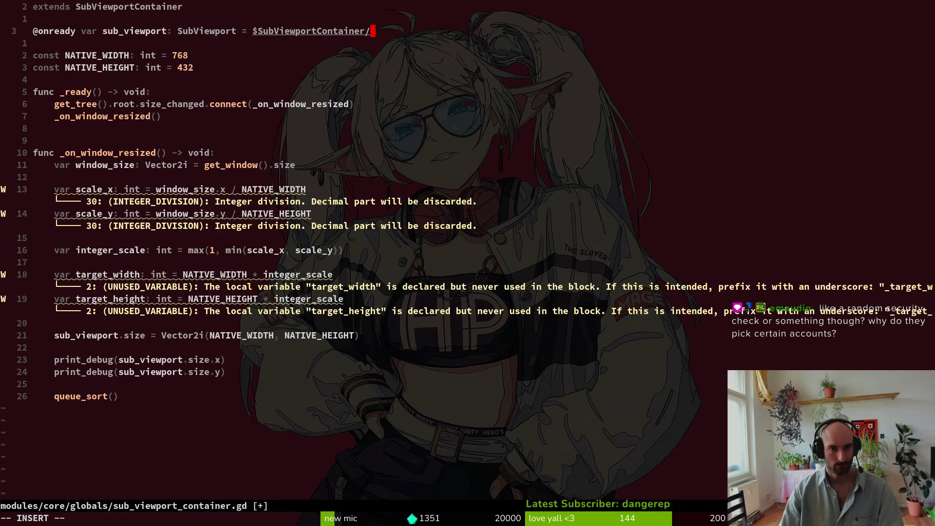
key(shift+c)
key(BackSpace)
key(BackSpace)
key(BackSpace)
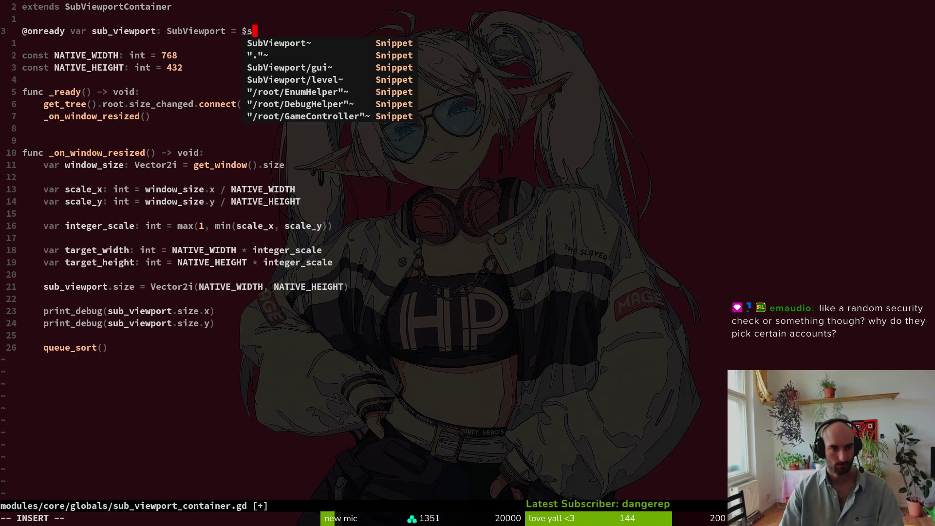
Complete the path as $SubViewport, save with :w, and restart the game with F5
text(Su)
key(ctrl+n)
key(Return)
key(Escape)
text(:w)
key(Return)
key(alt+Tab)
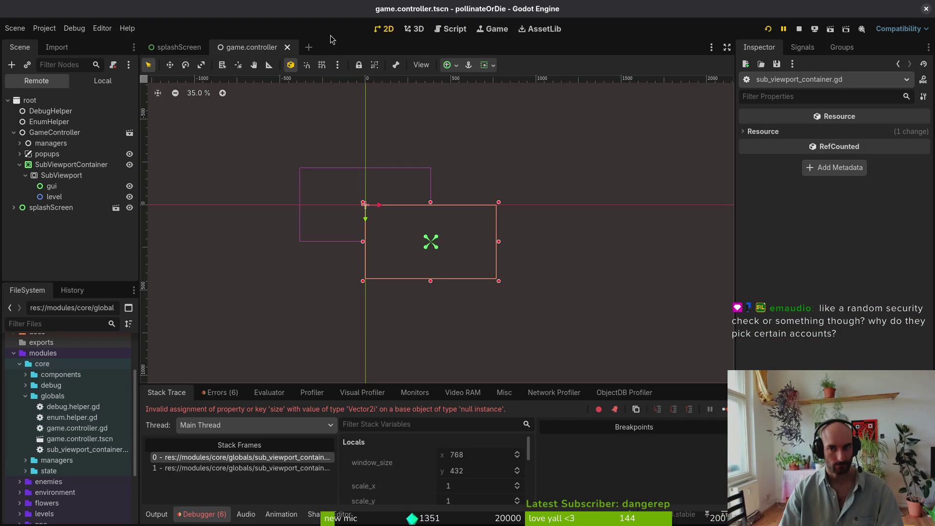
key(F5)
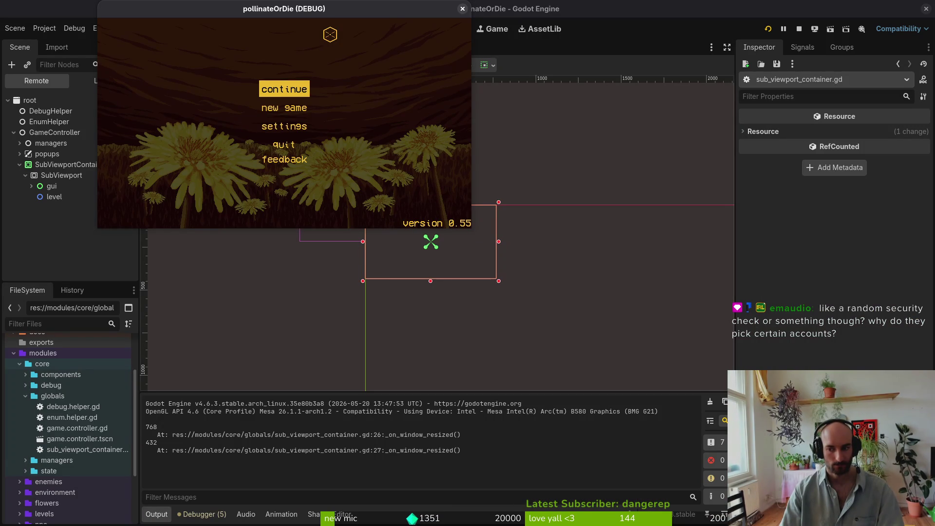
Continue into the hive level, enlarge then narrow the game window, close it, and select SubViewportContainer
key(Return)
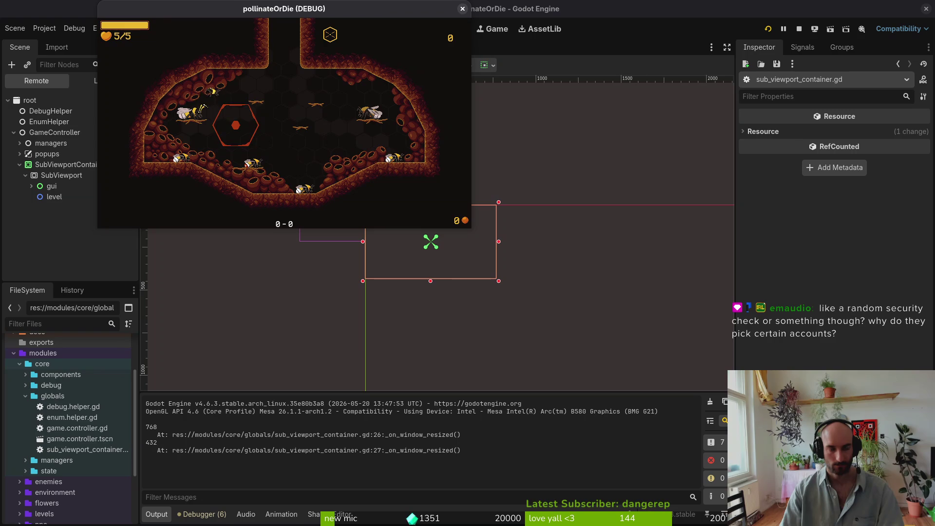
mouse_move(465, 227)
mouse_down()
mouse_move(623, 348)
mouse_move(710, 384)
mouse_up()
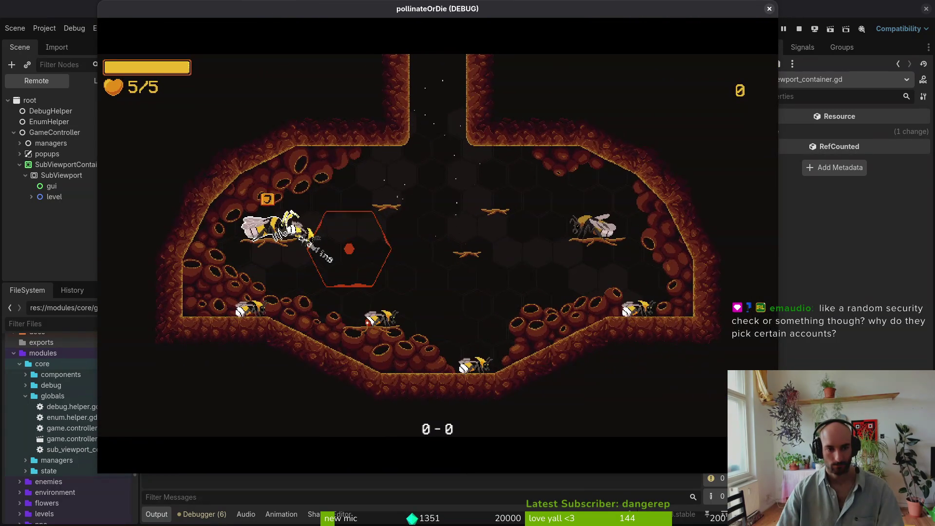
drag(761, 20, 591, 19)
click(582, 8)
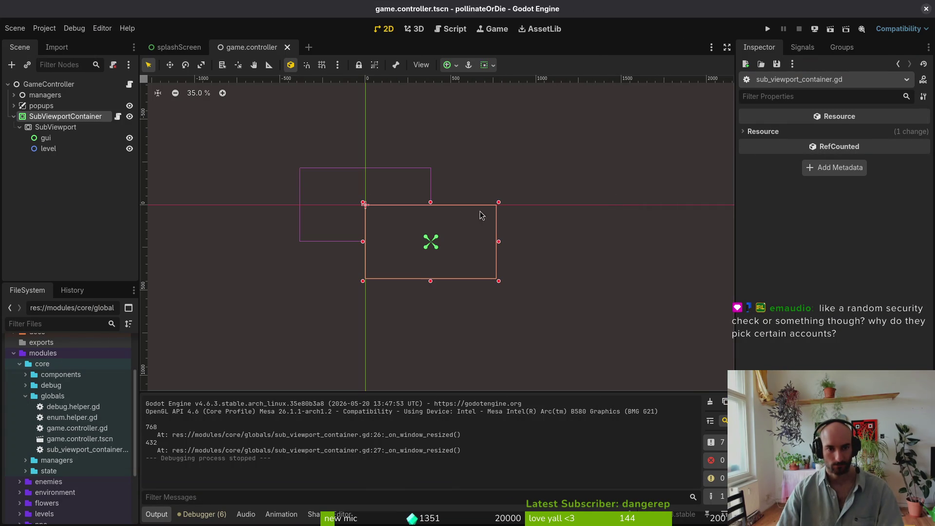
click(64, 117)
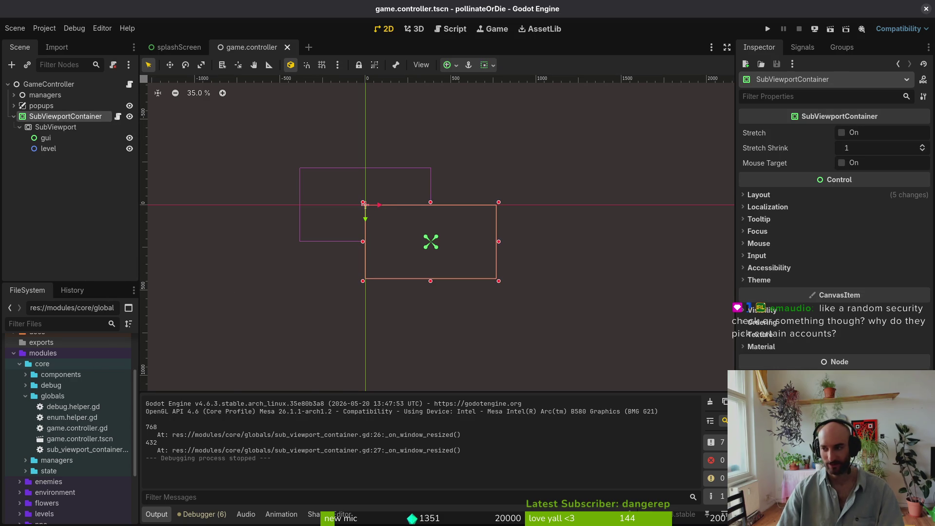
Confirm the SubViewport's Size reads 768 × 432 px, glance at the script, and run the game again
key(alt+Tab)
click(927, 11)
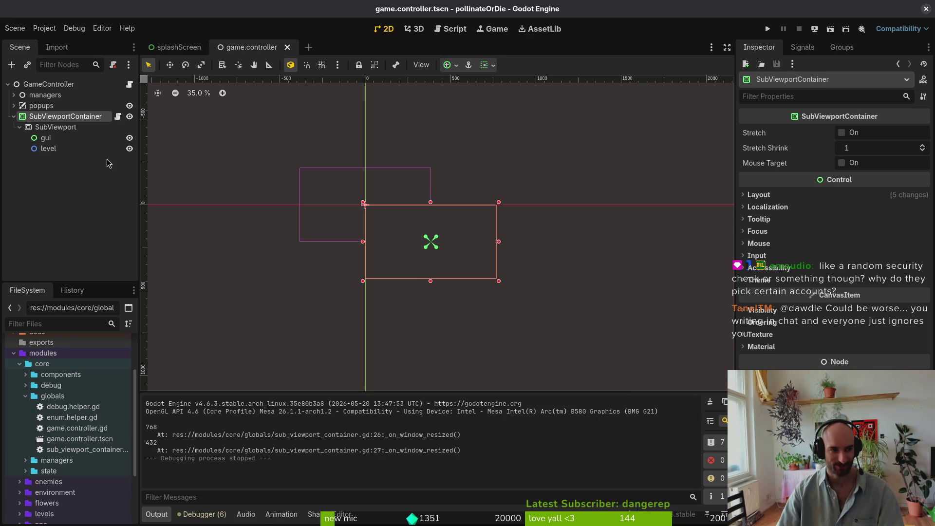
click(72, 126)
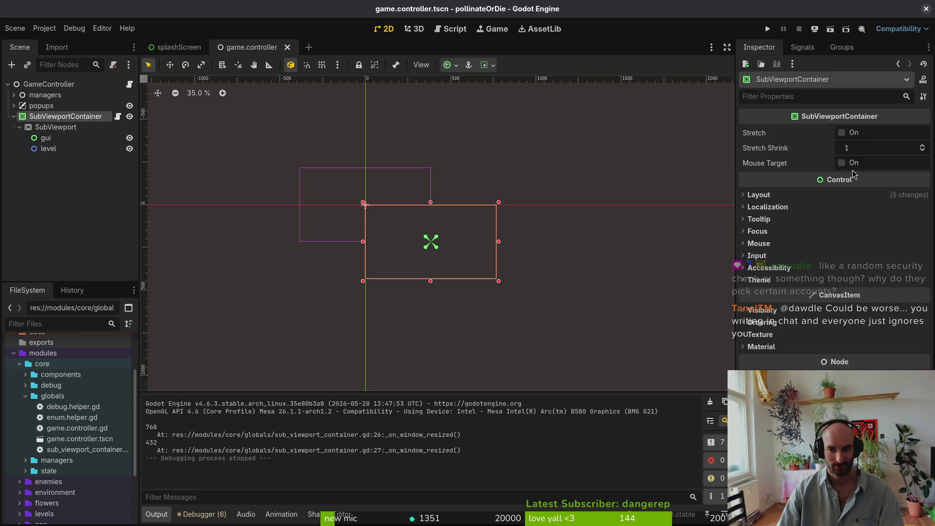
click(53, 128)
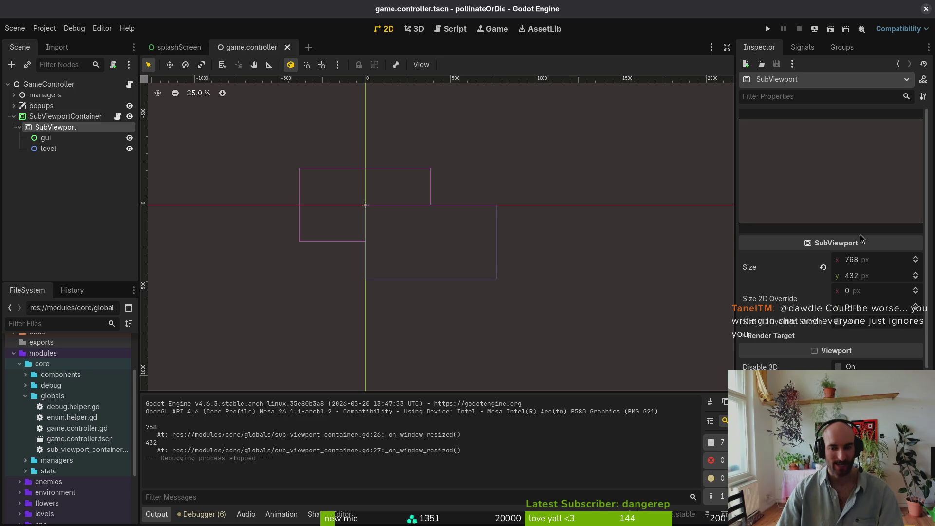
key(alt+Tab)
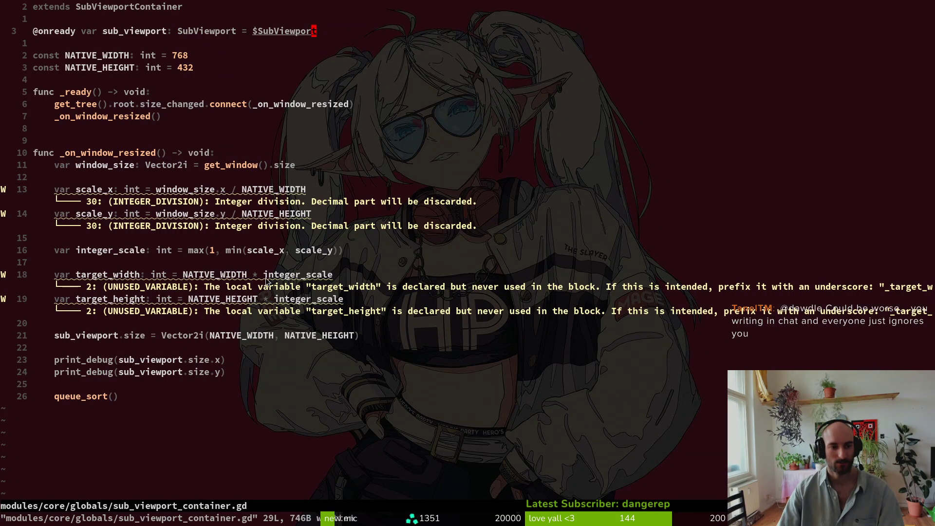
key(alt+Tab)
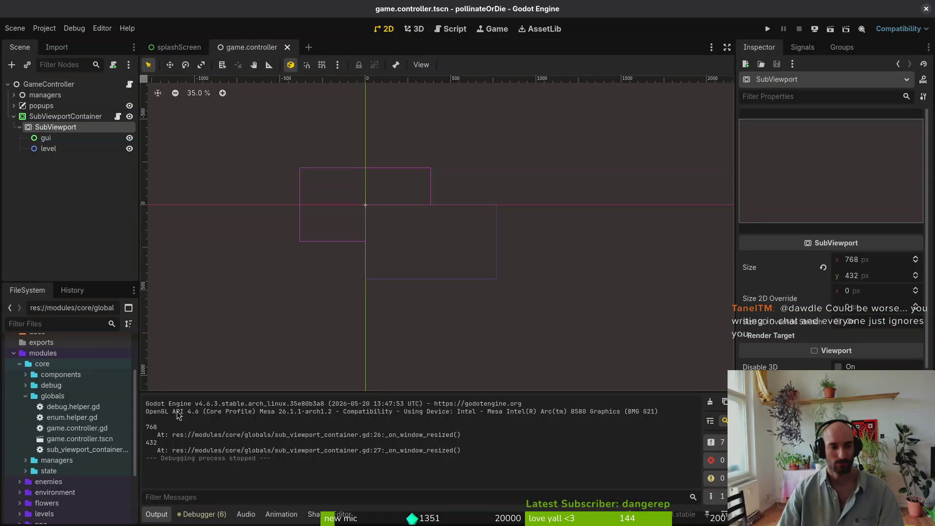
click(767, 30)
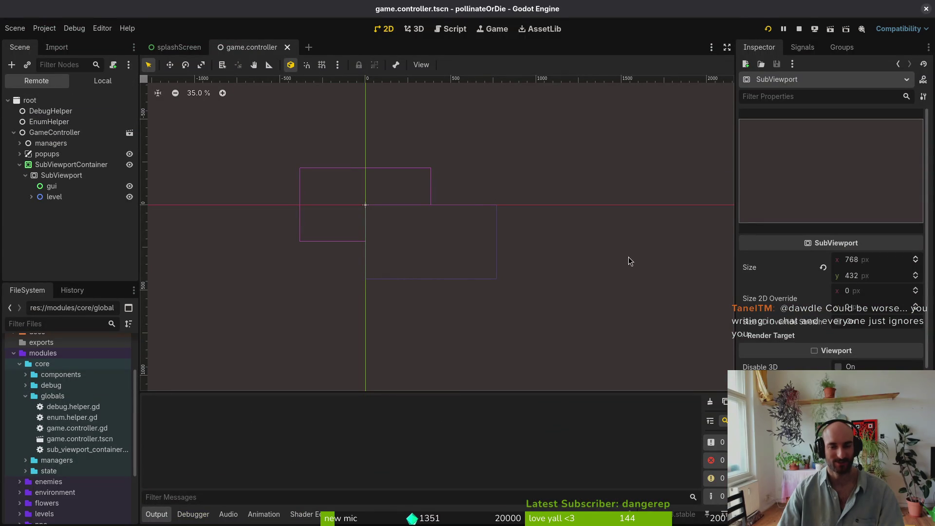
Stretch the game window nearly full screen, maximise it, close it, and relaunch with F5
mouse_move(469, 227)
mouse_down()
mouse_move(803, 484)
mouse_move(621, 313)
mouse_move(879, 490)
mouse_up()
key(alt+Tab)
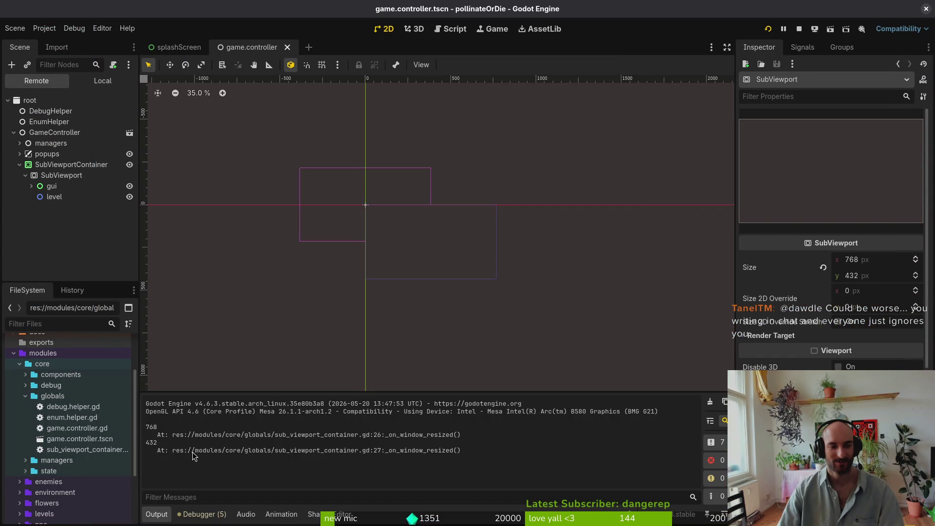
key(alt+Tab)
double_click(733, 9)
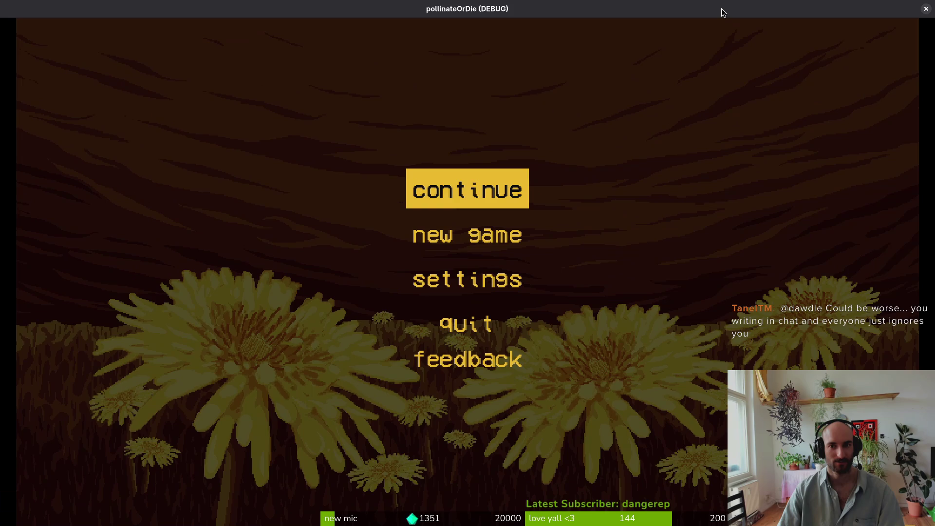
key(alt+F4)
key(alt+Tab)
key(alt+Tab)
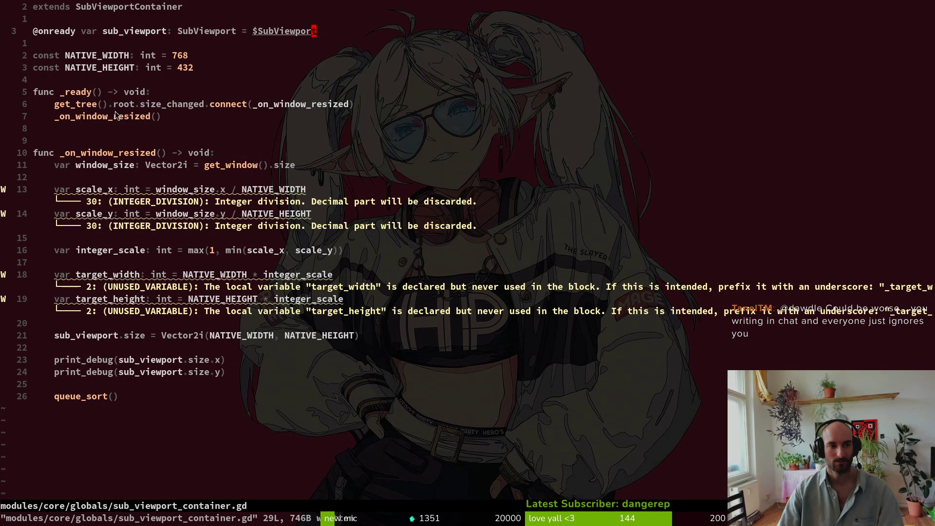
key(F5)
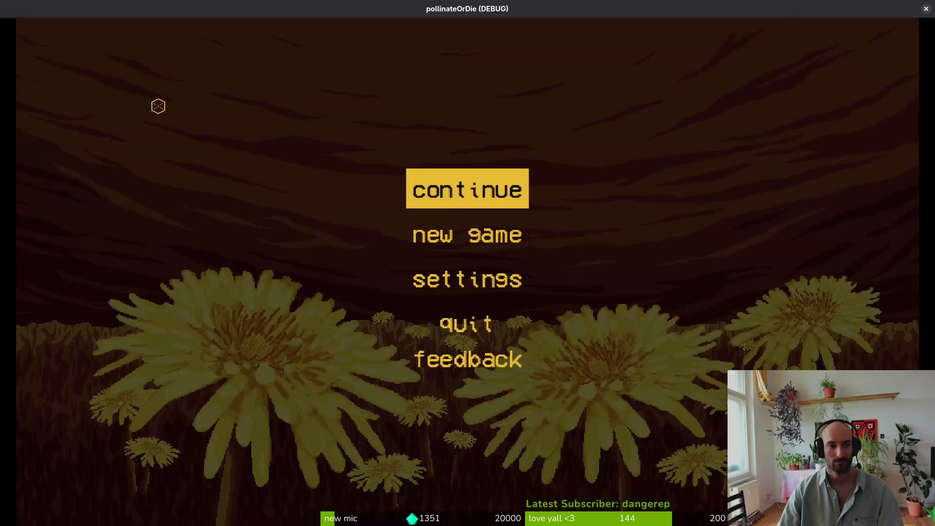
drag(381, 8, 382, 19)
Clear the Output log, restart the game, enlarge its window, close it, and deselect
key(alt+Tab)
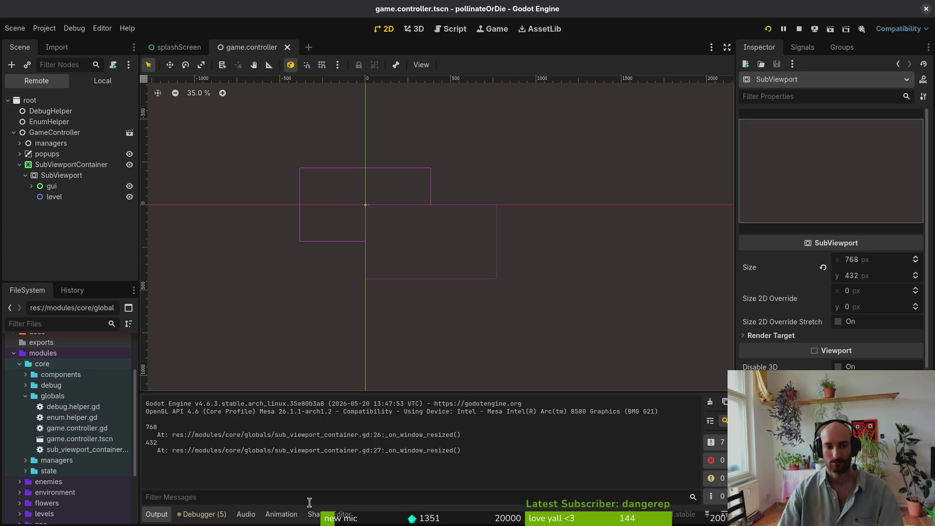
click(709, 401)
click(768, 29)
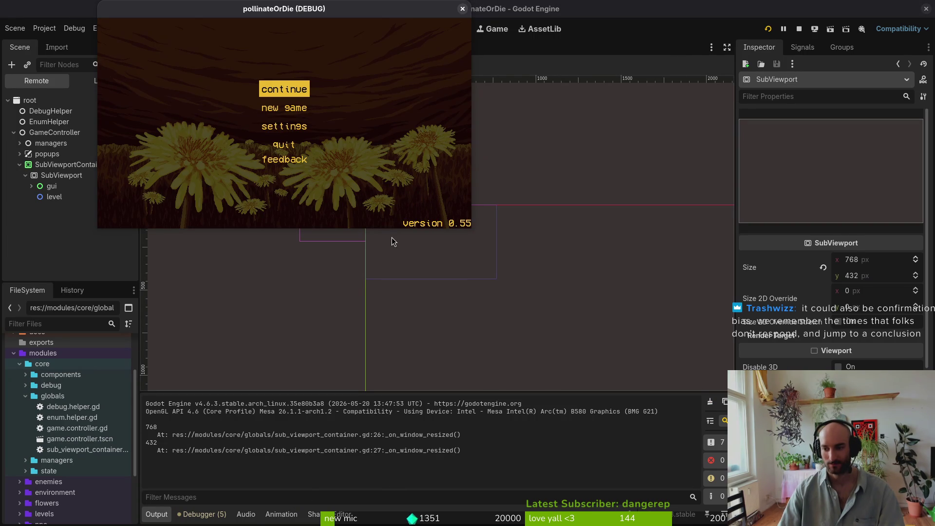
mouse_move(471, 229)
mouse_down()
mouse_move(694, 356)
mouse_move(653, 340)
mouse_move(827, 515)
mouse_up()
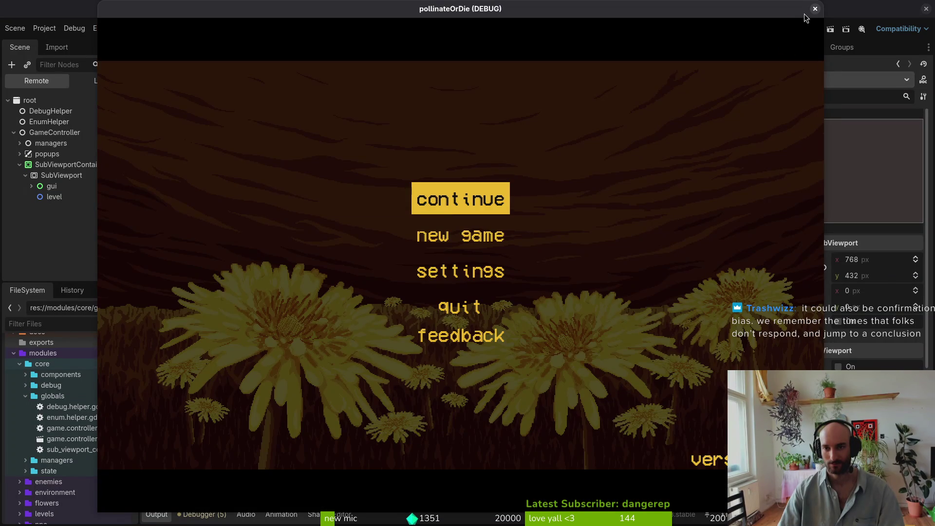
click(815, 9)
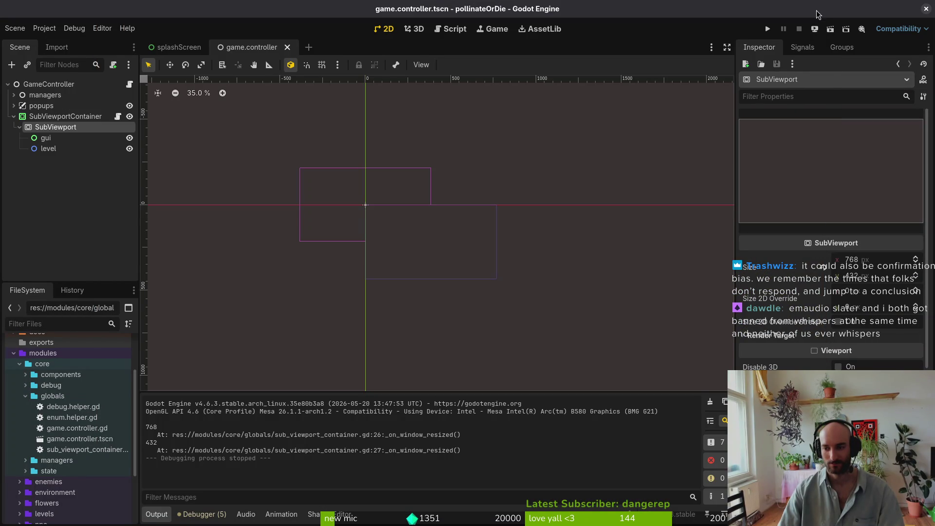
click(485, 300)
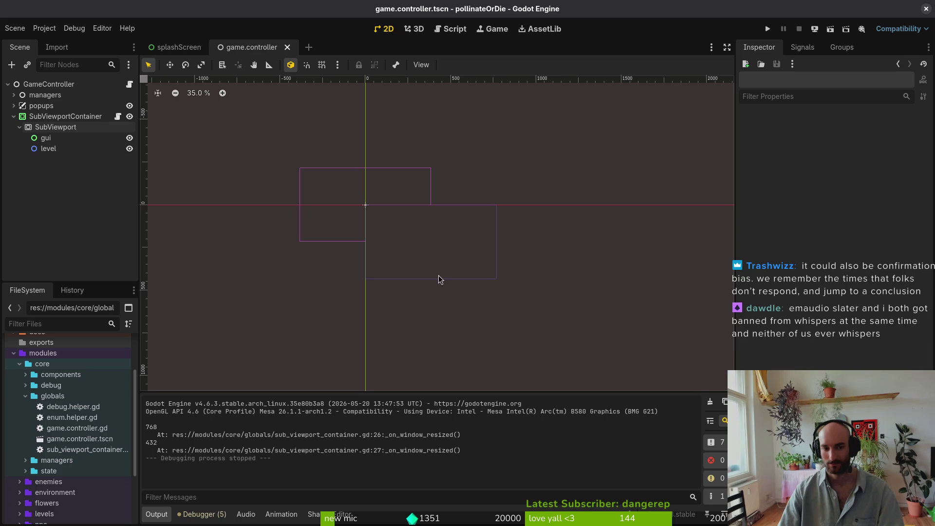
Pan the canvas and select SubViewportContainer to view its 768 minimum size and Center preset
mouse_move(419, 258)
mouse_down()
mouse_move(486, 276)
mouse_move(476, 264)
mouse_up()
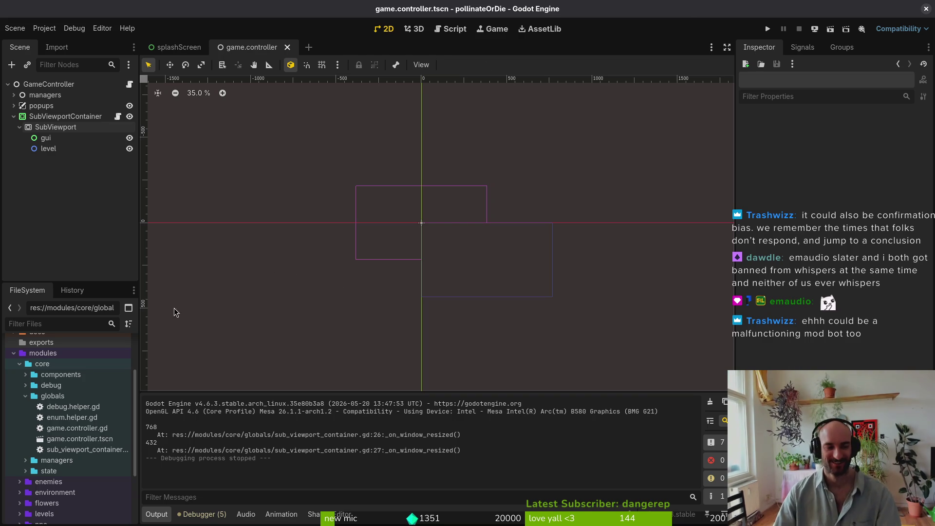
click(53, 116)
click(59, 126)
click(60, 117)
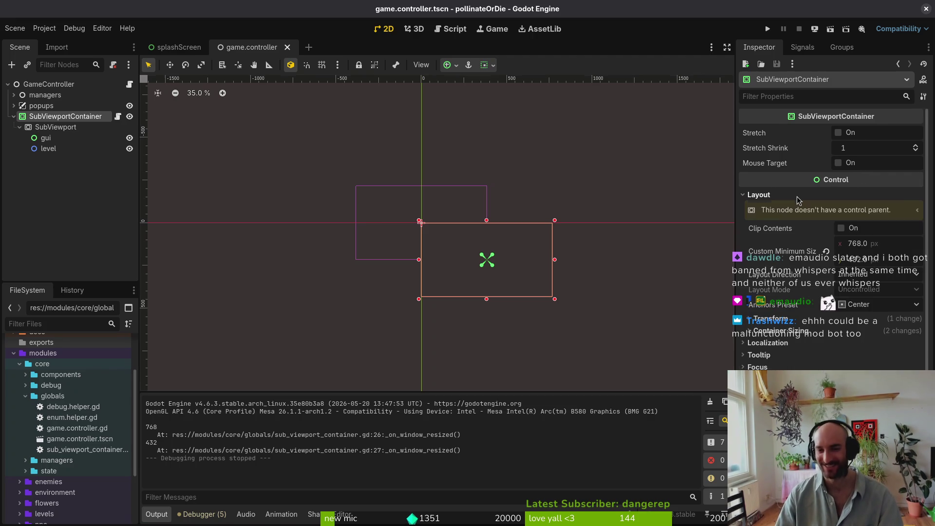
click(754, 195)
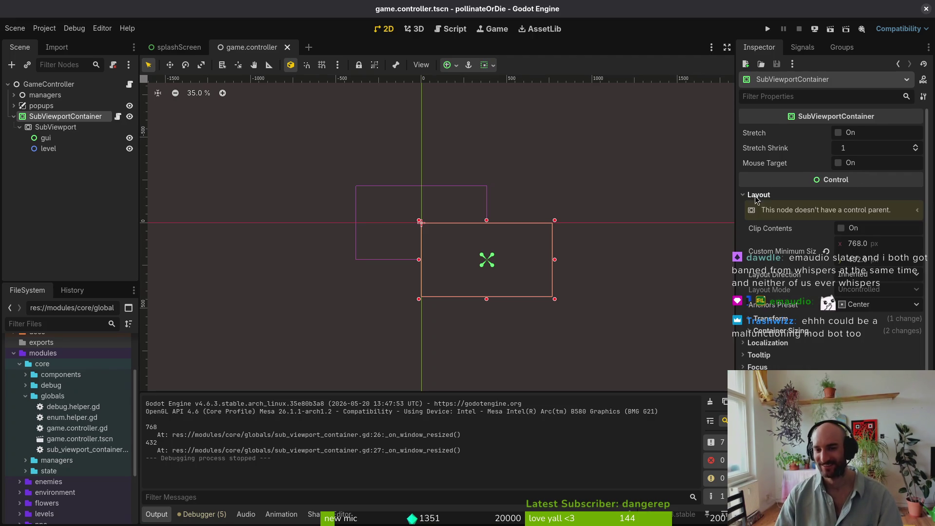
click(874, 276)
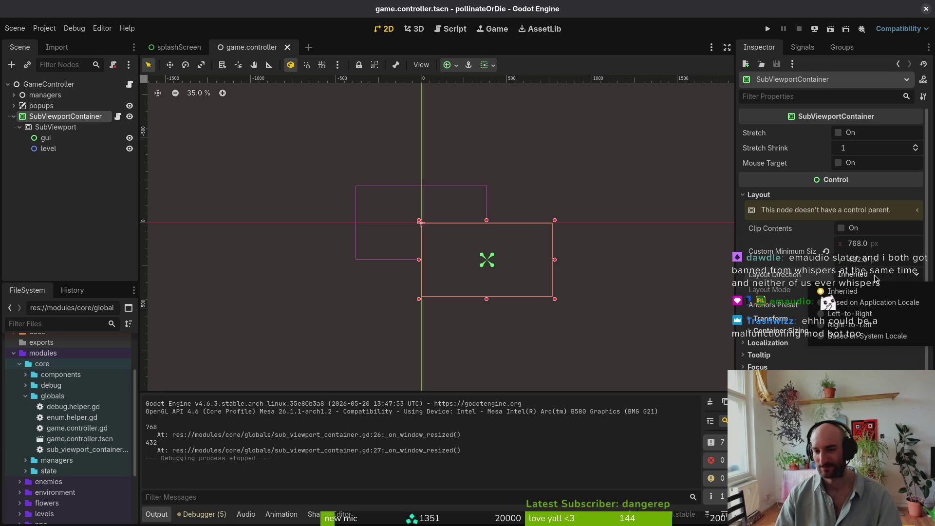
click(856, 291)
click(866, 331)
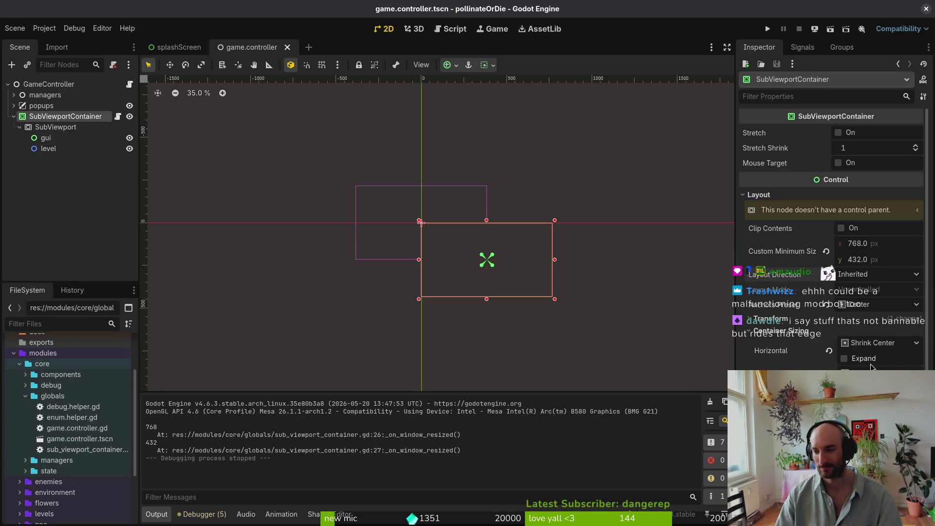
click(779, 331)
click(770, 317)
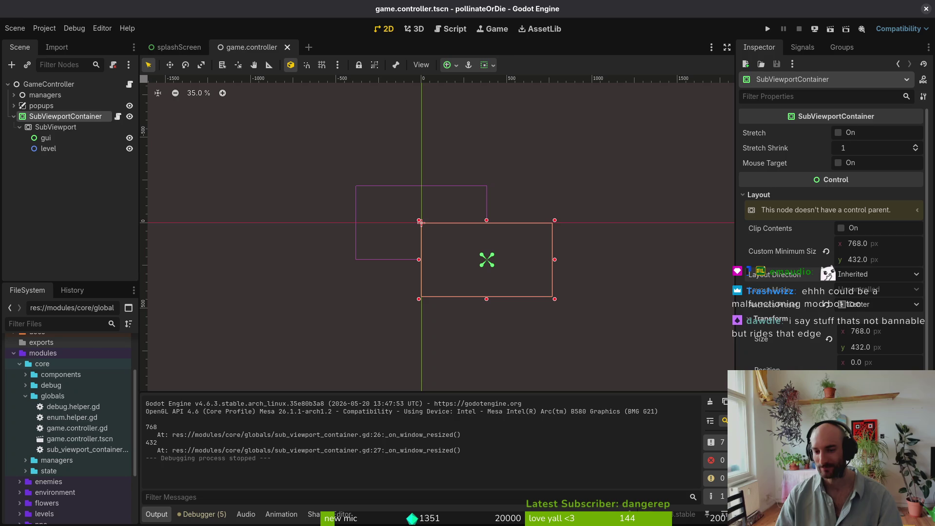
click(770, 318)
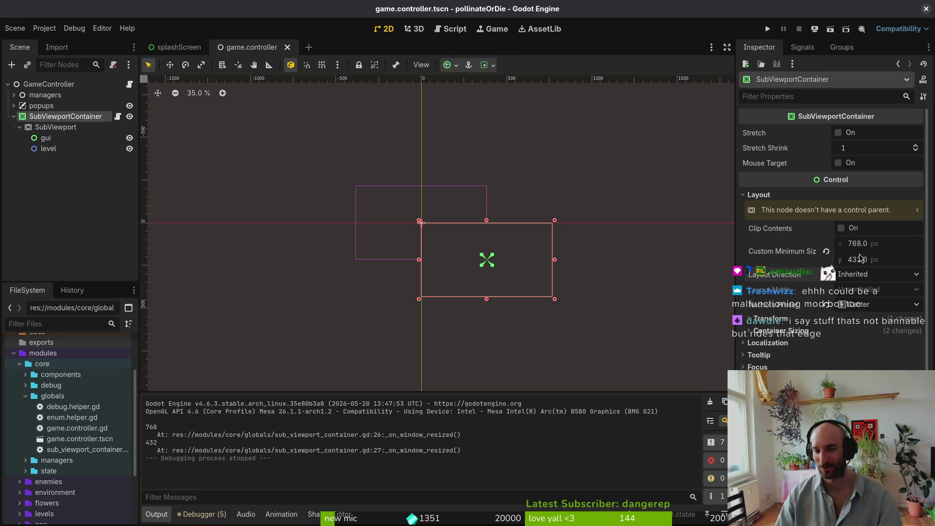
click(768, 195)
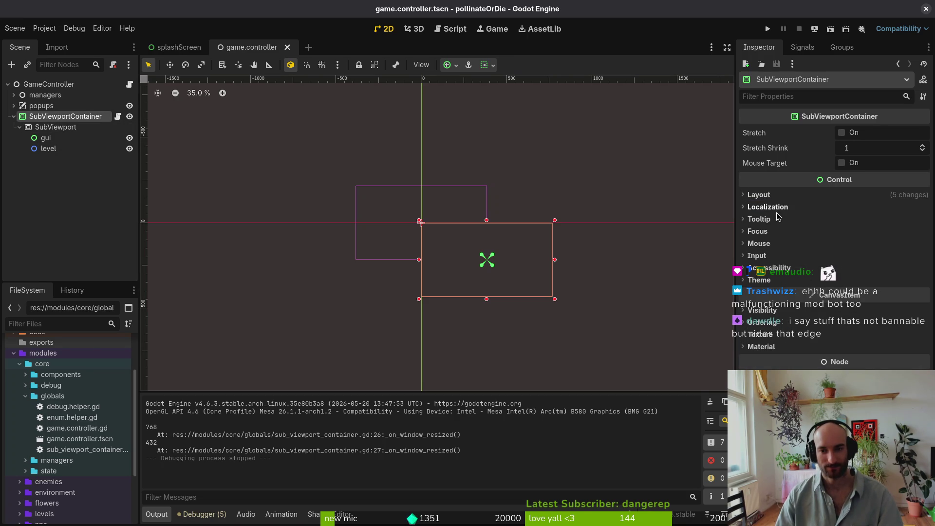
click(787, 197)
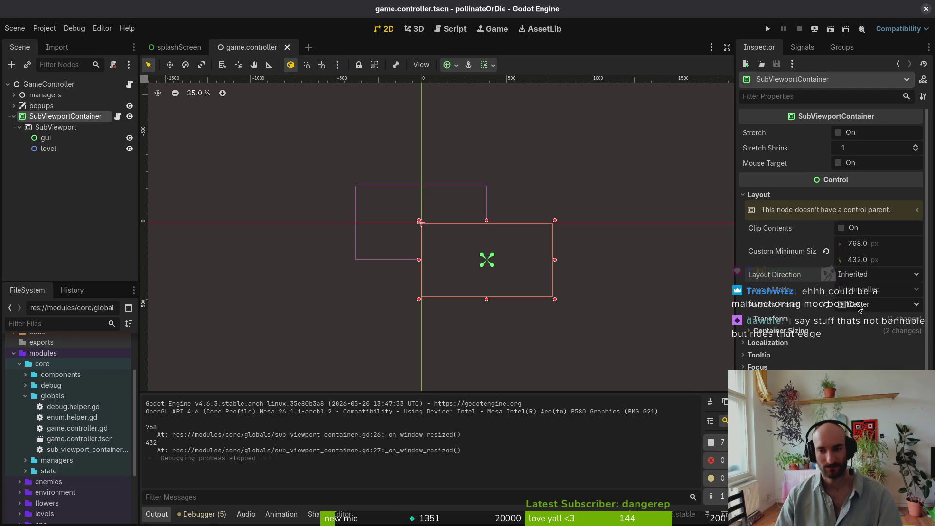
click(881, 306)
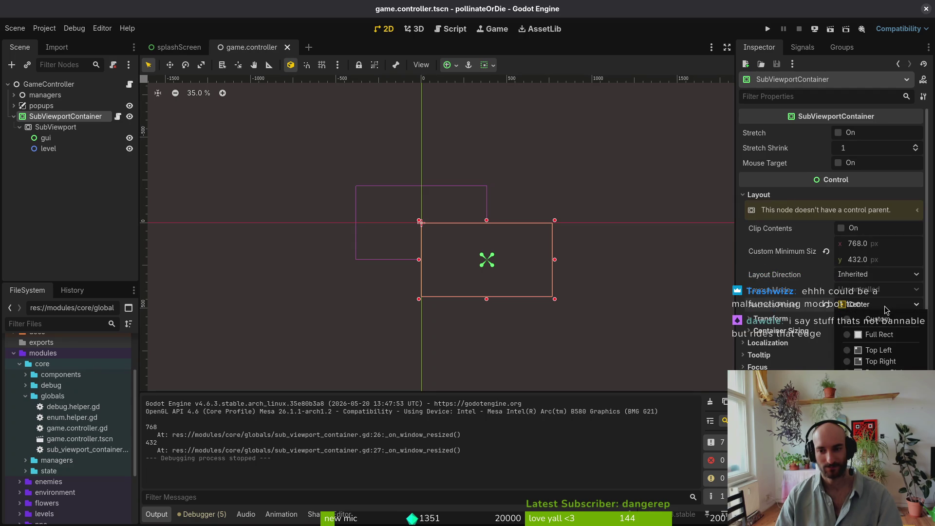
click(883, 304)
click(880, 305)
click(880, 304)
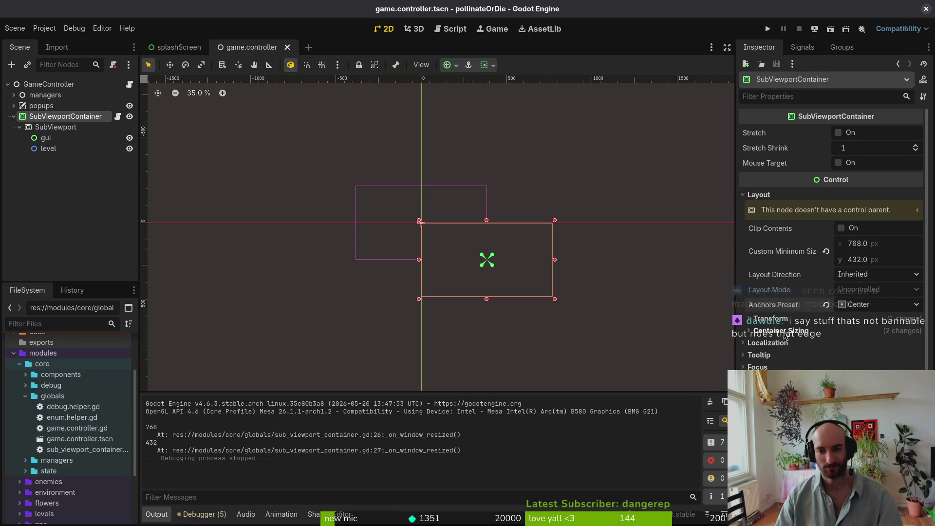
click(785, 333)
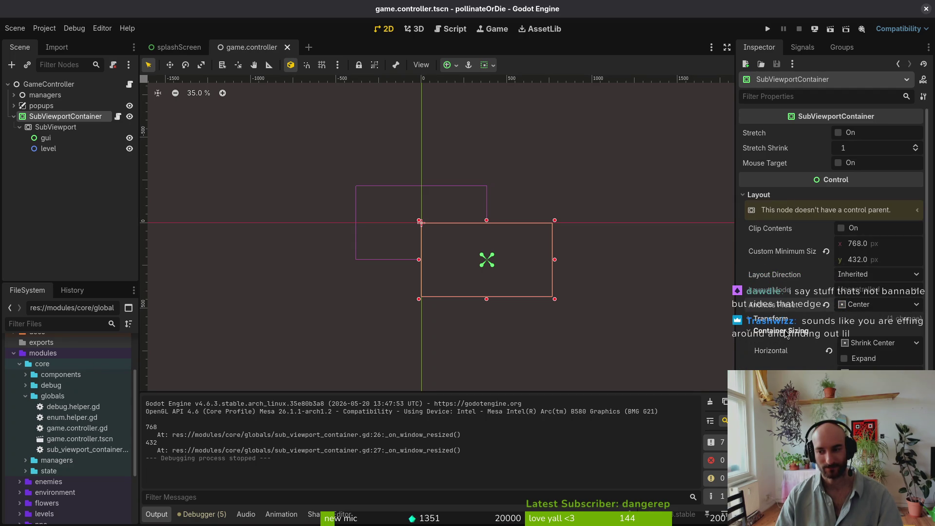
click(785, 333)
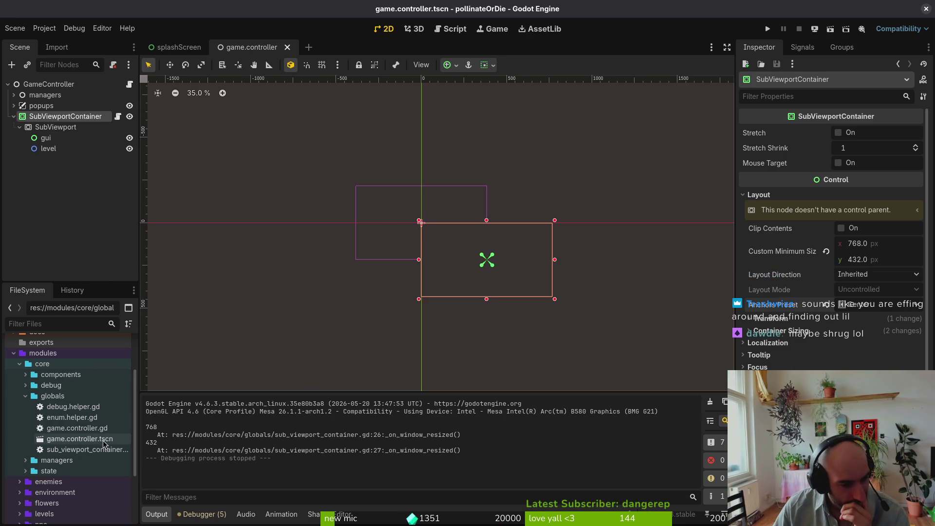
click(66, 138)
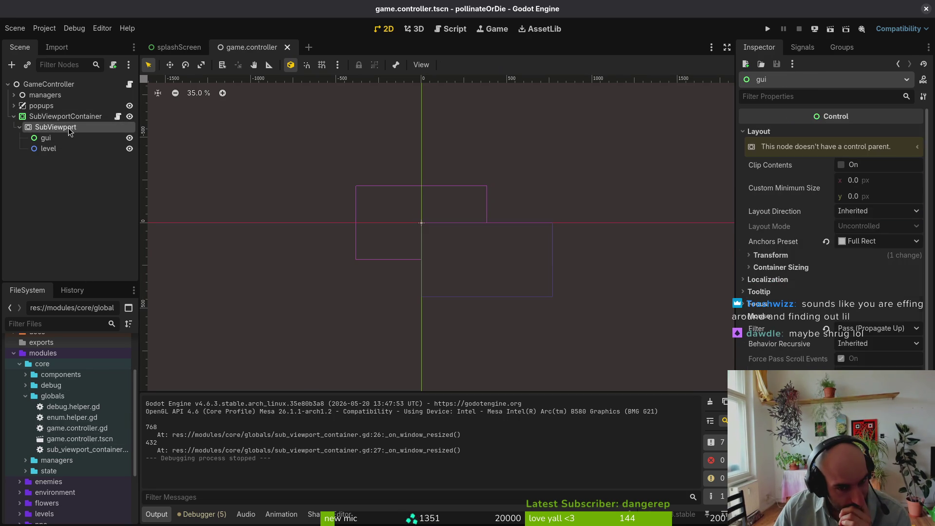
click(68, 127)
click(74, 118)
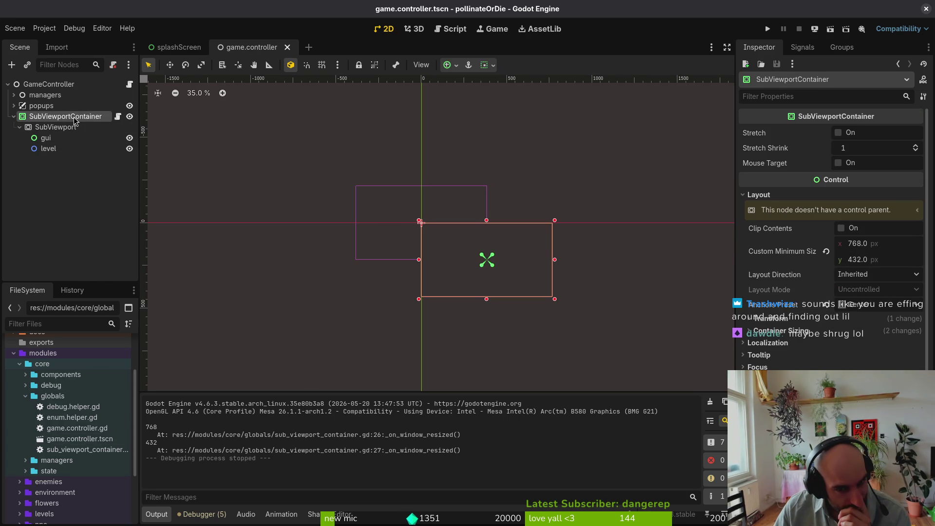
click(76, 127)
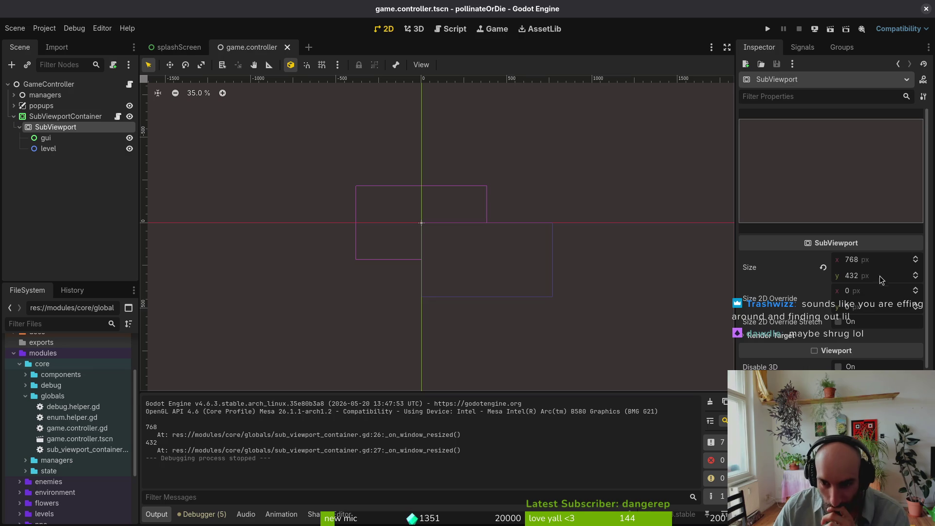
click(66, 116)
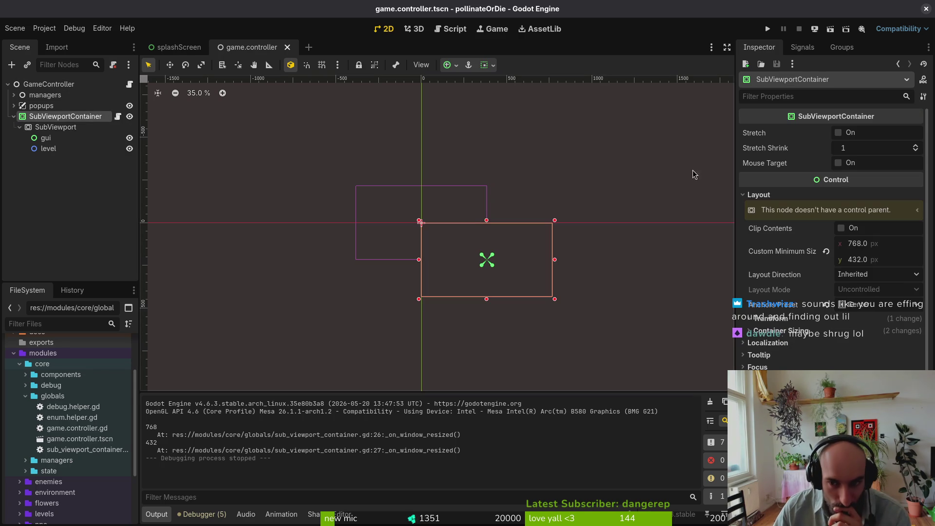
Enable Clip Contents on the SubViewportContainer, then run, resize and close the game
click(842, 229)
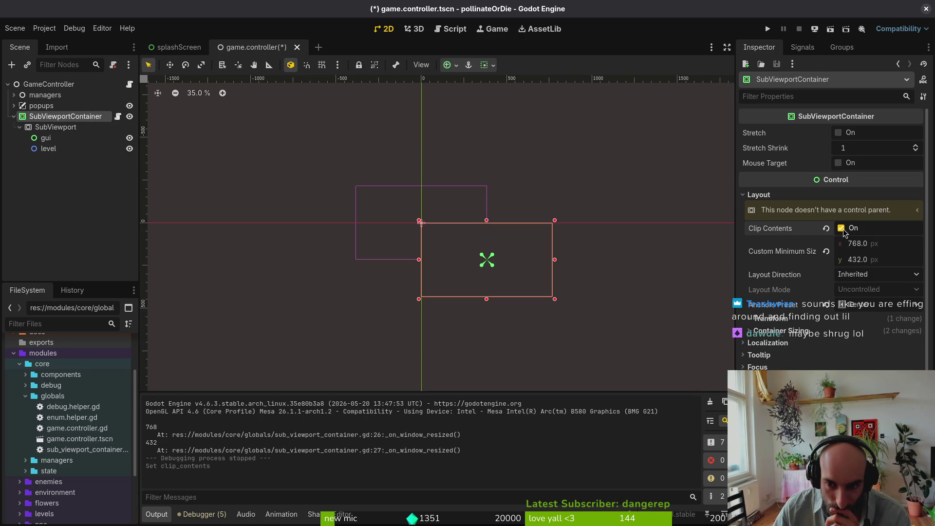
click(767, 30)
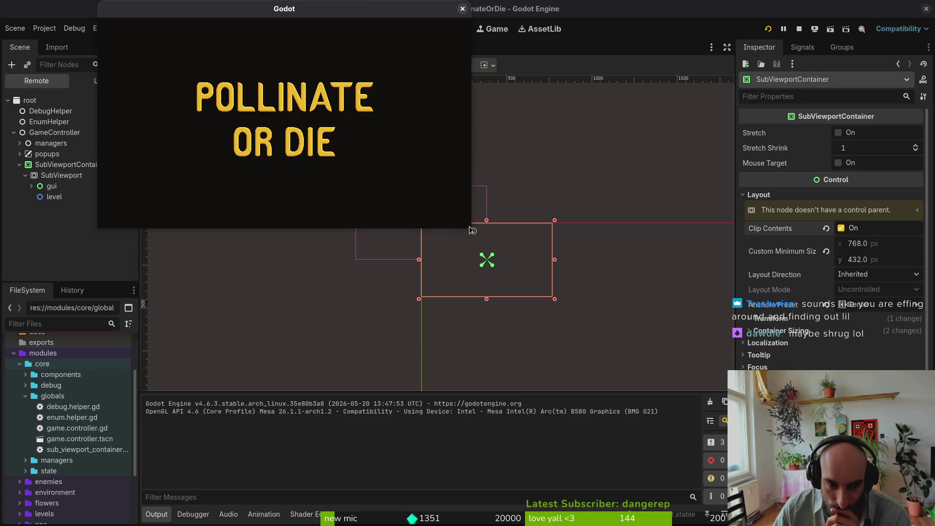
mouse_move(467, 227)
mouse_down()
mouse_move(538, 278)
mouse_move(474, 265)
mouse_up()
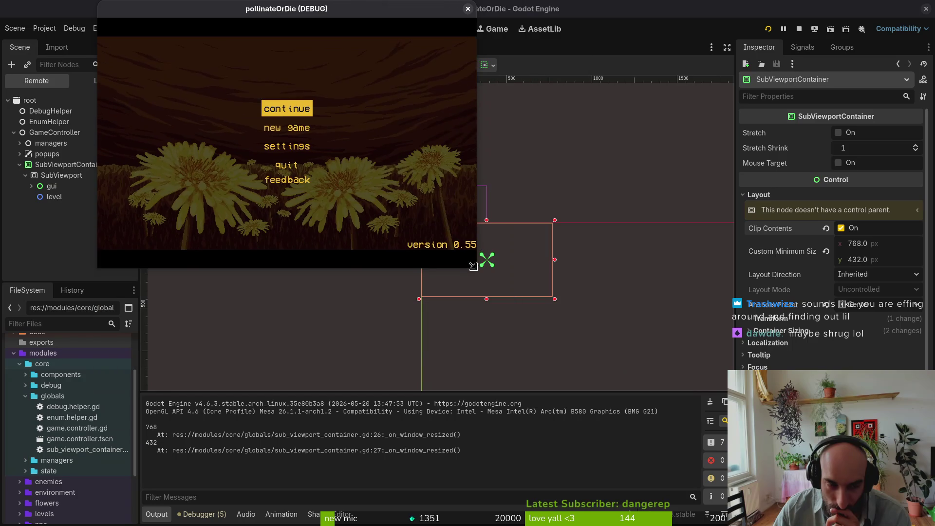
click(465, 9)
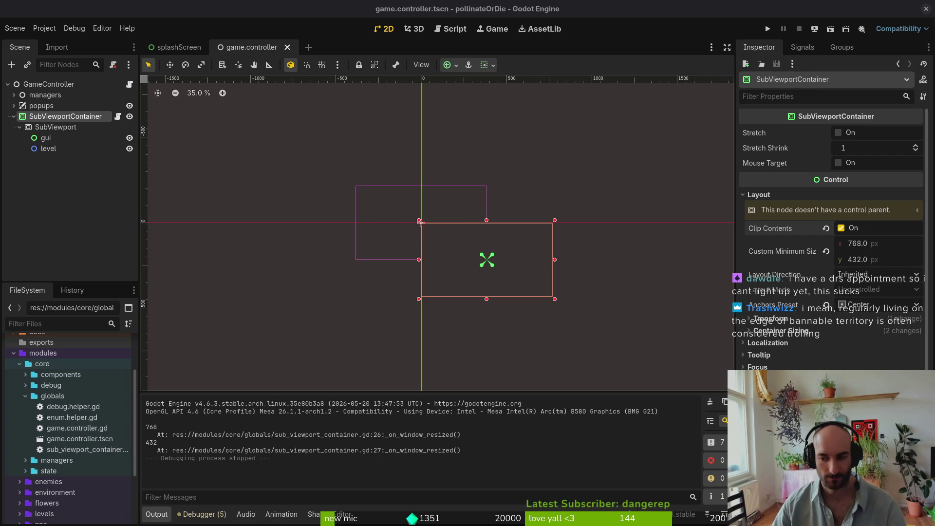
Zoom the canvas, clear the Output log, and turn Clip Contents off again
scroll(423, 225, down, 3)
scroll(519, 263, up, 4)
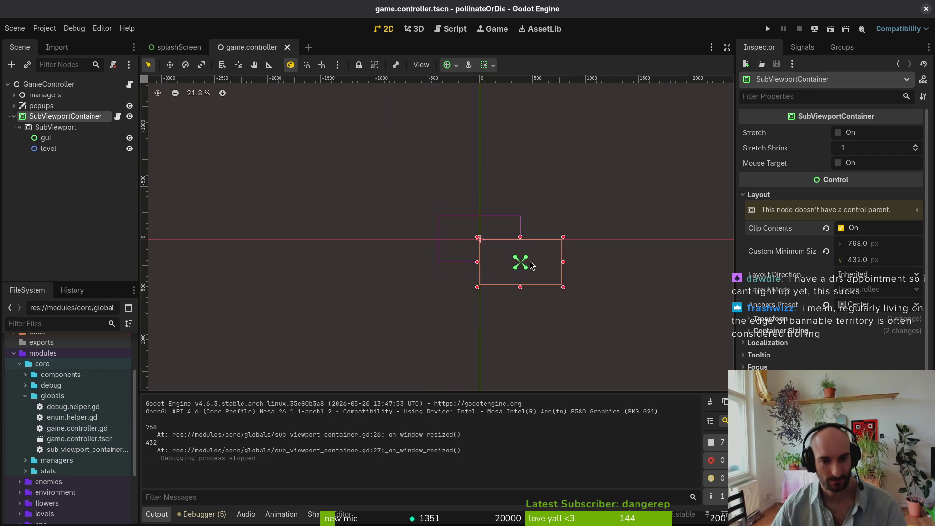
scroll(496, 268, up, 3)
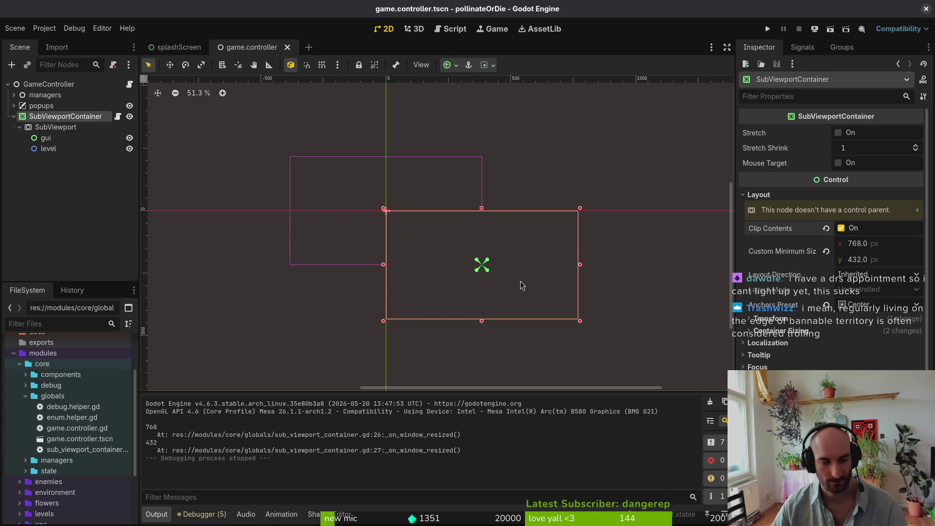
click(710, 401)
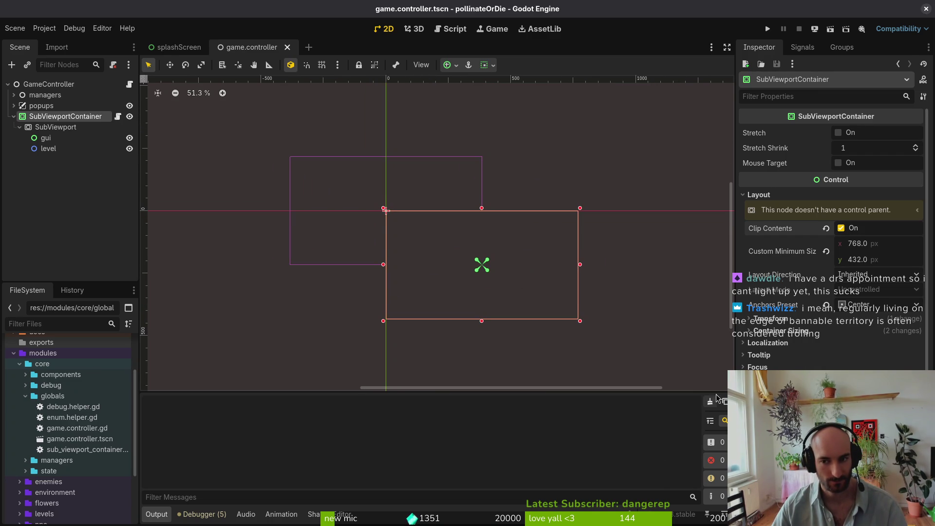
click(841, 228)
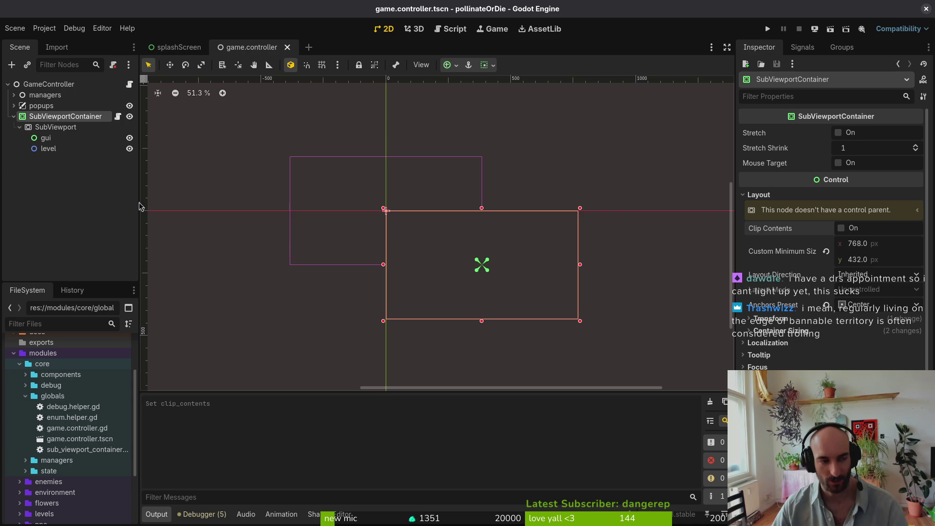
Fold the SubViewport and SubViewportContainer branches in the Scene tree and deselect
click(20, 128)
click(20, 127)
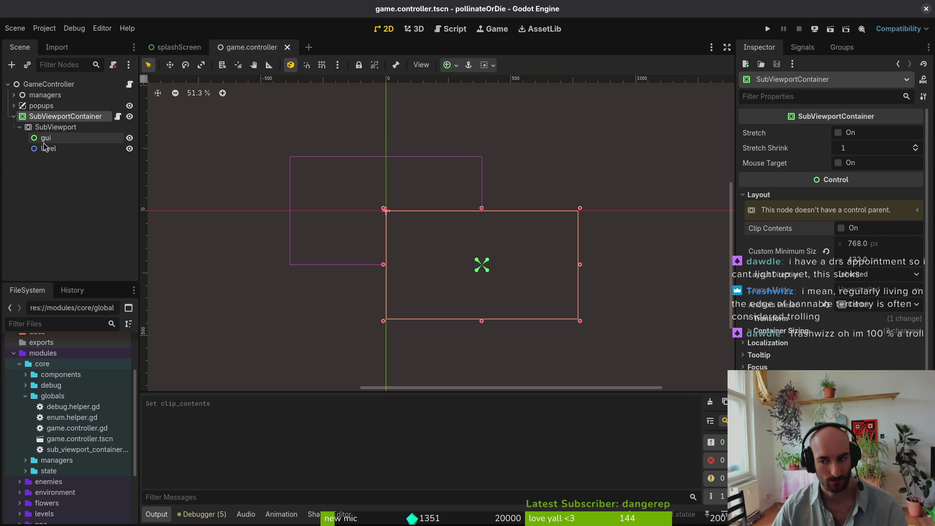
click(20, 127)
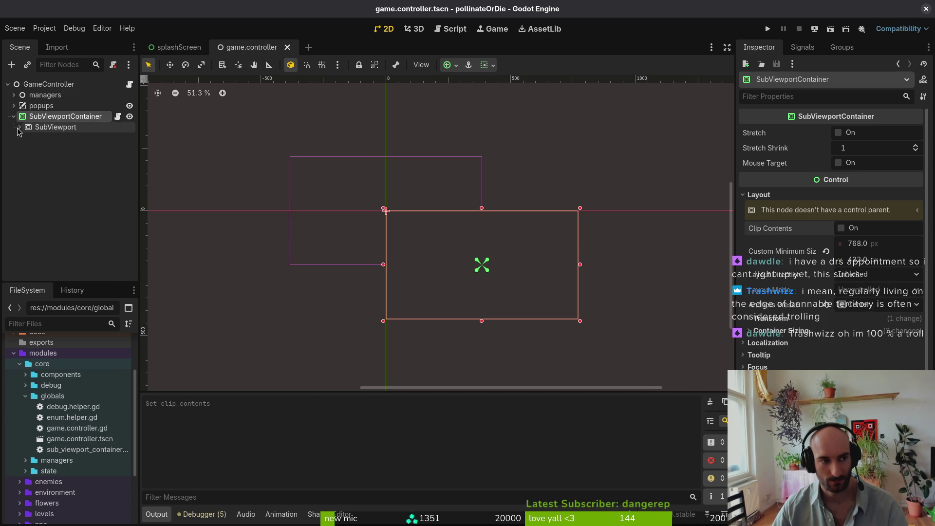
click(13, 116)
click(54, 162)
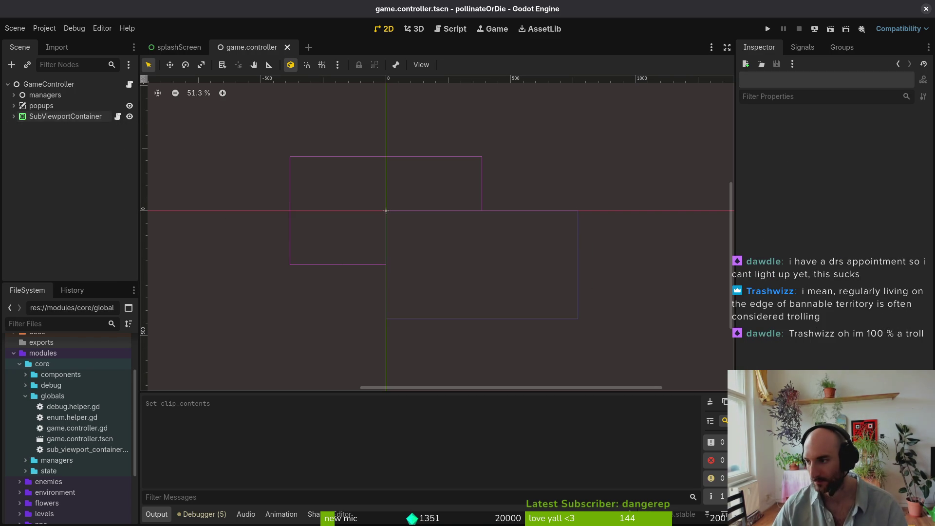
key(alt+Tab)
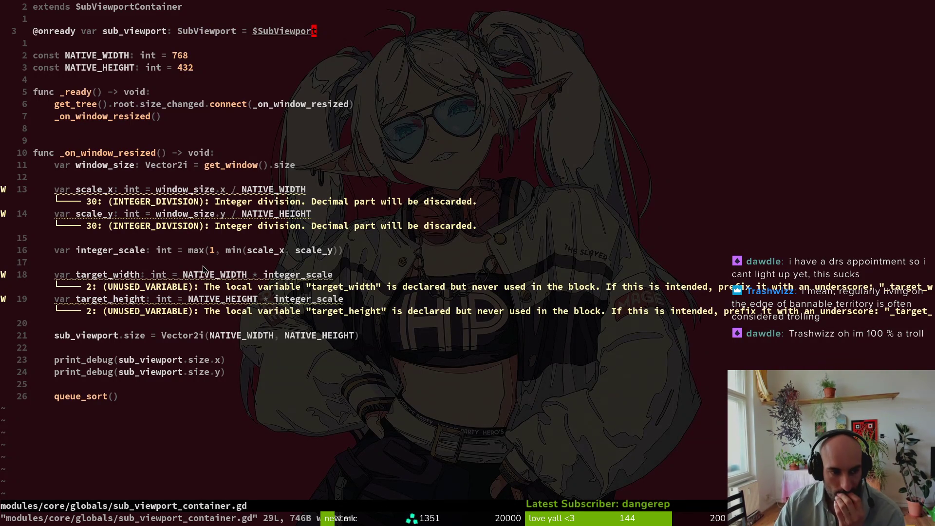
Delete the queue_sort() call and both print_debug size lines at the script's end
key(G)
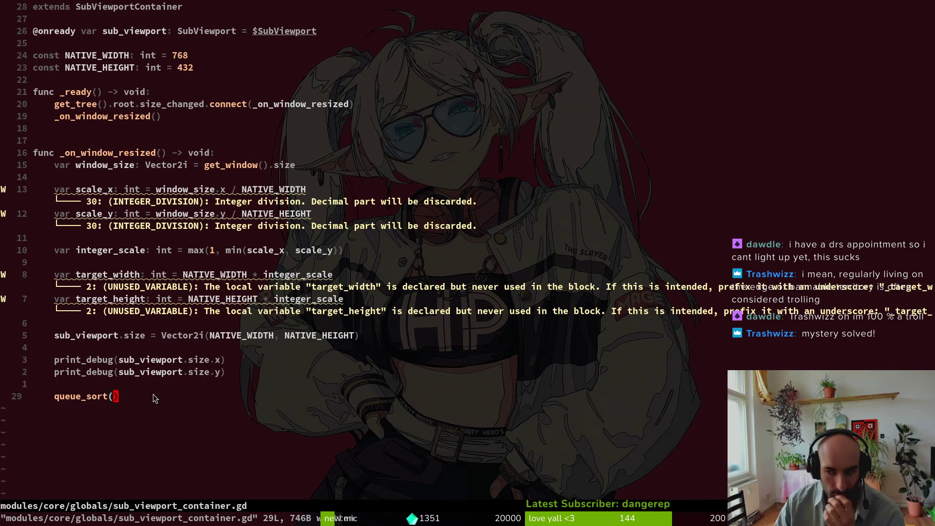
key(shift+v)
key(d)
key(k)
key(k)
key(j)
key(d)
key(d)
key(k)
key(d)
key(d)
key(k)
key(k)
key(k)
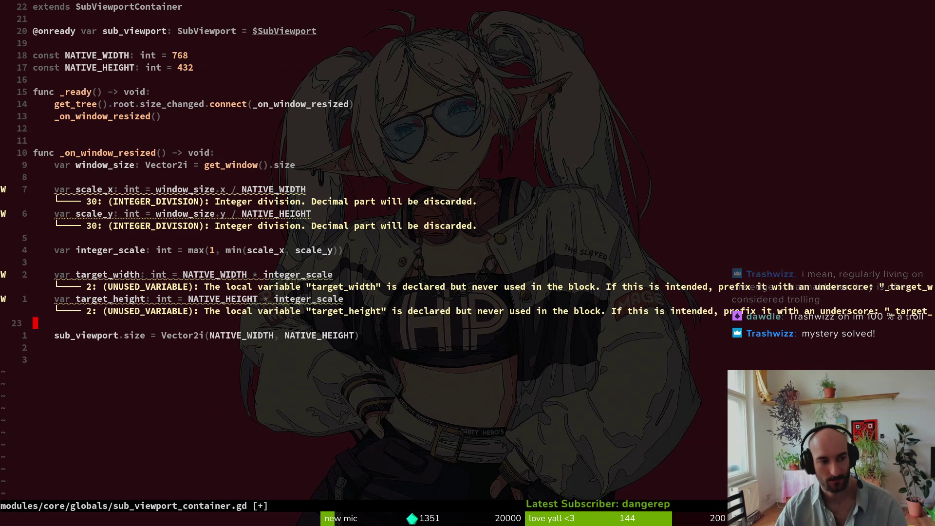
key(k)
key(k)
key(k)
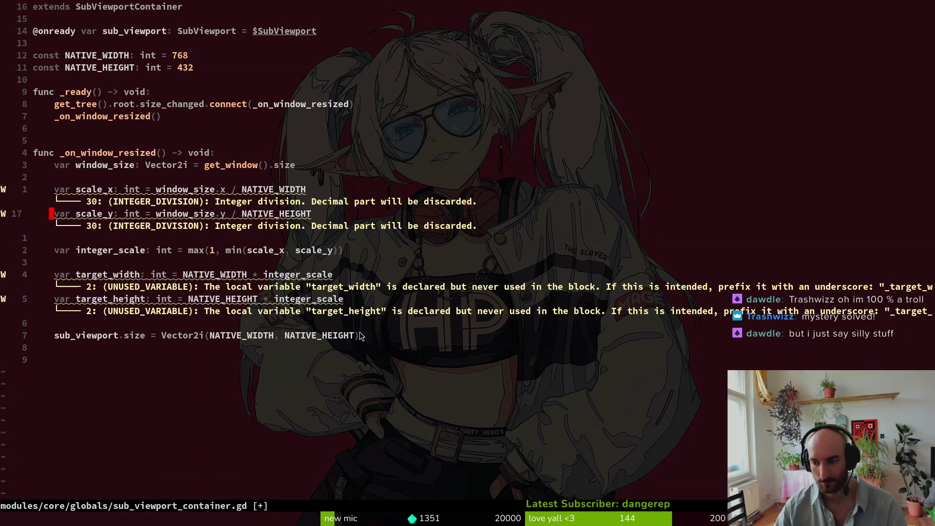
Insert a blank line above func _ready and save the script
key(k)
key(k)
key(k)
key(k)
key(k)
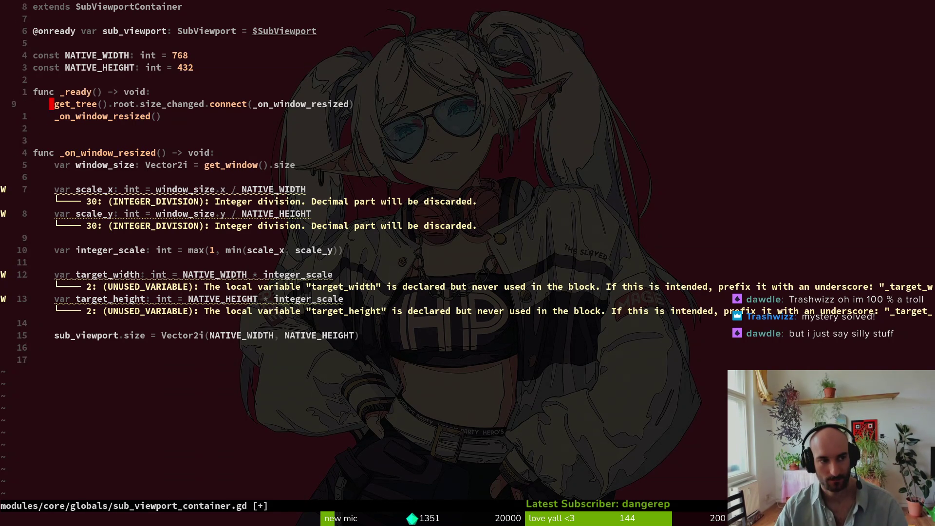
key(shift+o)
key(Escape)
text(:w)
key(Return)
key(k)
key(k)
key(k)
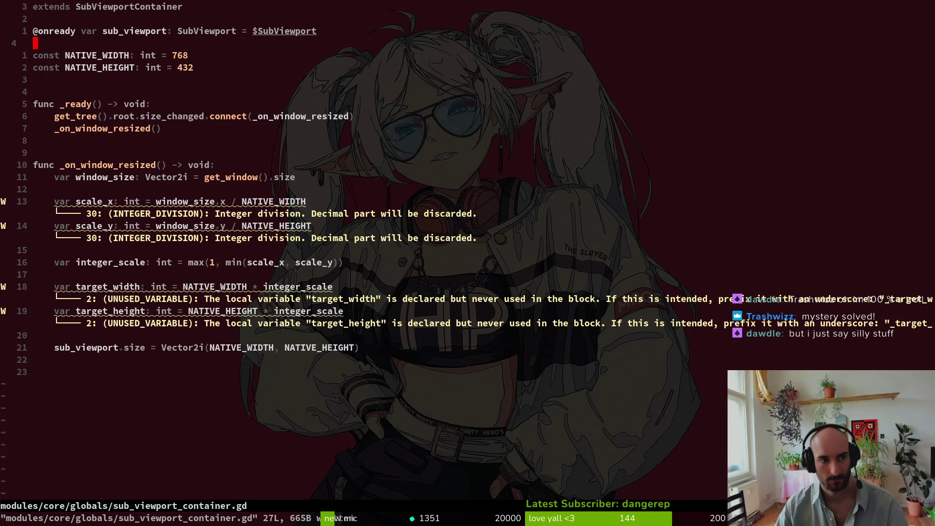
Add a print_debug of sub_viewport.size below the sub_viewport.size line and save
key(j)
key(j)
key(j)
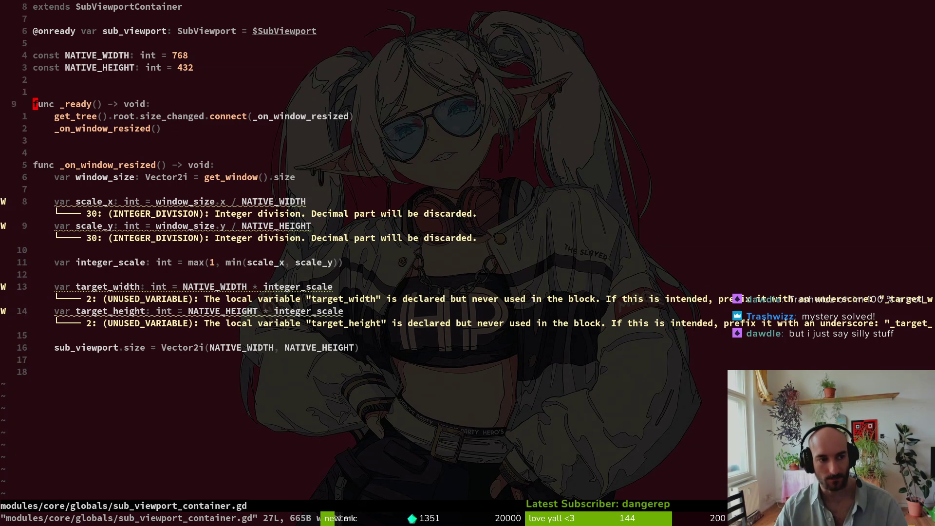
key(j)
key(j)
key(j)
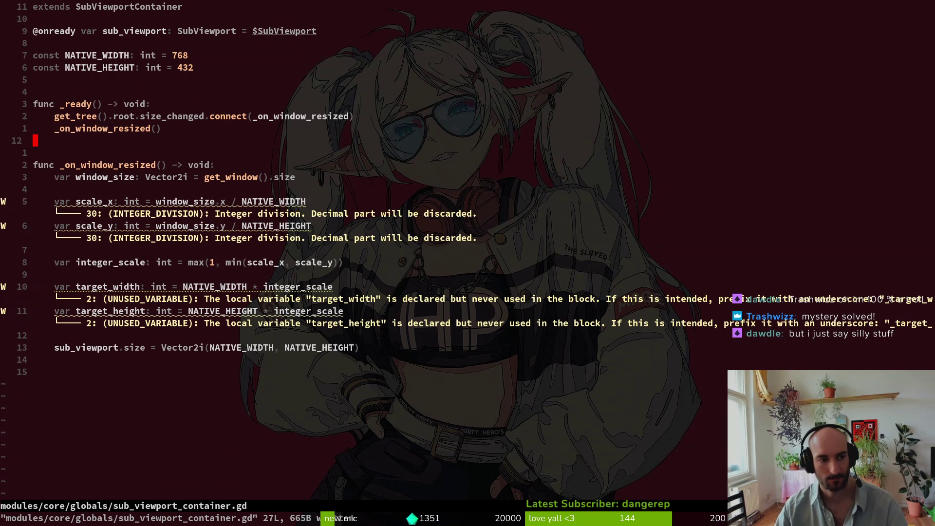
key(j)
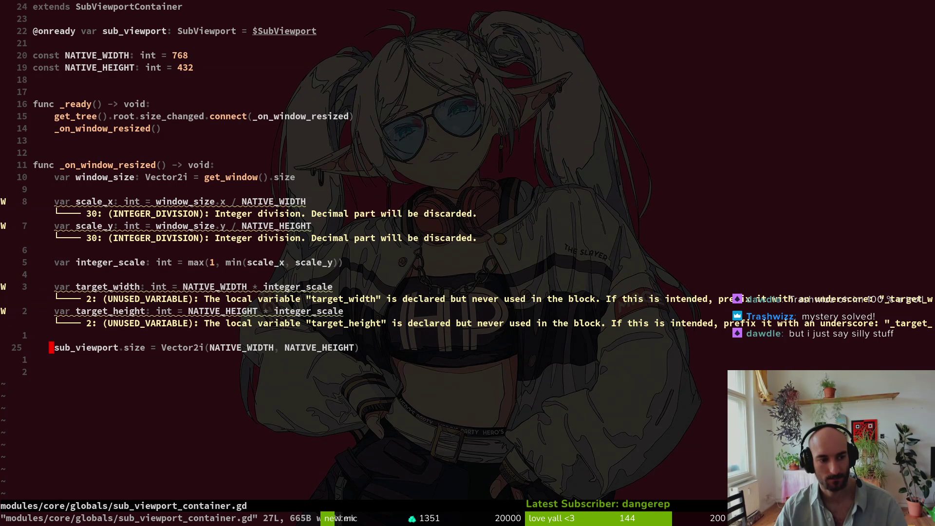
text(woprint)
key(Return)
text(su)
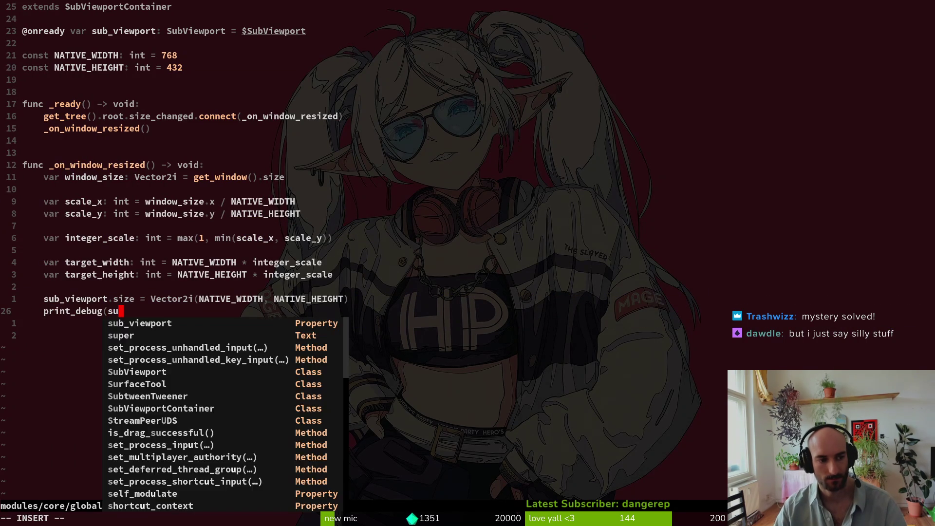
text(b_viewport.size))
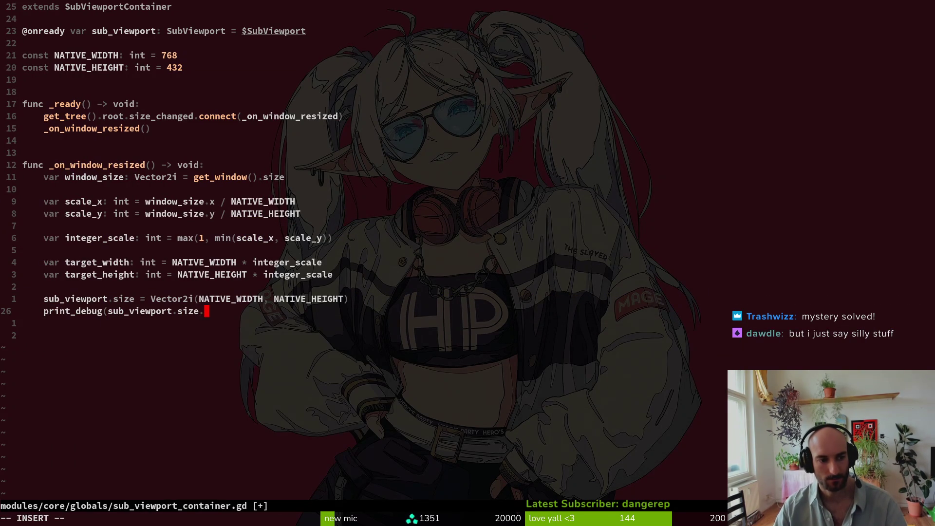
key(Escape)
text(:w)
key(Return)
key(alt+Tab)
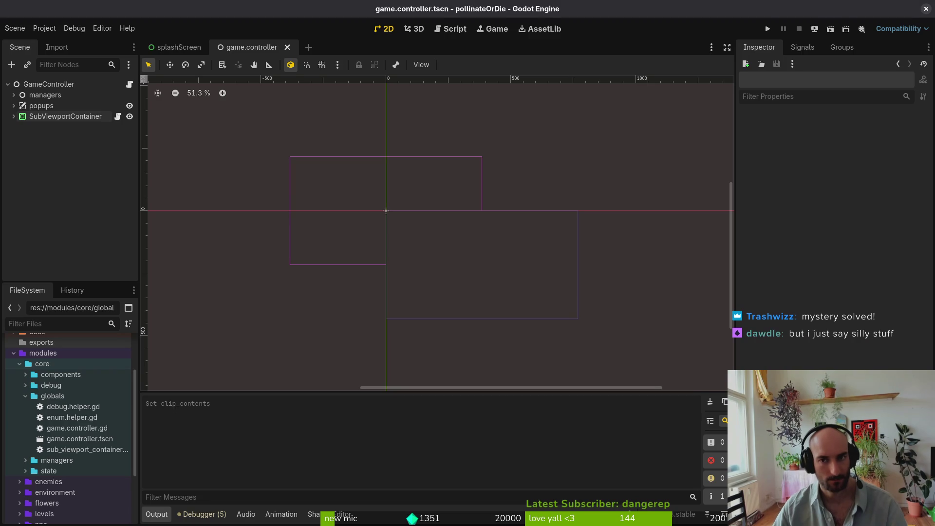
Run the game, enlarge its window, and copy the running SubViewportContainer's node path
key(F5)
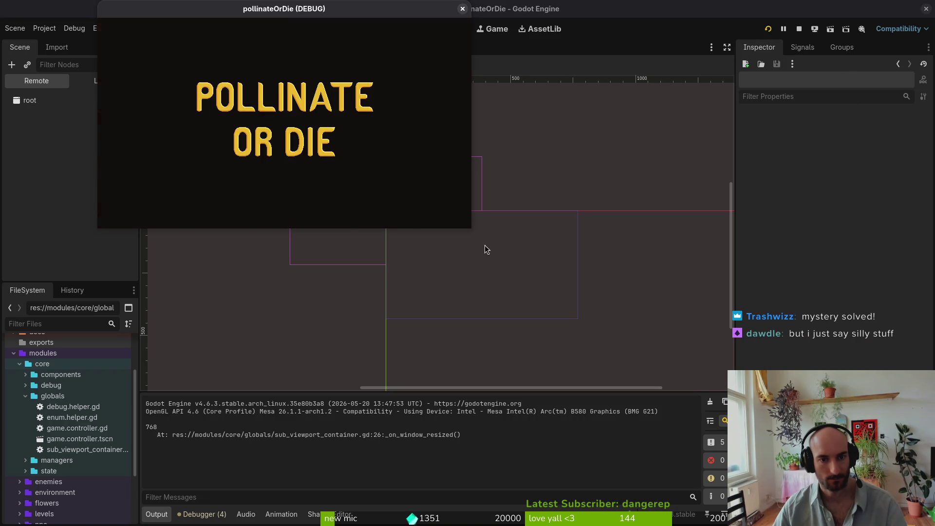
mouse_move(470, 227)
mouse_down()
mouse_move(513, 265)
mouse_move(676, 355)
mouse_move(829, 398)
mouse_move(740, 313)
mouse_move(599, 323)
mouse_up()
click(93, 166)
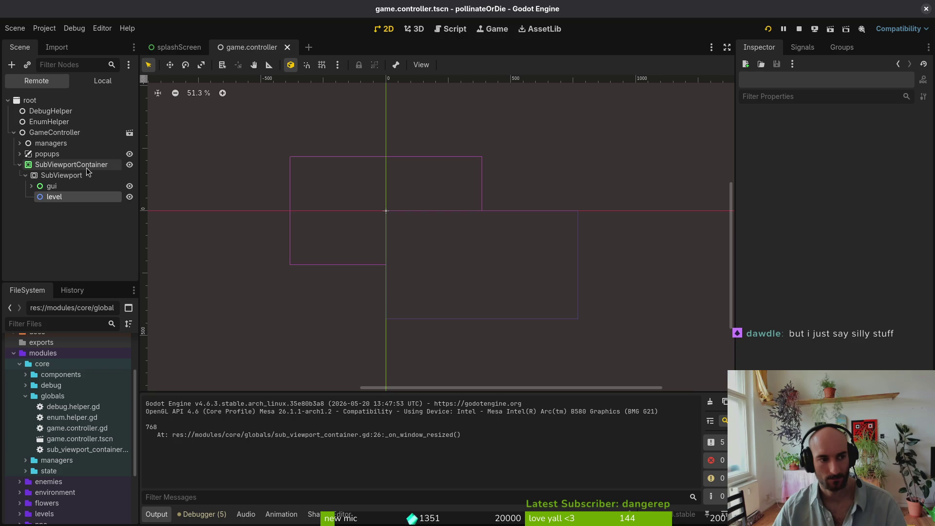
click(96, 165)
right_click(93, 167)
click(141, 185)
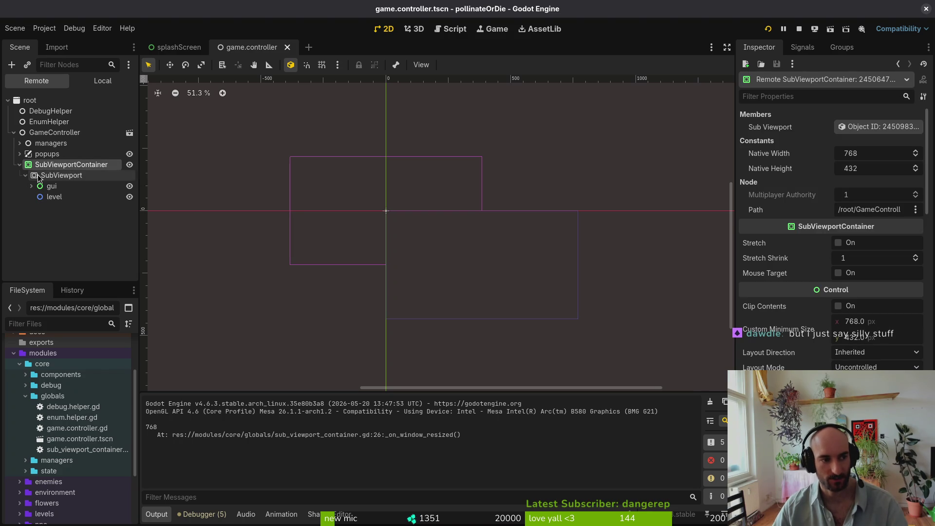
Toggle between the Local and Remote scene trees and expand SubViewportContainer
click(101, 80)
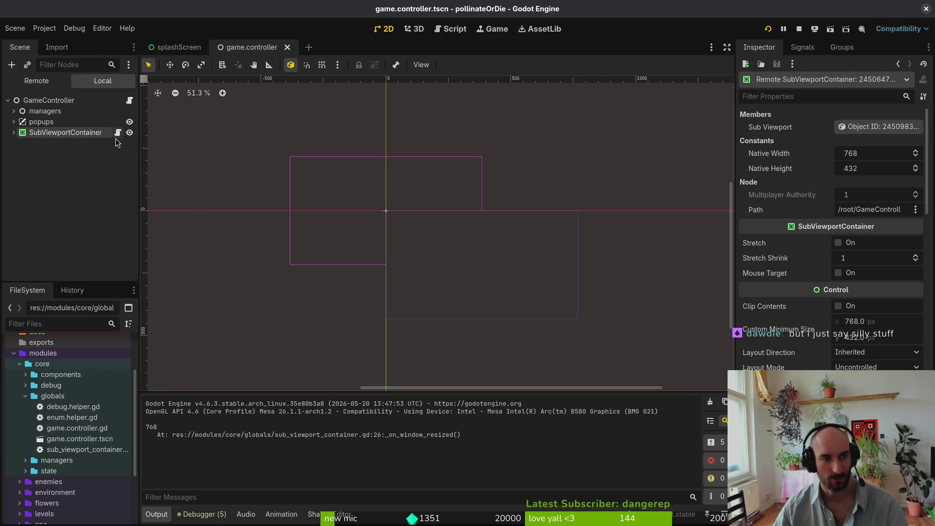
click(36, 80)
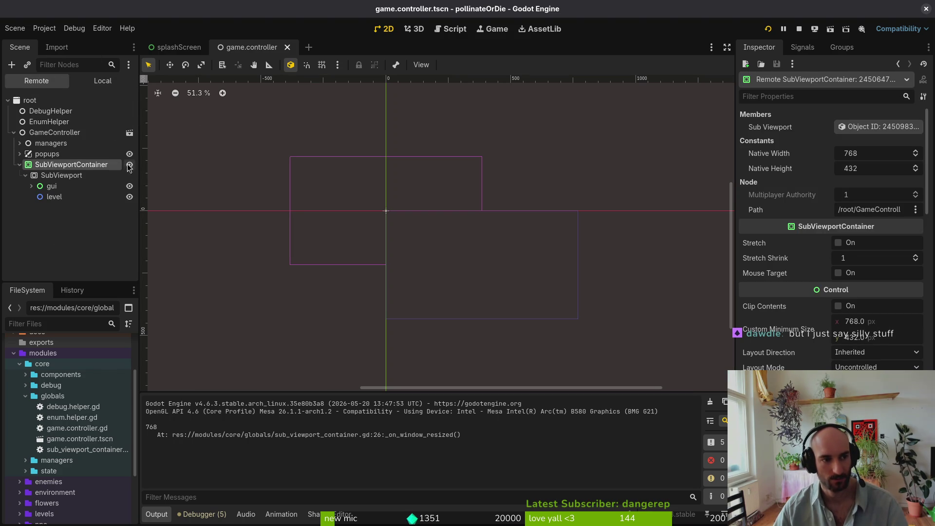
click(102, 80)
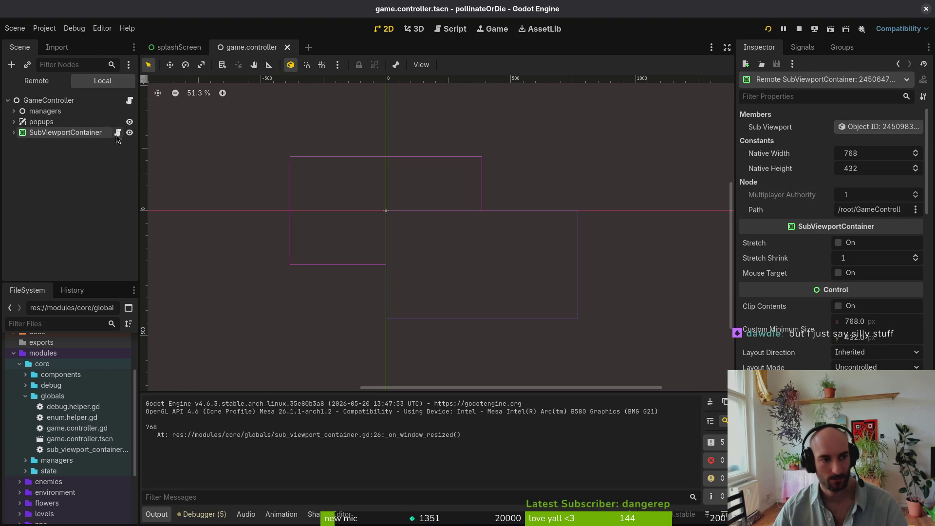
click(13, 132)
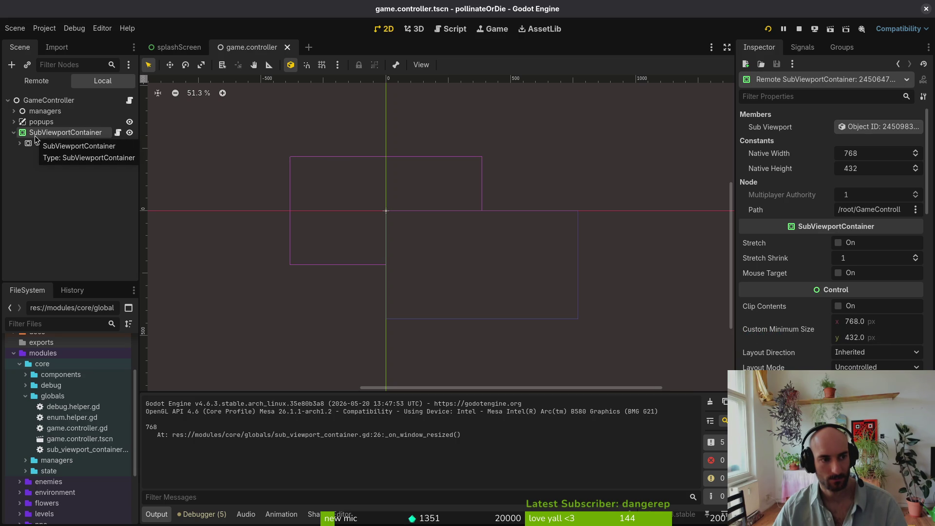
key(alt+Tab)
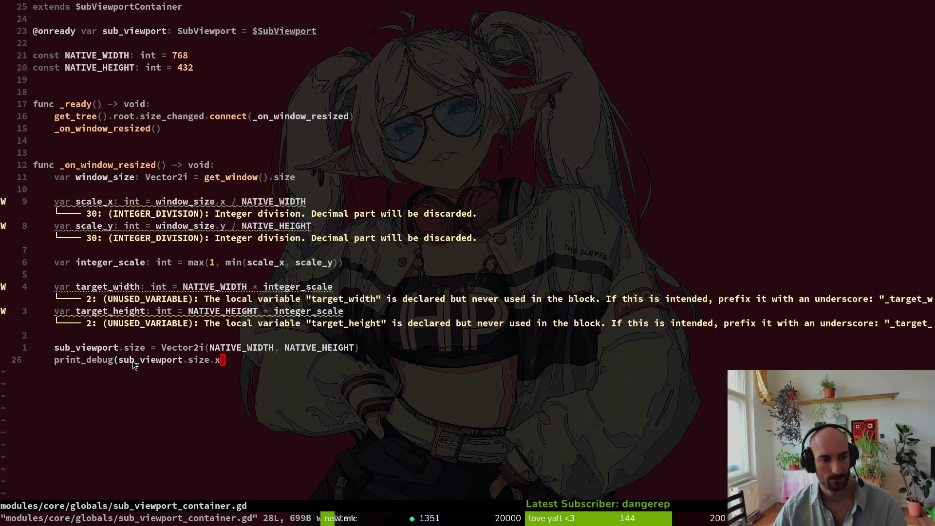
Add a resized.emit() call below the print_debug line, save the script, and return to Godot
text(o)
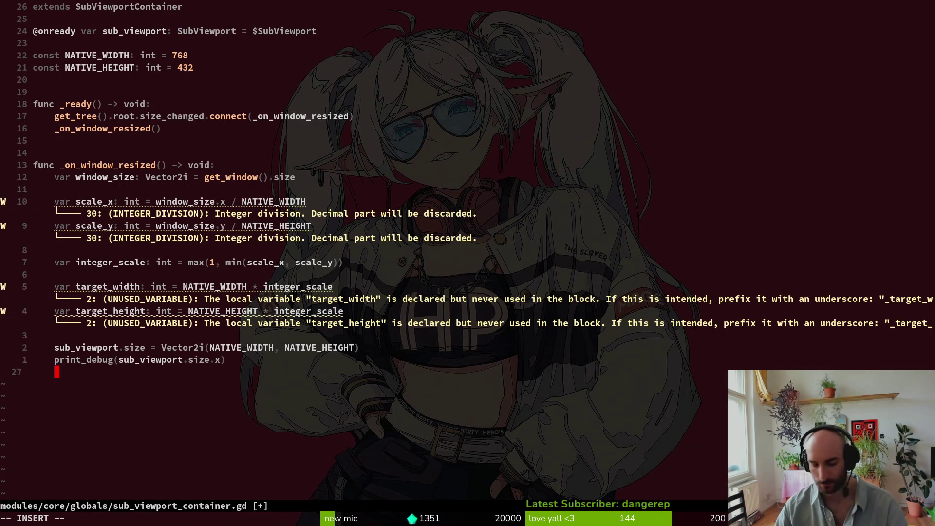
text(resi)
key(Tab)
text(.emit())
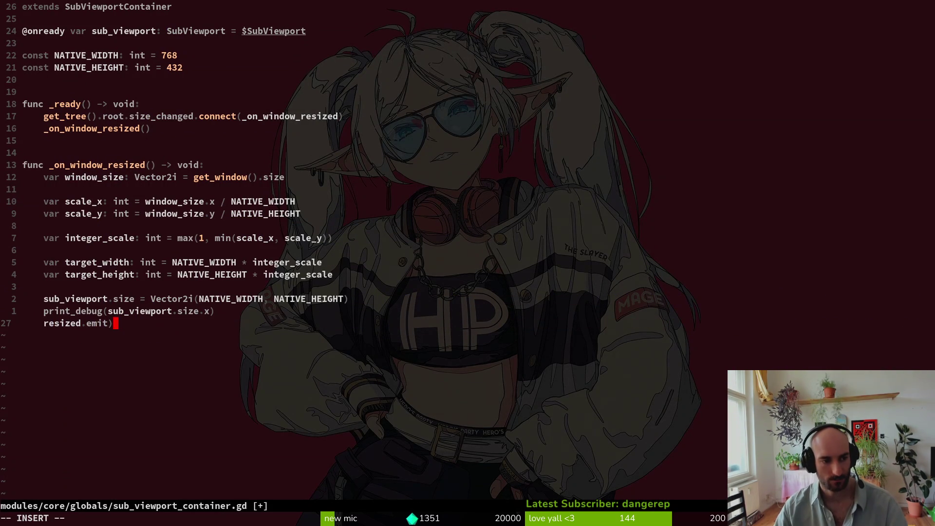
key(Escape)
key(alt+Tab)
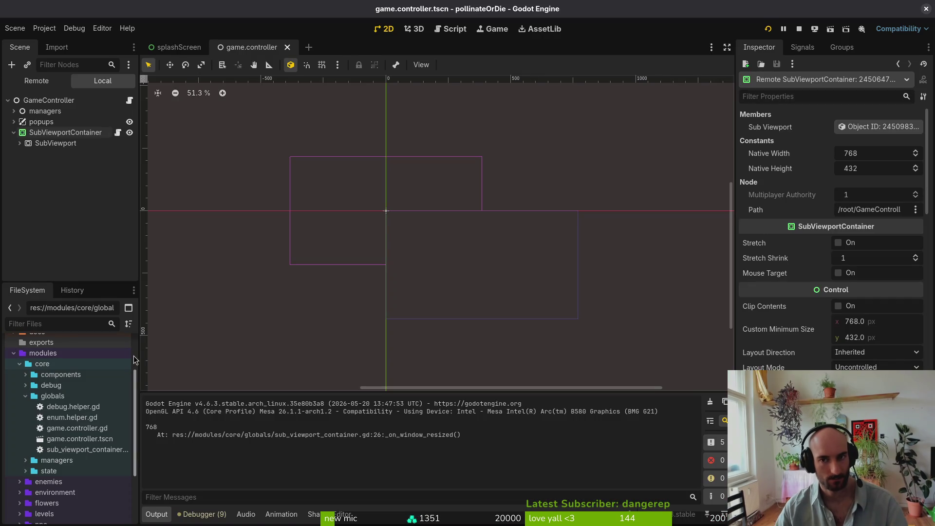
Run the game with F5 and drag its window out to nearly full screen
key(F5)
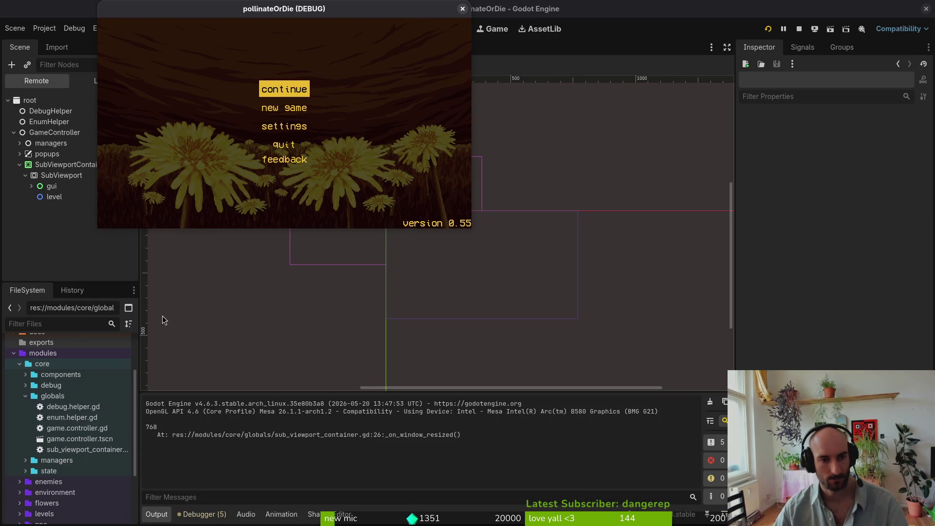
drag(475, 234, 881, 491)
click(25, 242)
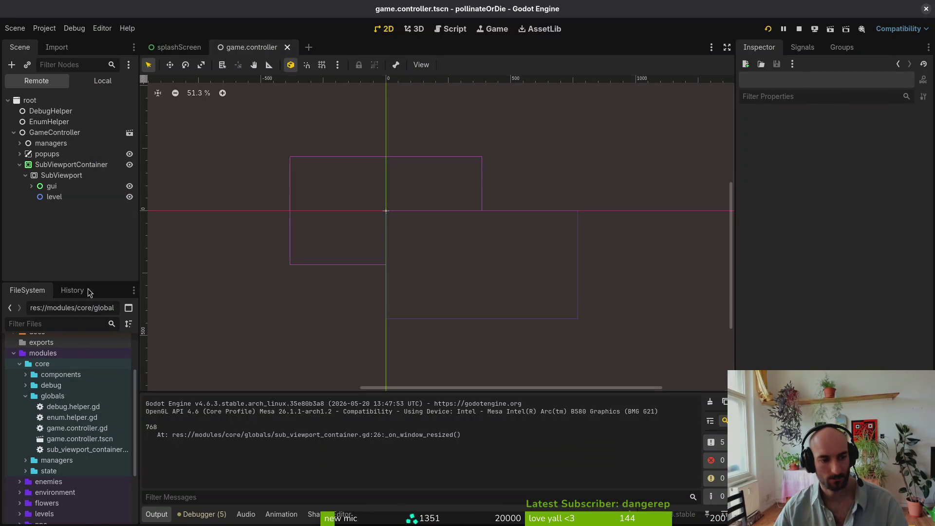
key(alt+Tab)
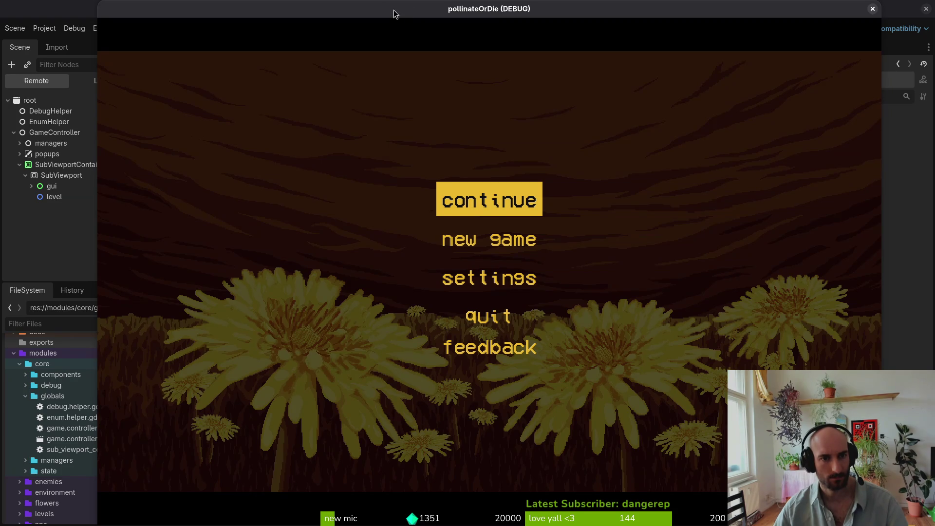
Maximize the game window to check the menu scales up, then close the game
double_click(394, 9)
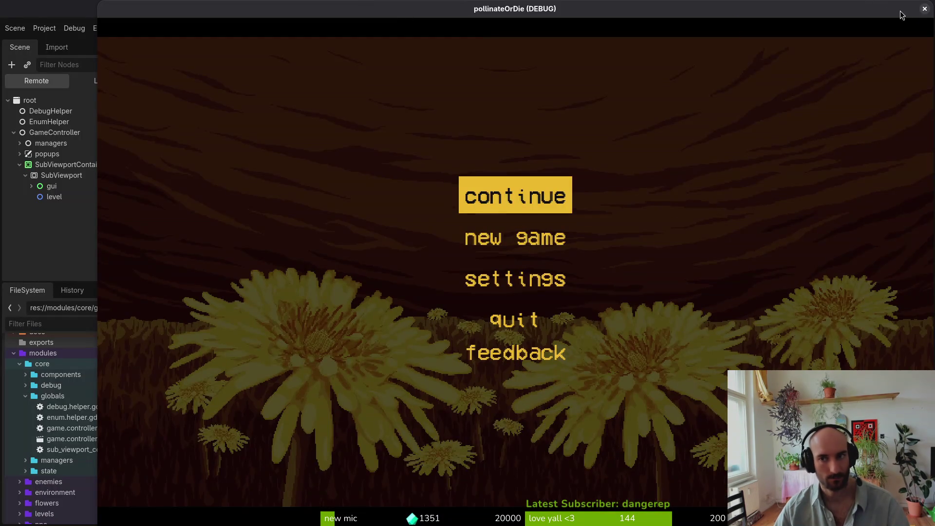
click(924, 9)
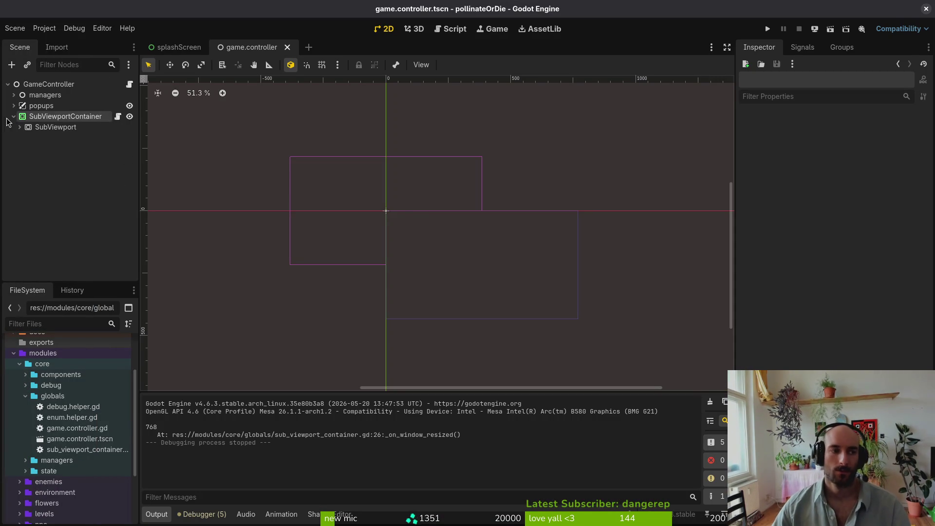
click(118, 116)
click(183, 363)
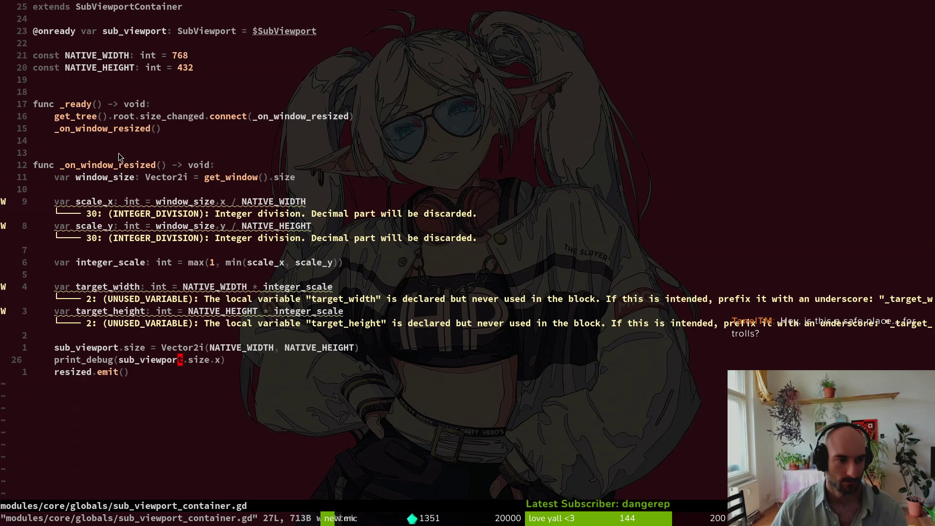
click(127, 186)
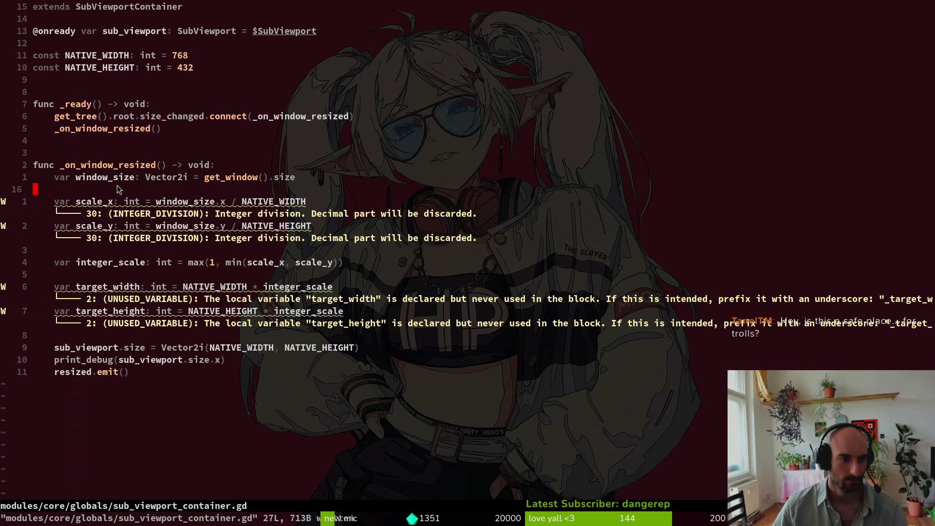